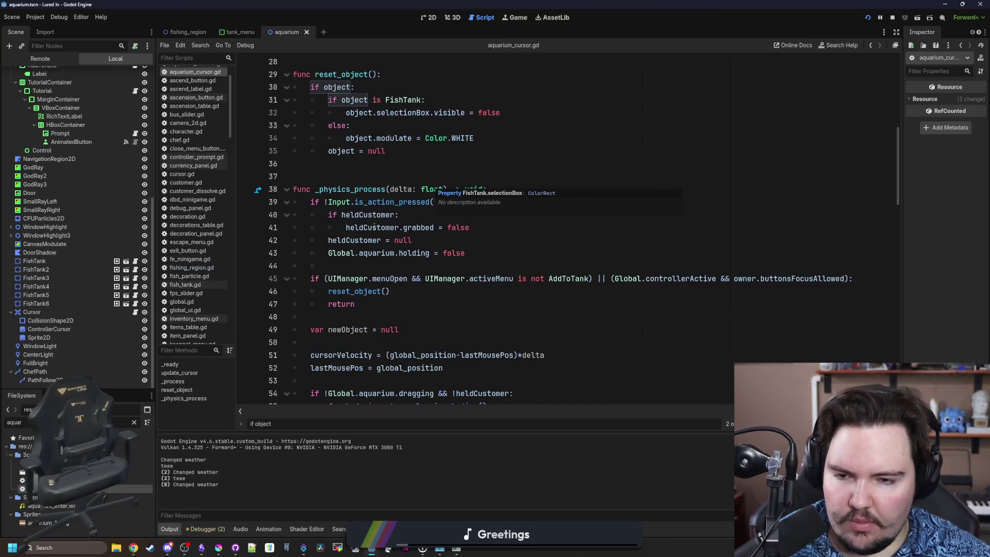
Scroll through the open script to review its code before searching
click(429, 253)
click(375, 267)
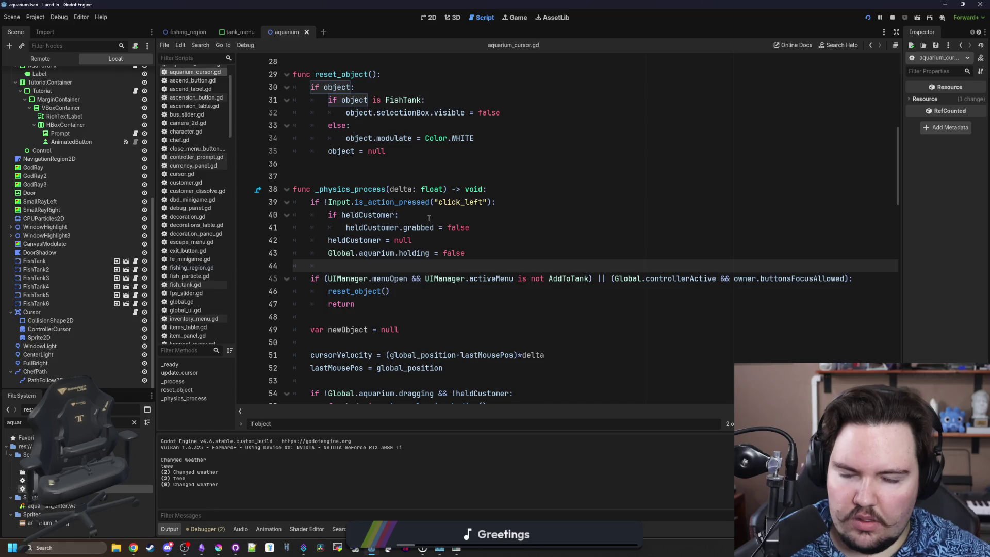
scroll(426, 266, down, 2)
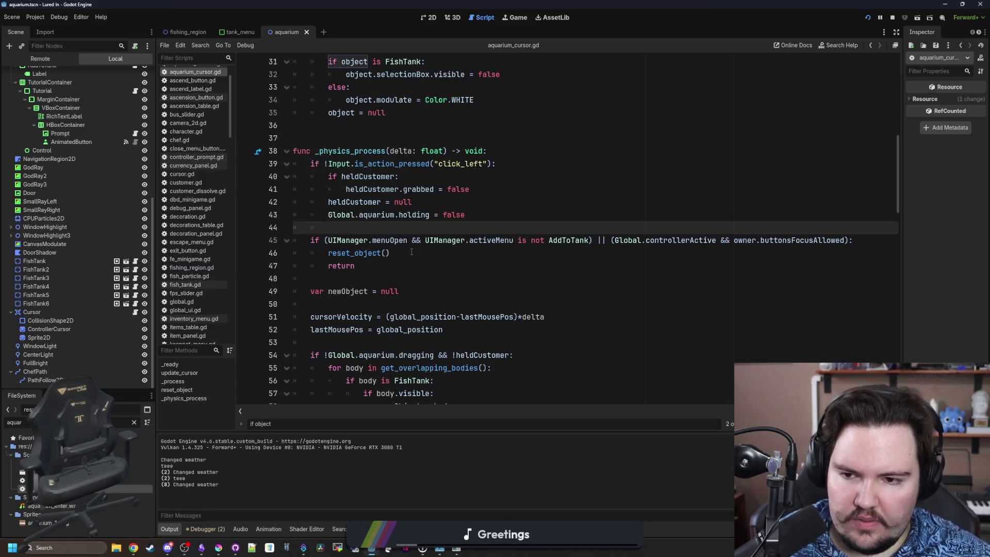
scroll(411, 252, down, 2)
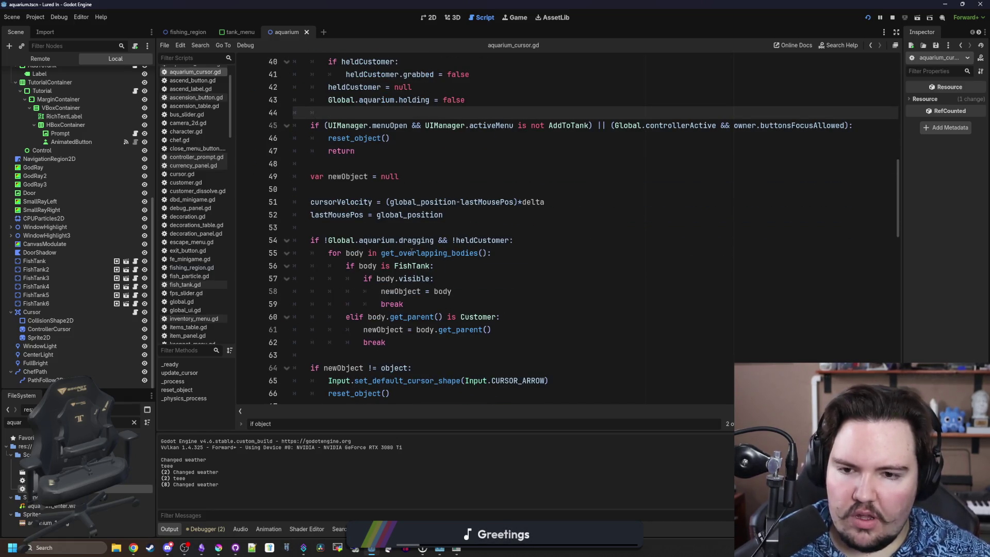
scroll(411, 252, down, 5)
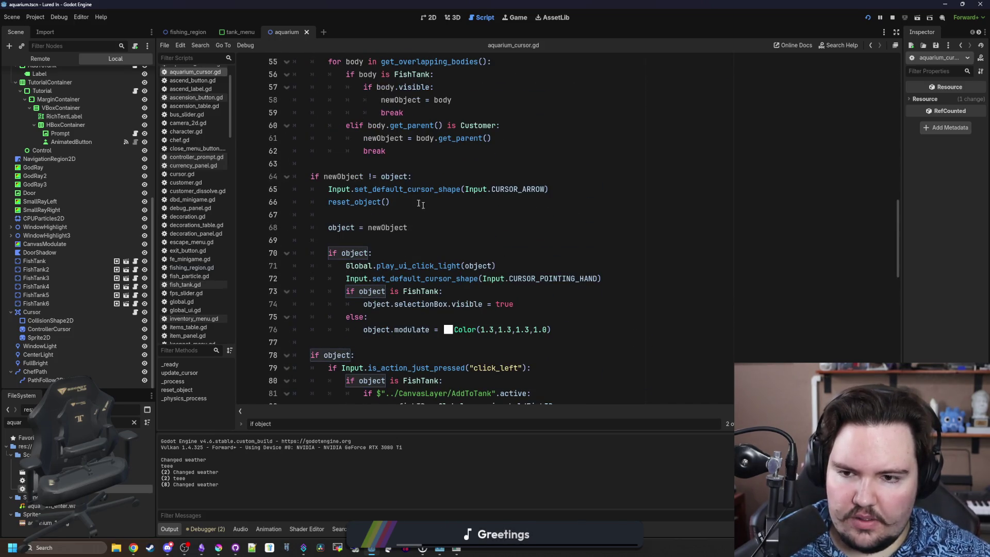
scroll(402, 224, down, 9)
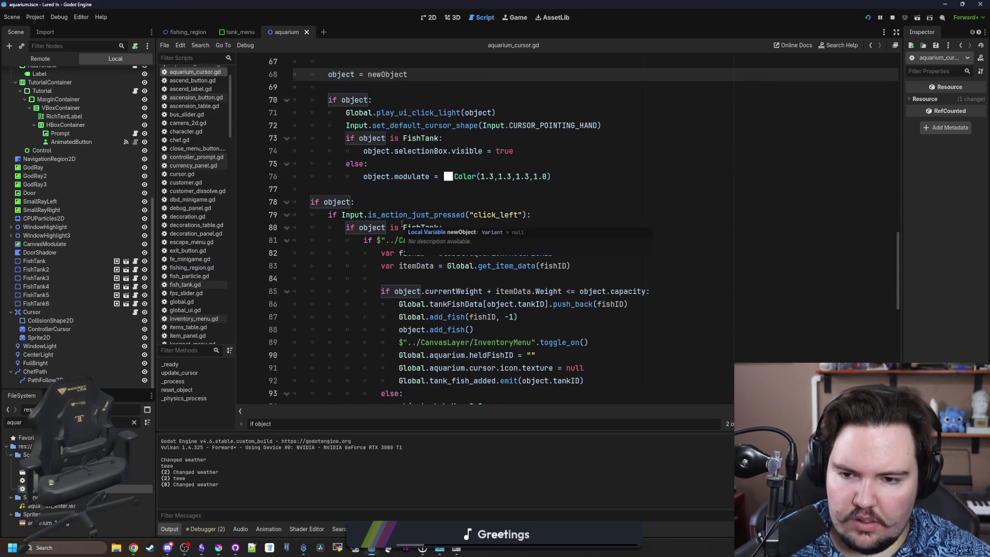
scroll(492, 289, down, 6)
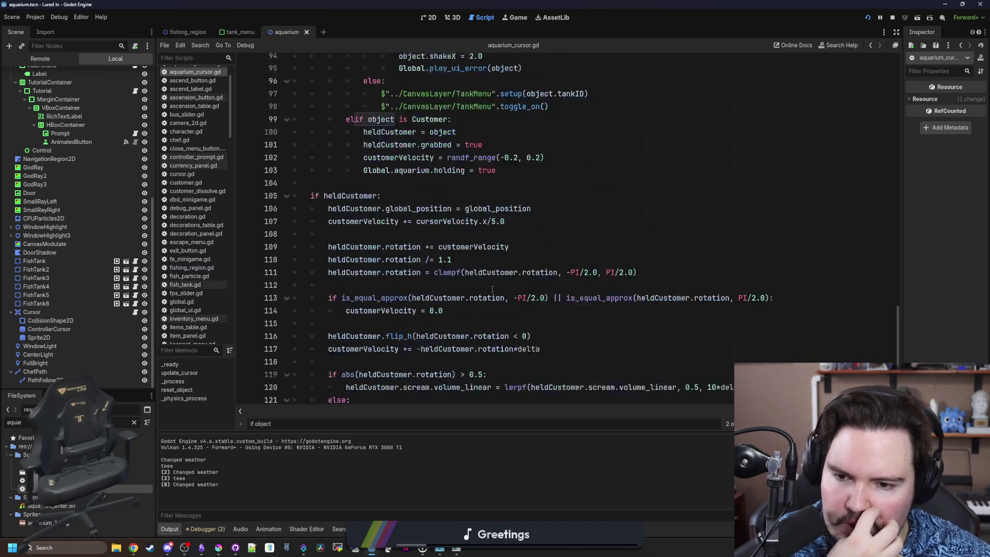
scroll(492, 289, up, 20)
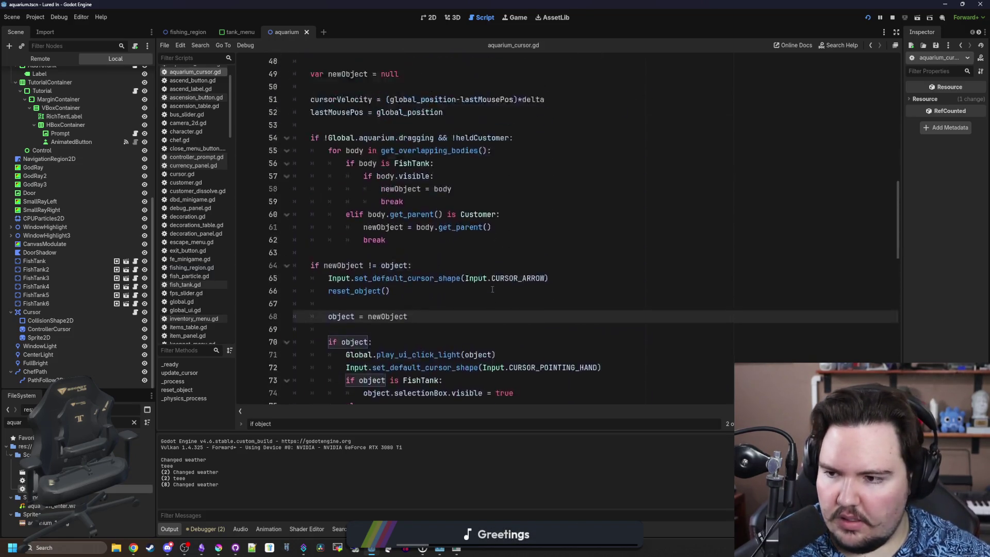
scroll(122, 326, up, 3)
scroll(124, 330, down, 3)
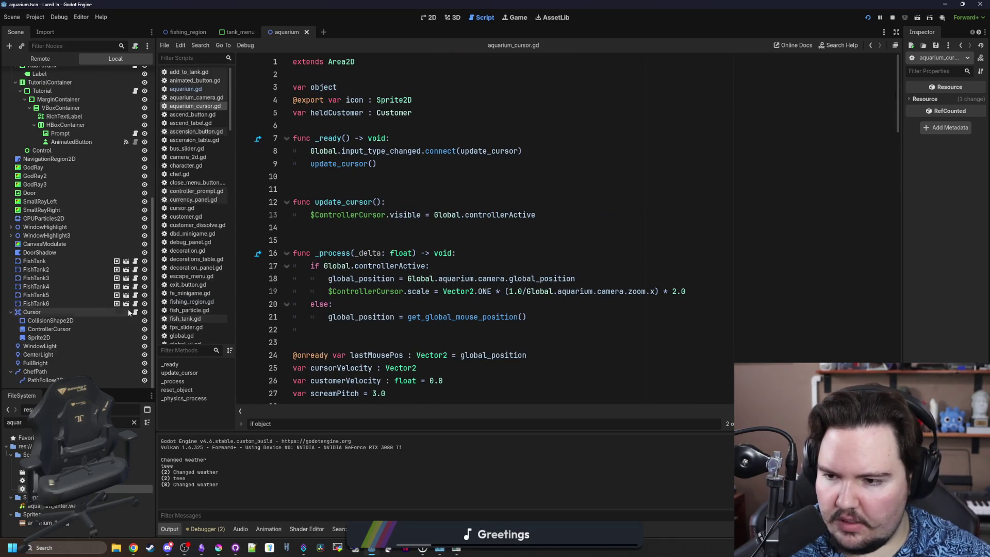
click(466, 227)
Search the whole project for 'input(' and open the aquarium_camera.gd push_input match
key(ctrl+shift+f)
text(input()
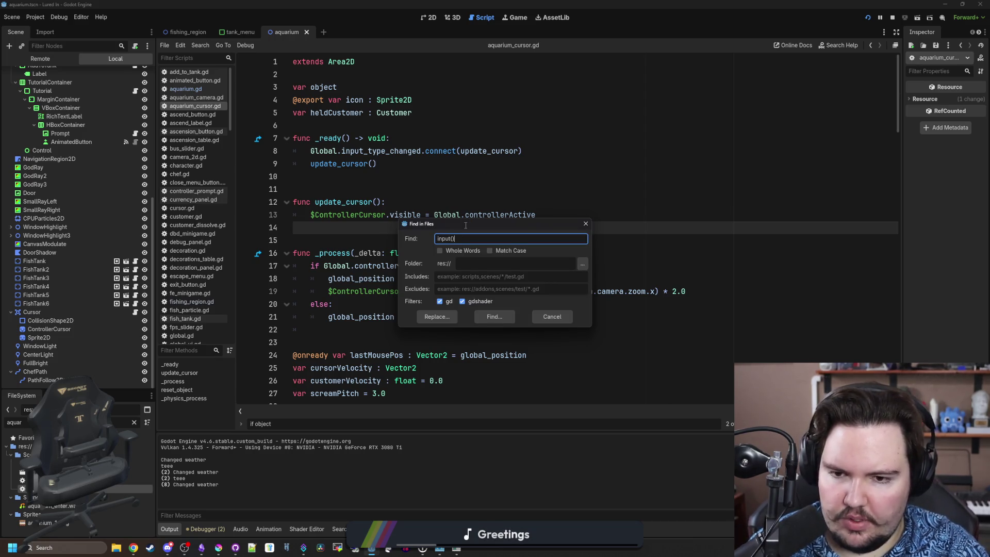
key(Return)
key(ctrl+shift+f)
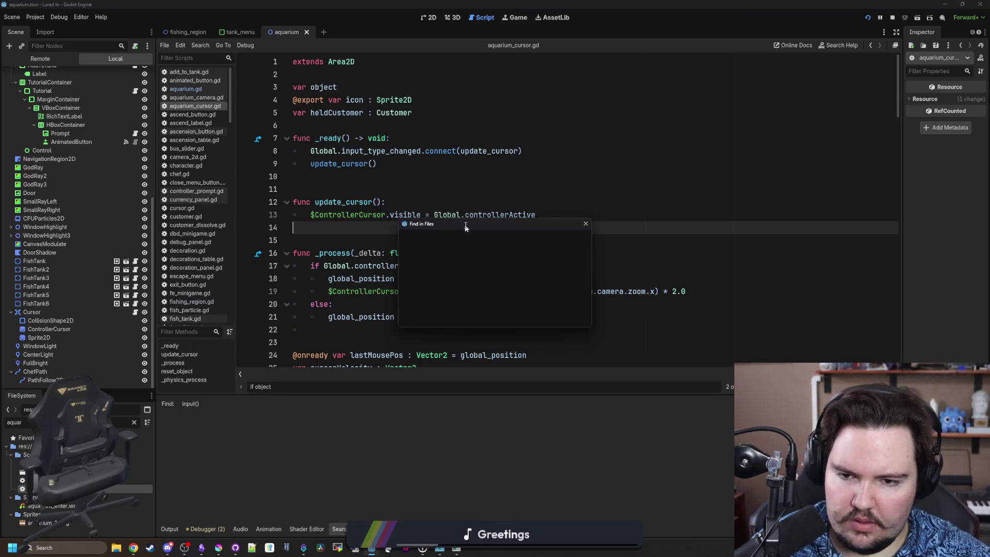
click(493, 315)
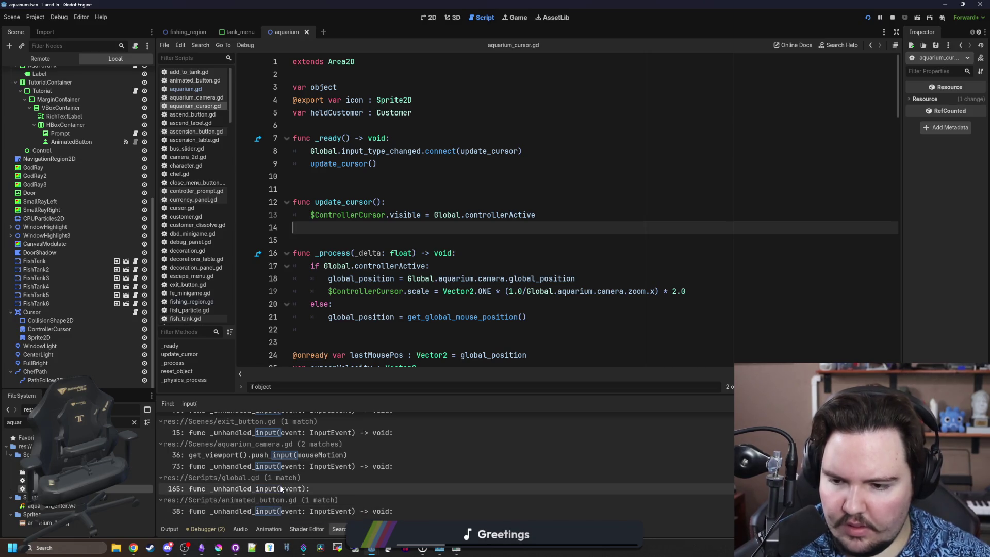
click(278, 454)
Review lines 31–37 and add blank lines below the push_input(mouseMotion) call
scroll(549, 265, down, 3)
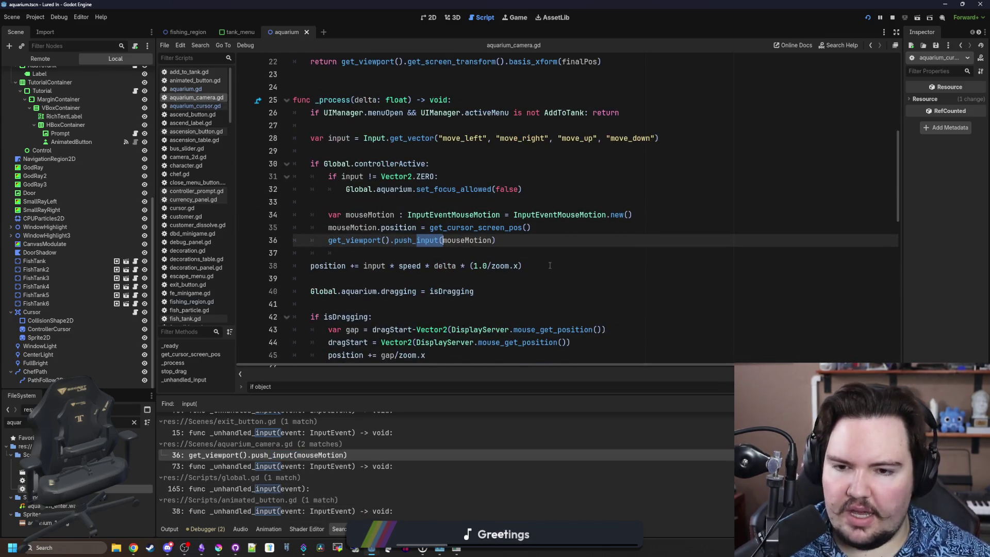
click(528, 244)
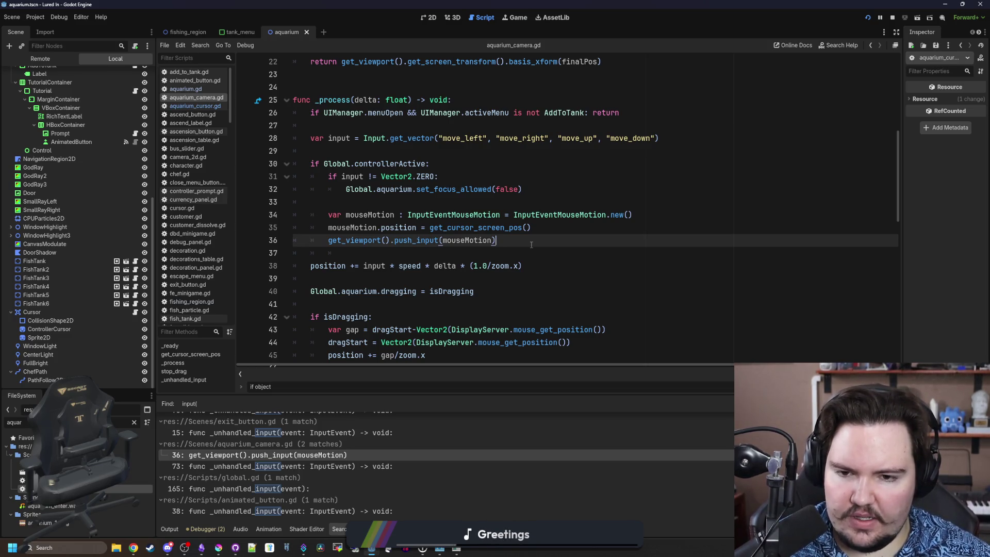
scroll(409, 198, up, 1)
key(Left)
key(Left)
key(Left)
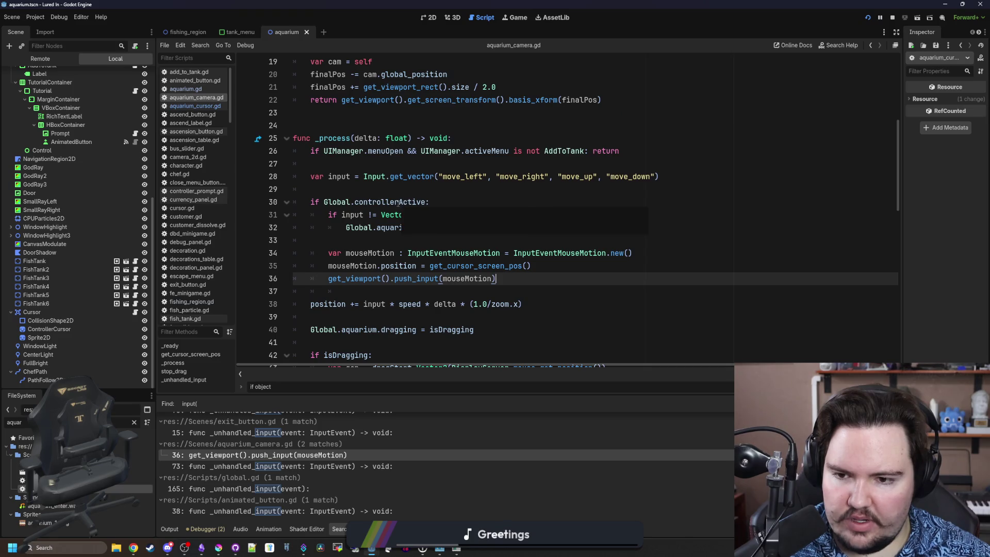
click(424, 214)
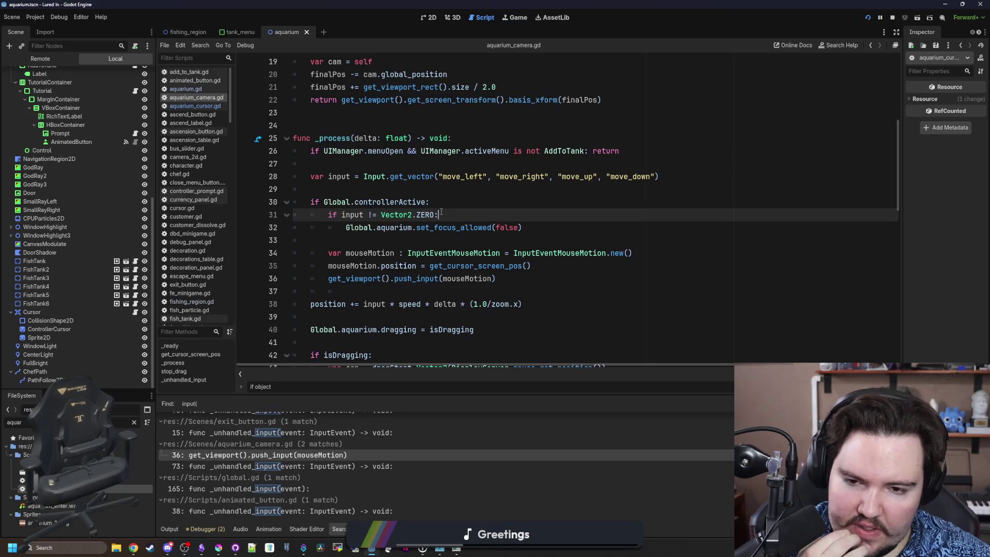
click(437, 227)
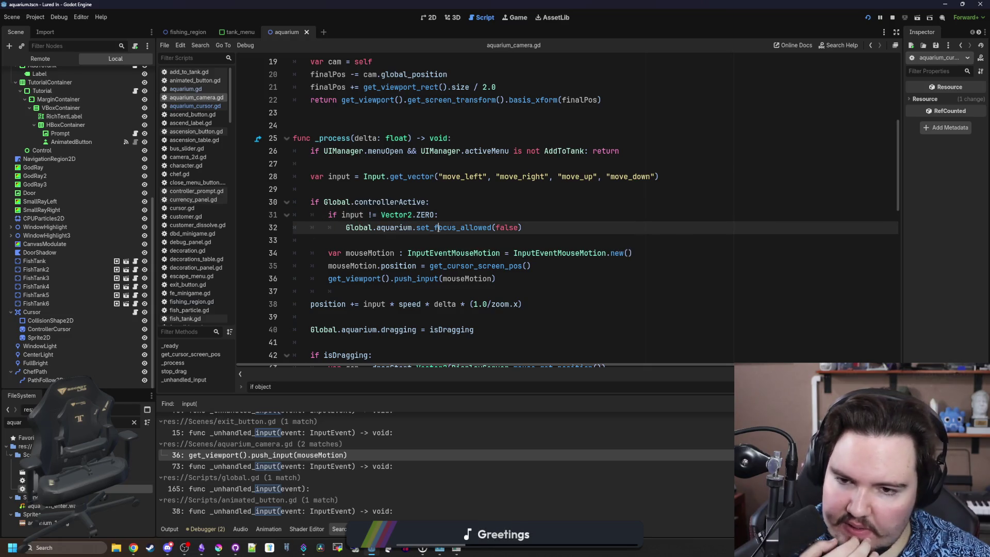
click(429, 235)
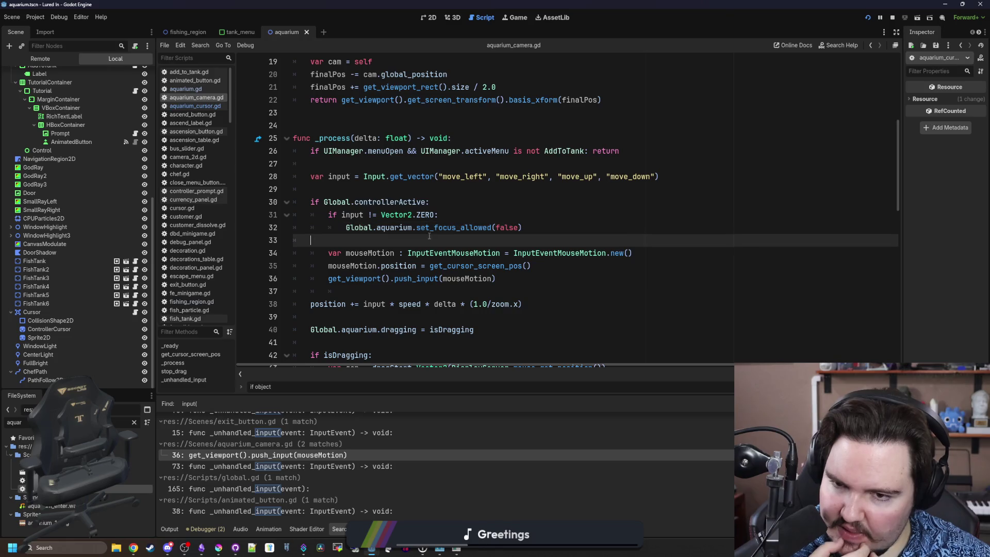
click(343, 290)
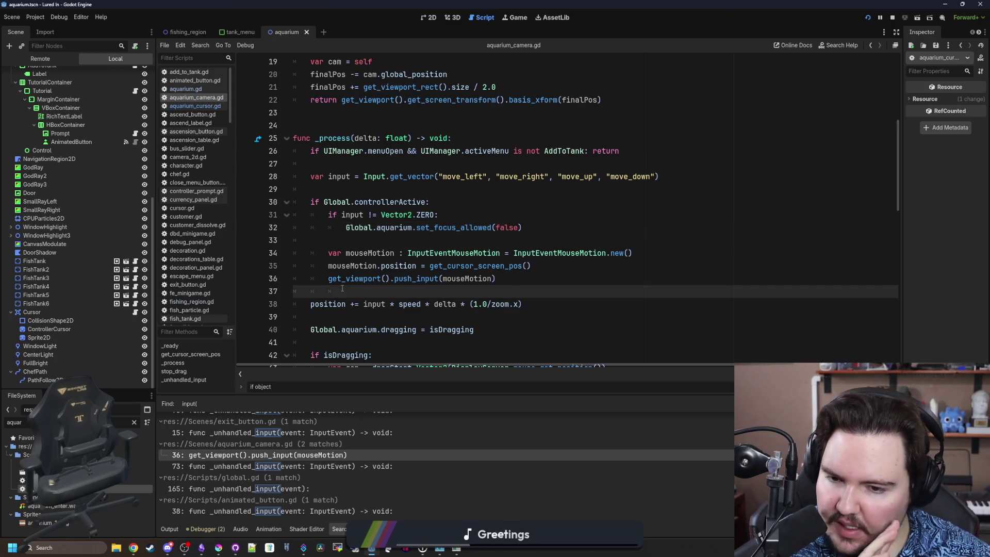
key(Return)
key(Return)
key(Up)
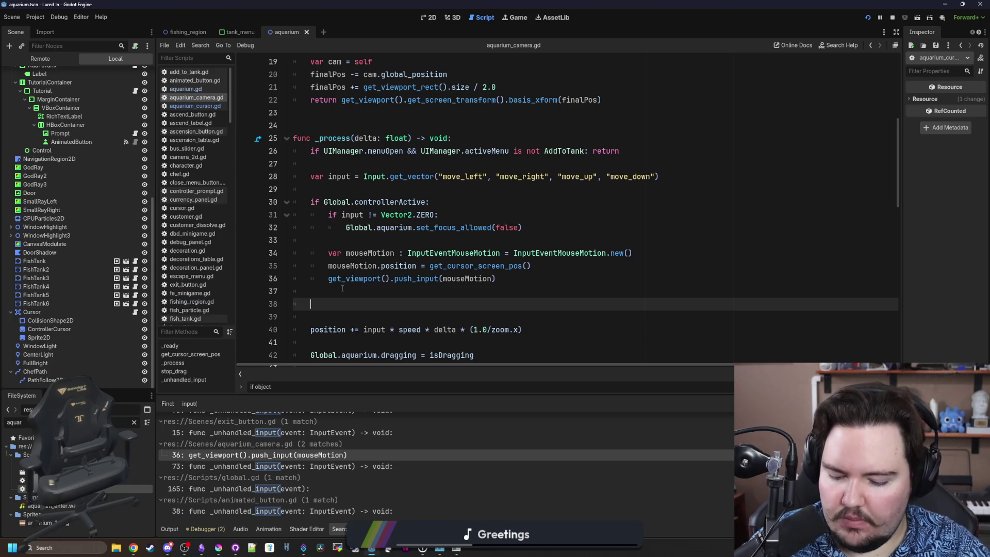
Write the condition 'if Global.aquarium.buttonsFocusAllowed:' in _process
key(BackSpace)
key(BackSpace)
text(l.aq)
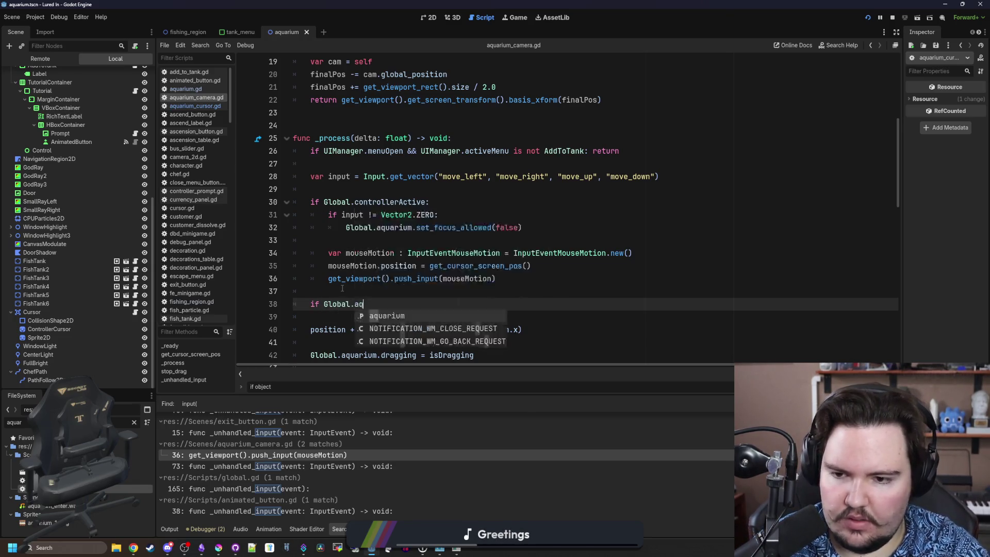
text(uarium.butt)
key(Down)
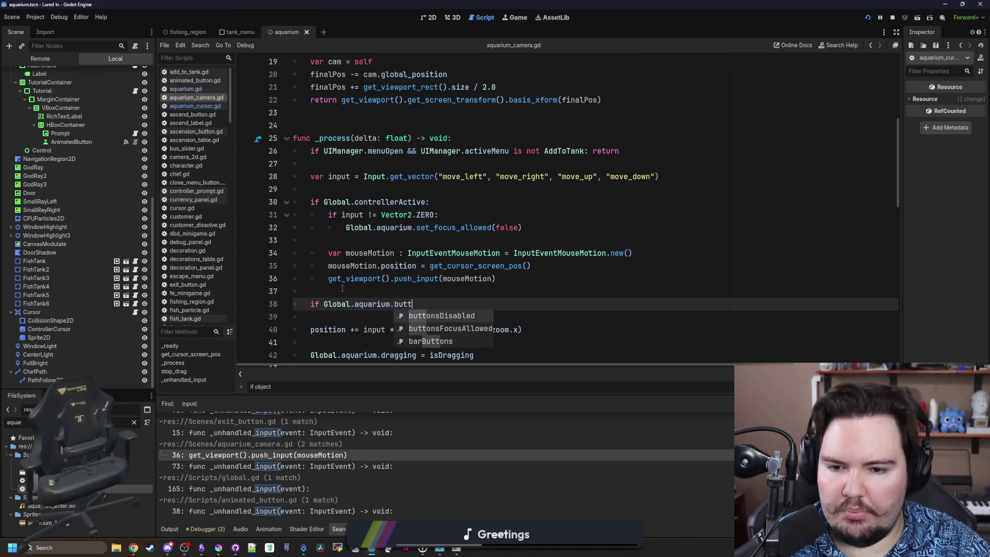
key(Return)
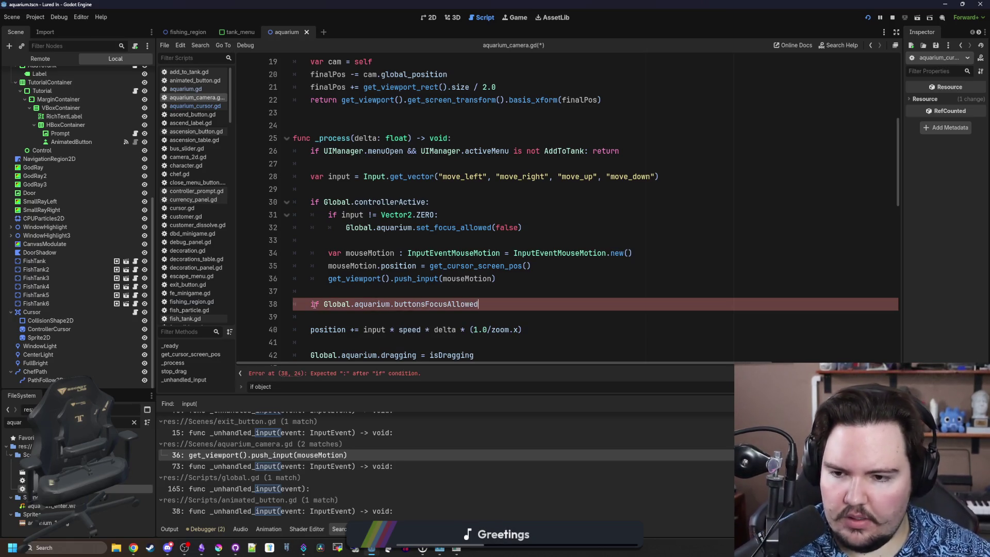
text(:)
key(Return)
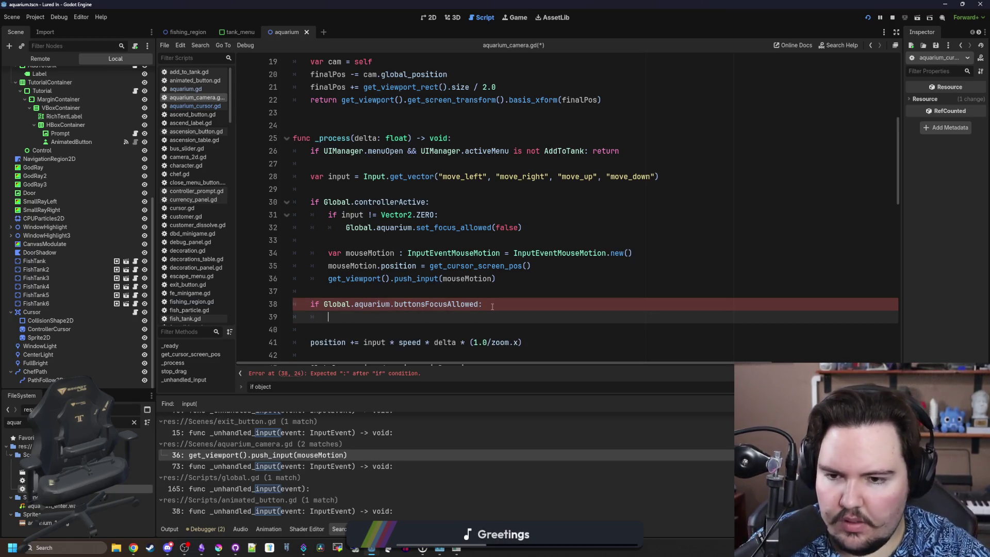
Copy the push_input call and mouse-motion setup lines into the new if block, fixing indentation
click(512, 277)
key(shift+Home)
key(ctrl+c)
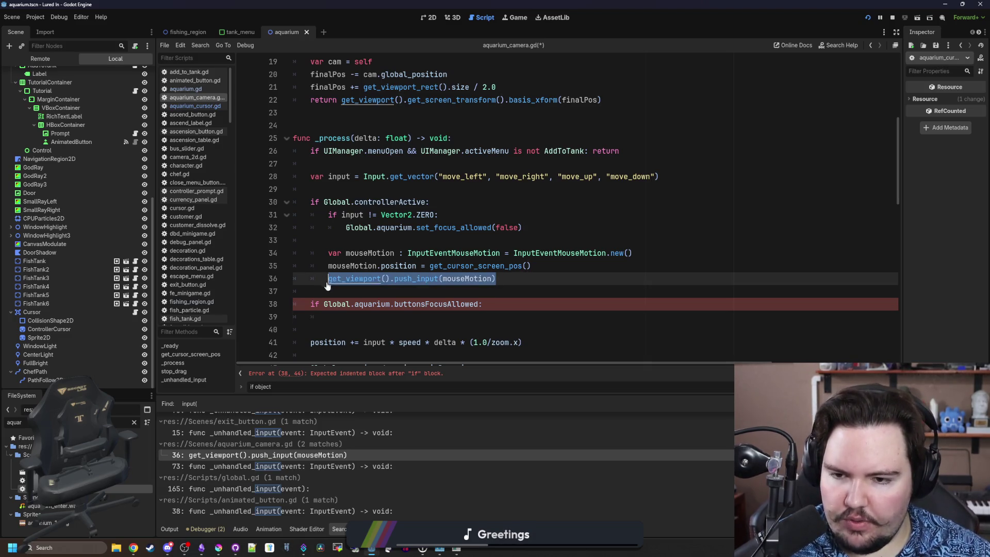
key(Down)
key(Down)
key(Down)
key(ctrl+v)
drag(536, 272, 258, 250)
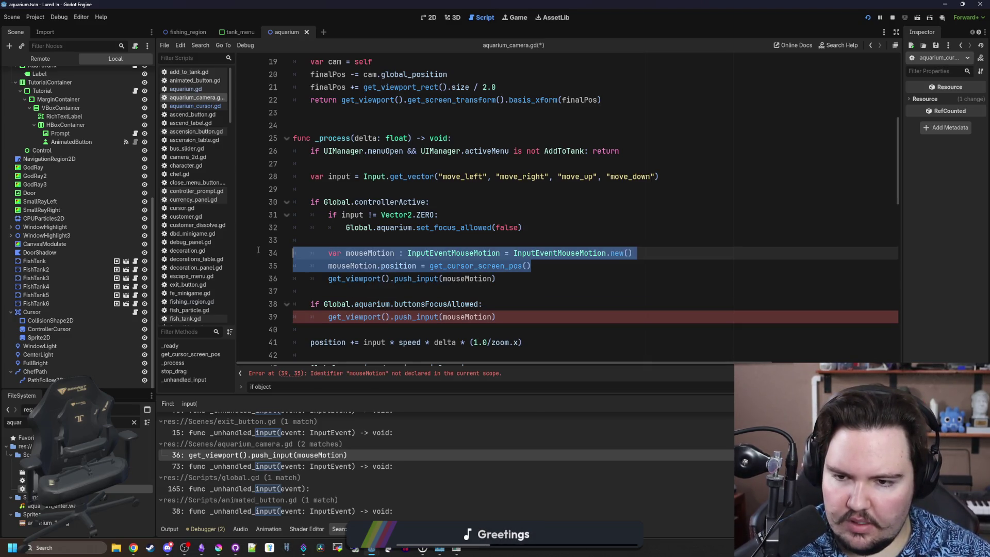
key(ctrl+c)
click(496, 304)
key(Return)
key(ctrl+v)
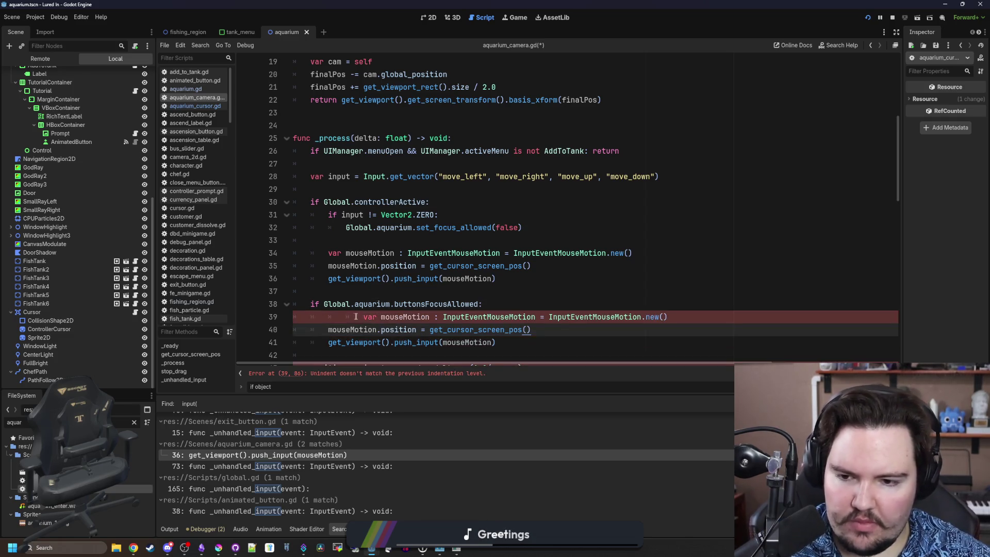
click(356, 317)
key(BackSpace)
key(BackSpace)
Replace get_cursor_screen_pos with Vector2.ZERO in the copied setup and save the script
scroll(372, 313, down, 1)
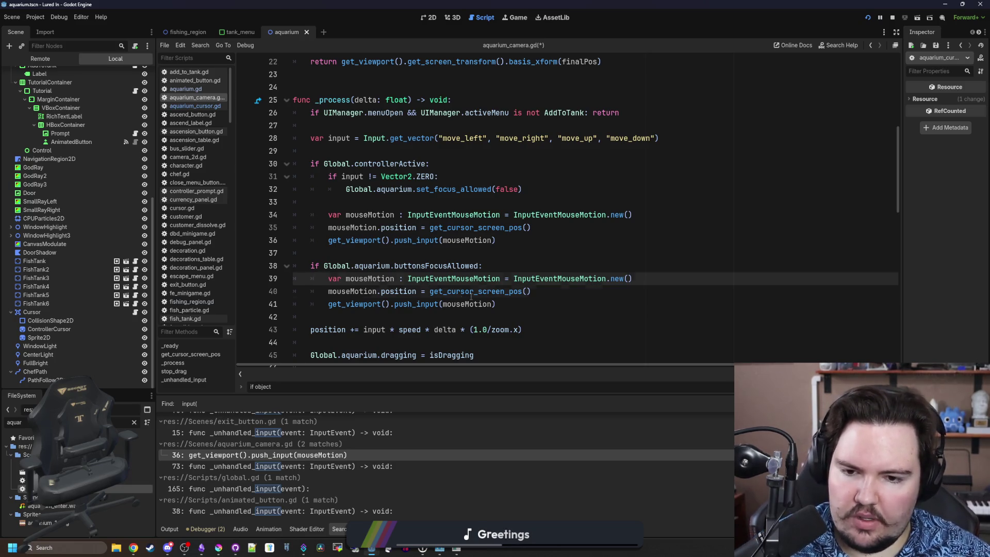
double_click(471, 292)
key(BackSpace)
text(Vector2.ZERO)
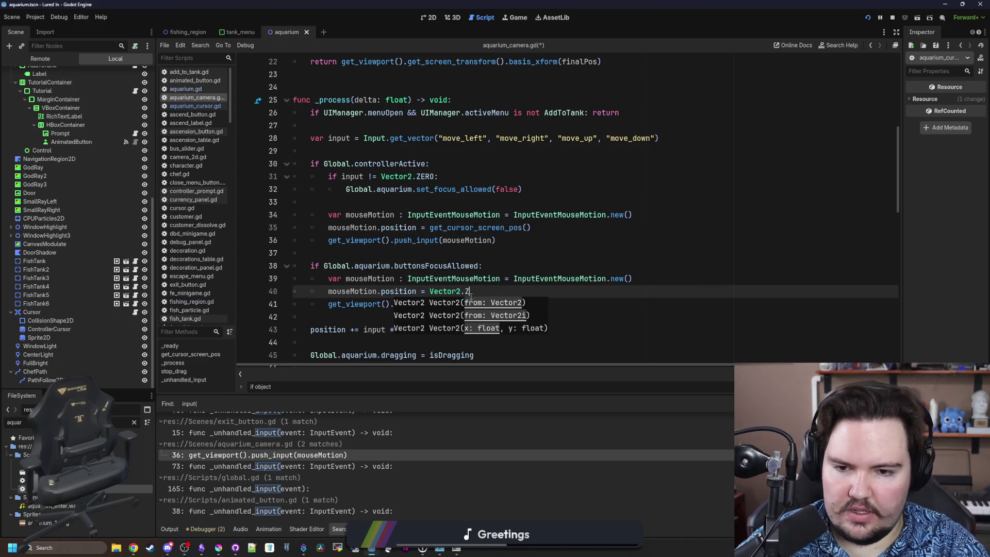
click(439, 253)
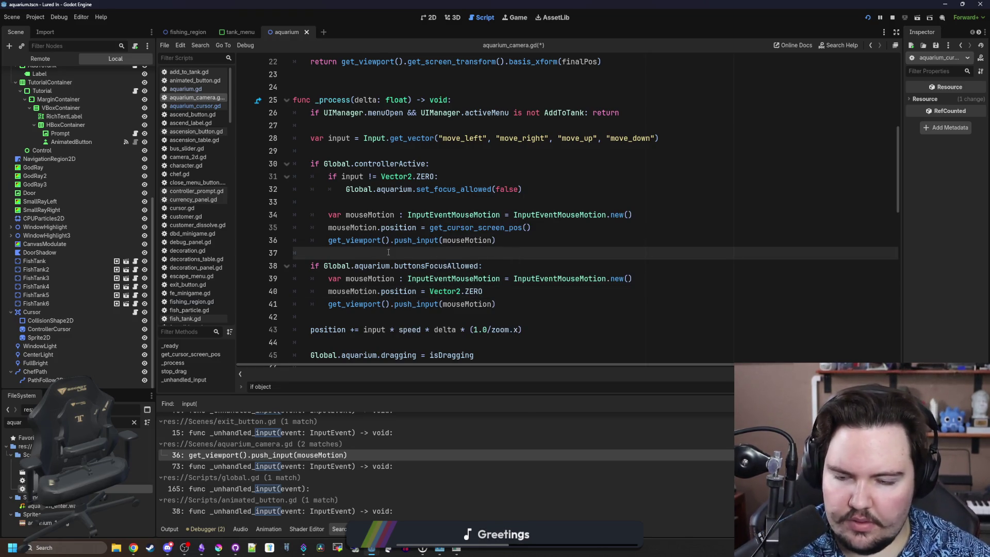
key(ctrl+s)
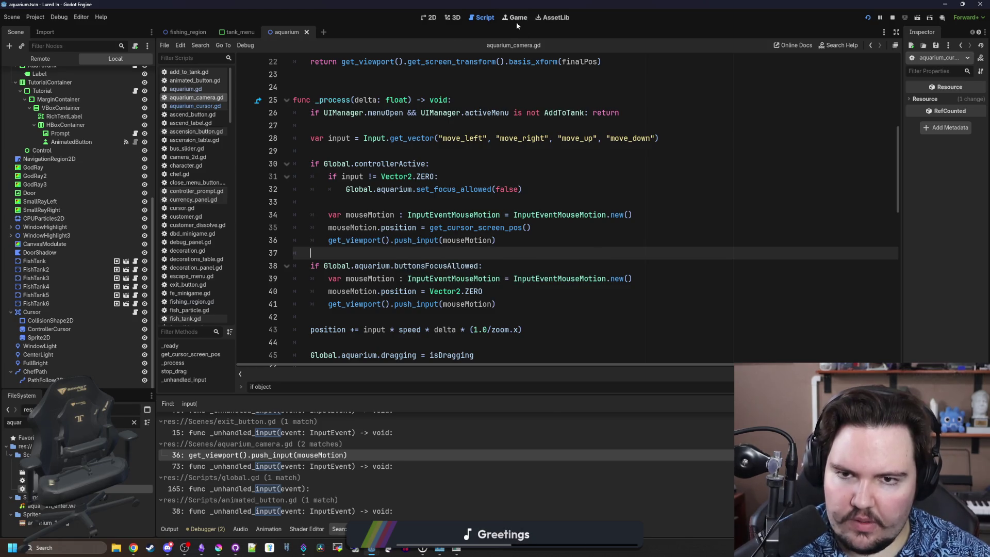
Run Lured In and open and close the Inventory menu several times with controller keys
click(515, 20)
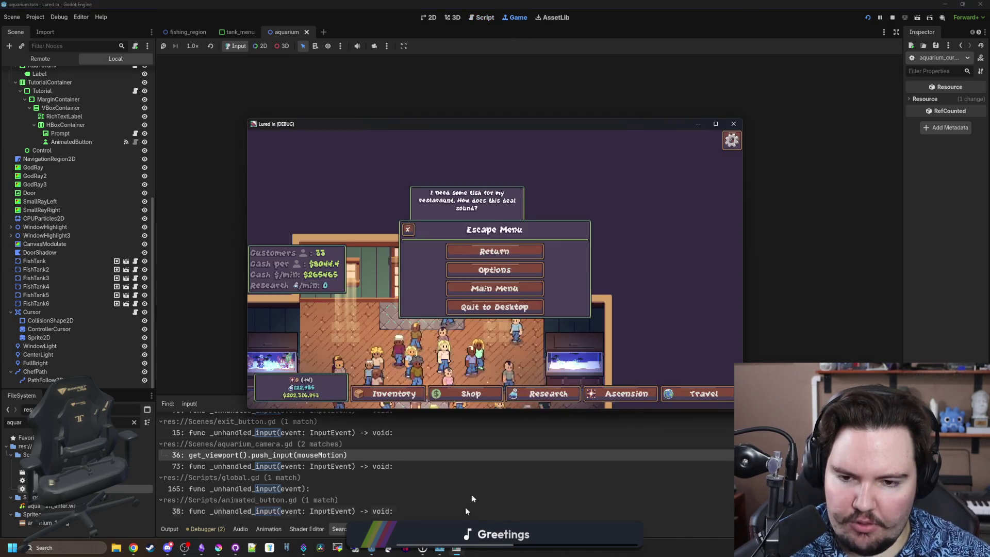
key(Escape)
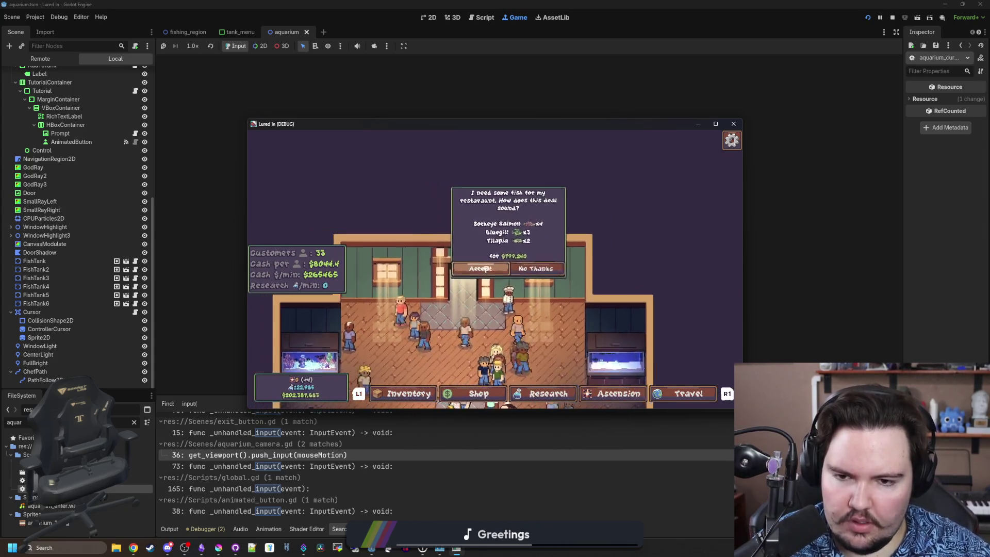
key(i)
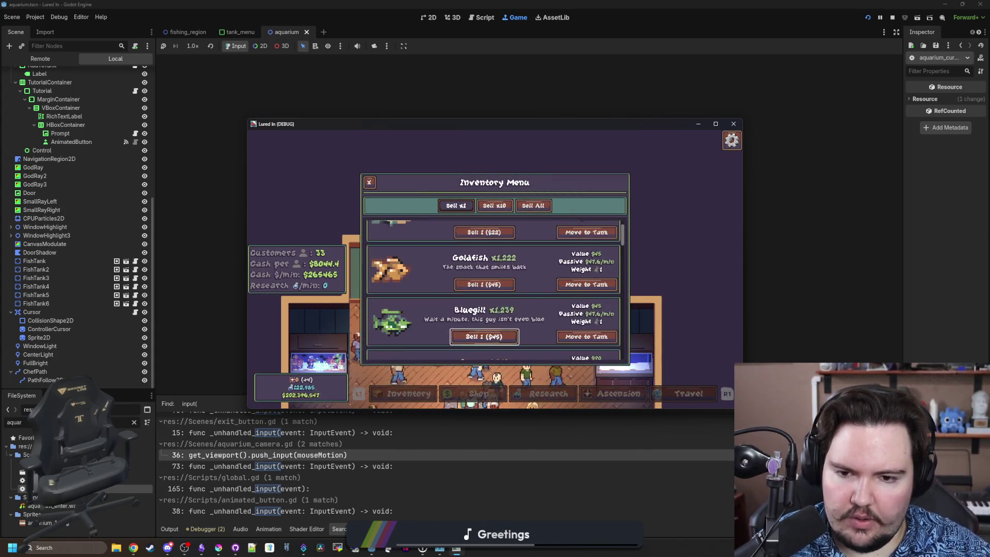
key(Escape)
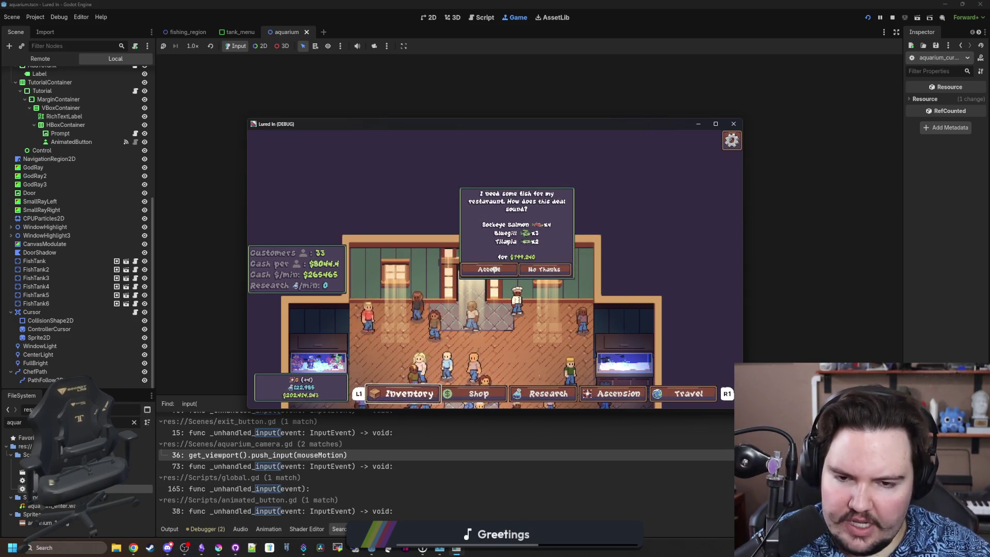
key(i)
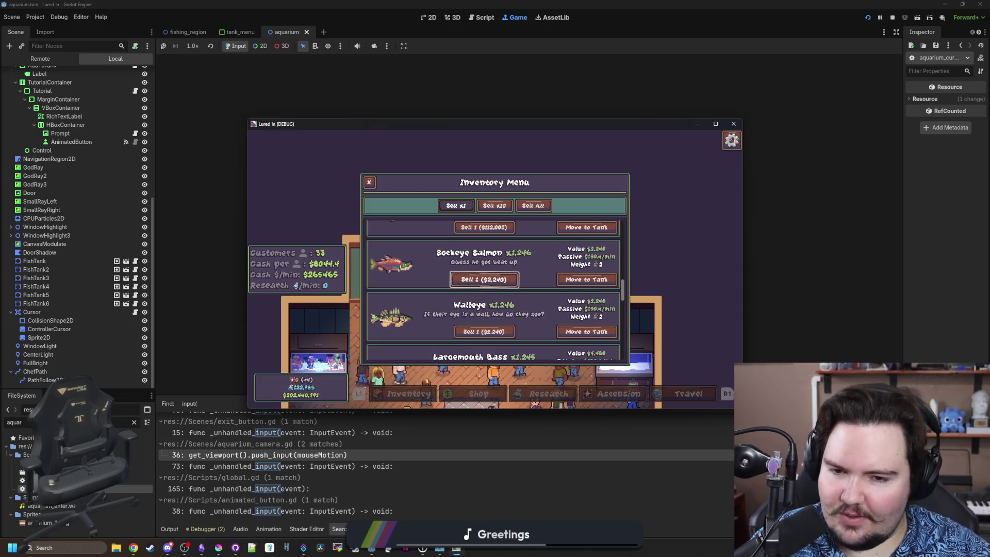
key(i)
key(Escape)
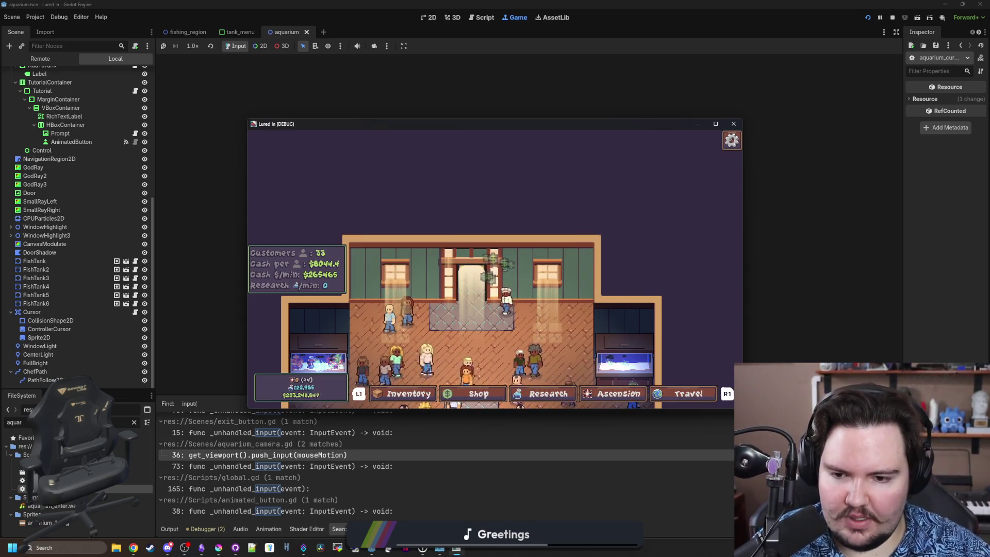
key(i)
key(Escape)
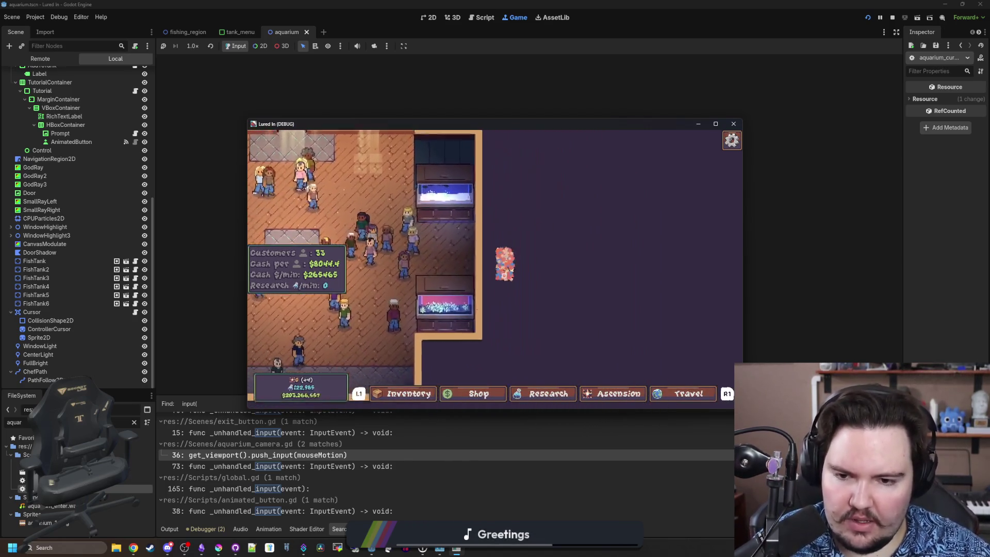
click(525, 276)
Close the Fish Tank 4 menu, then open and close Fish Tank 3 with the controller
key(Escape)
key(Left)
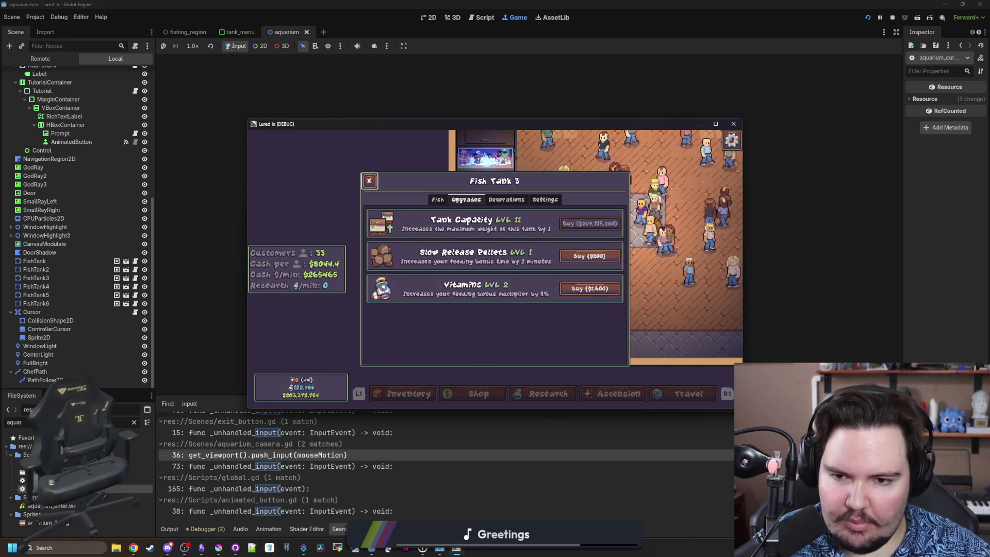
key(Escape)
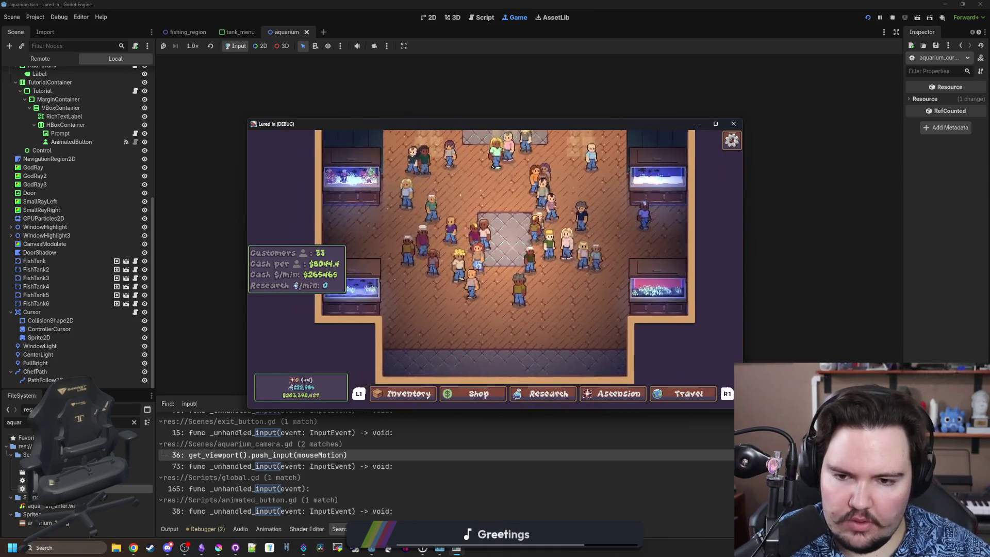
scroll(502, 278, up, 3)
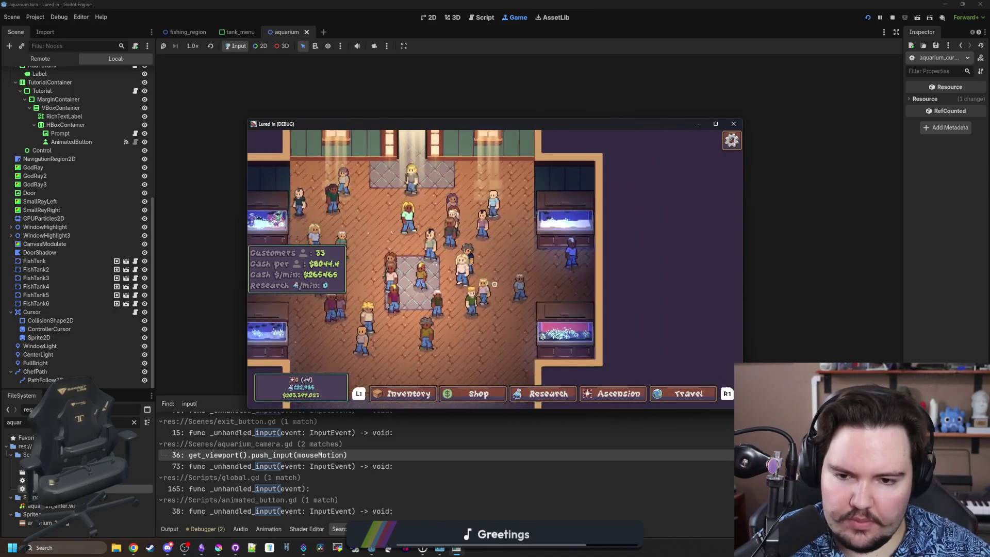
Pan the camera and move bottom-bar focus across Ascension, Inventory and Shop, opening Inventory
key(Left)
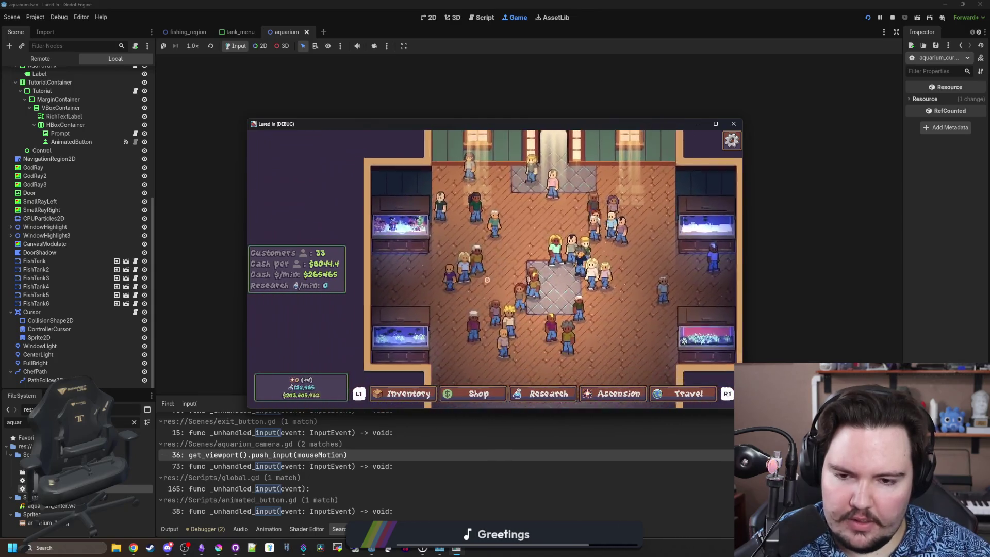
key(Right)
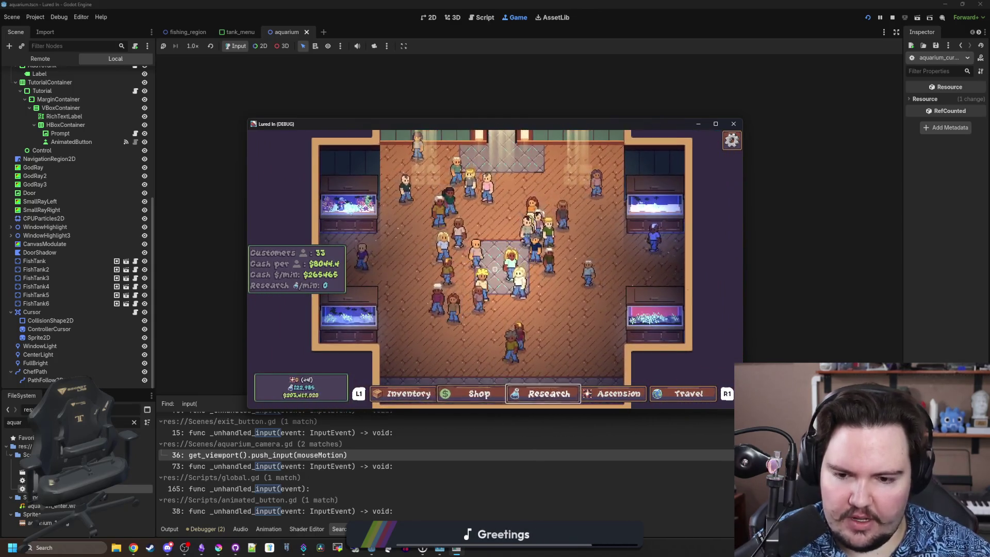
key(Left)
key(Left)
key(Right)
key(Right)
key(Return)
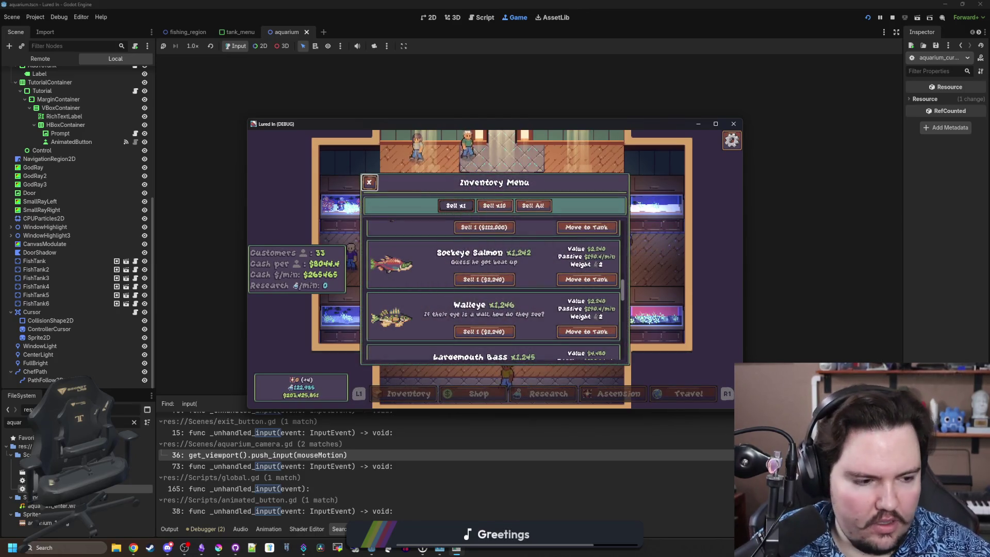
key(Escape)
key(Left)
key(Left)
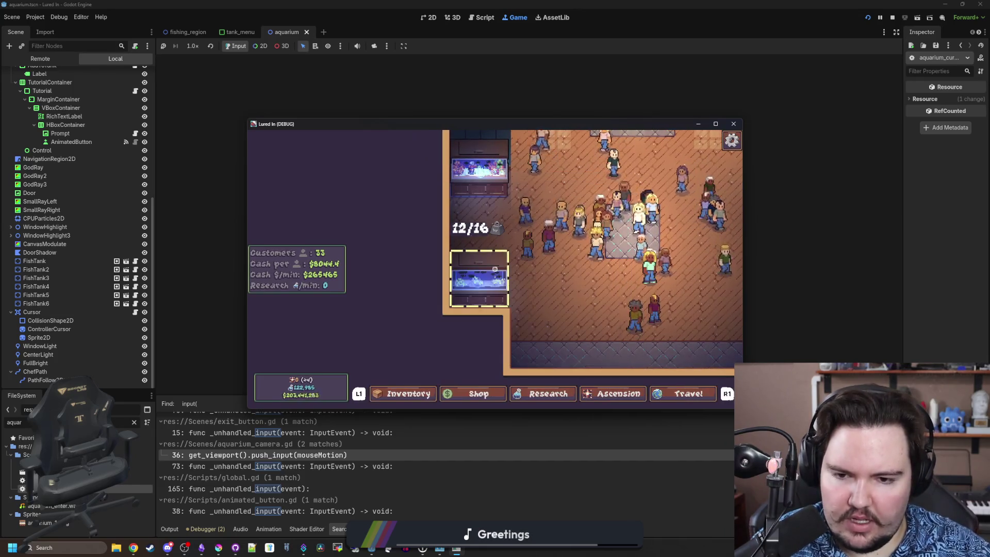
key(Down)
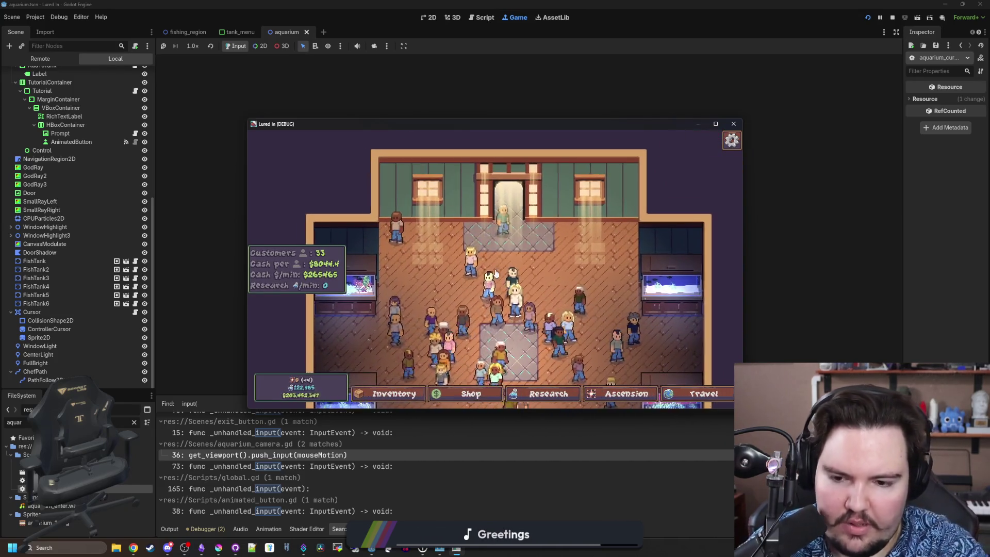
scroll(440, 320, up, 3)
Toggle the Fish Tank 1 menu and Escape Menu, then stop the game and show embedding options
click(440, 320)
key(Escape)
key(Escape)
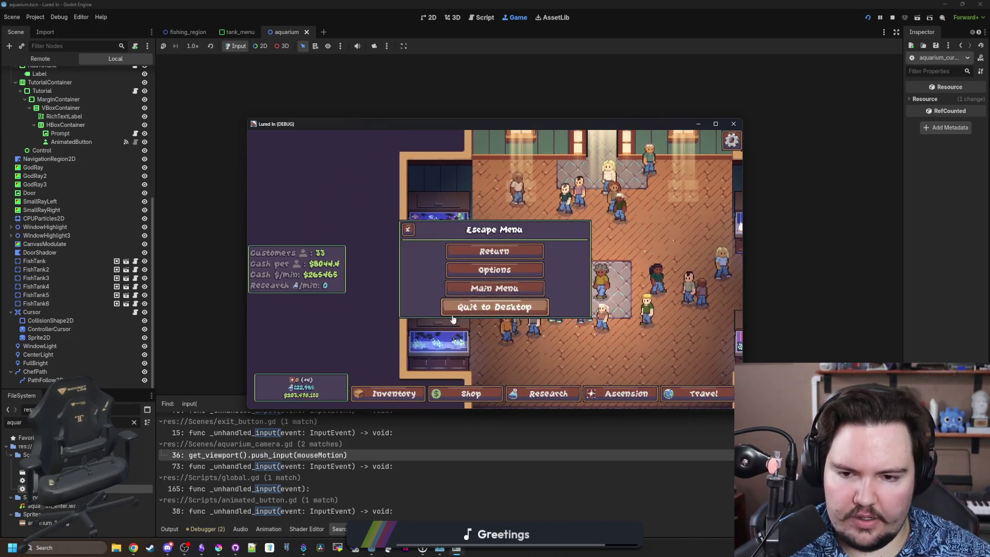
key(Return)
key(Escape)
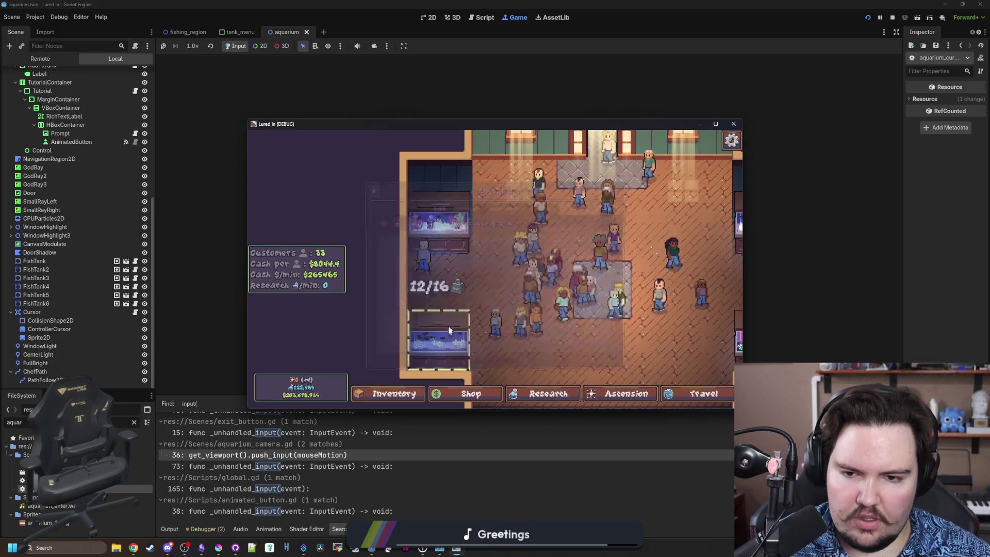
click(443, 315)
key(Escape)
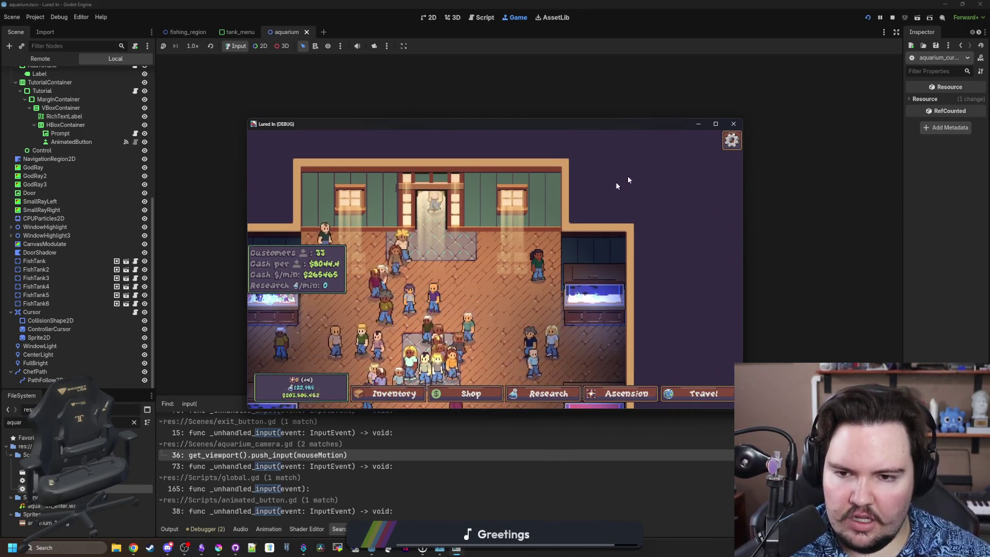
key(alt+F4)
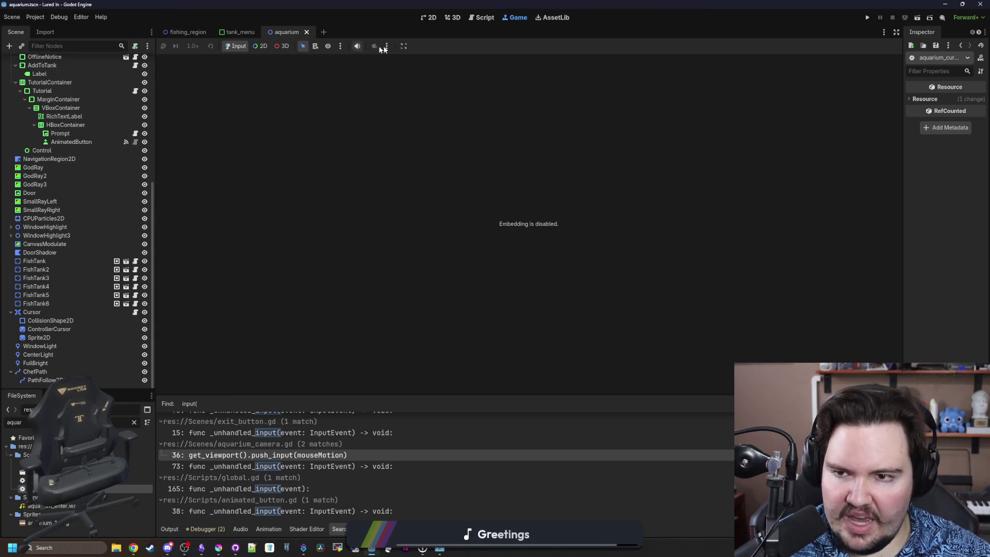
click(387, 46)
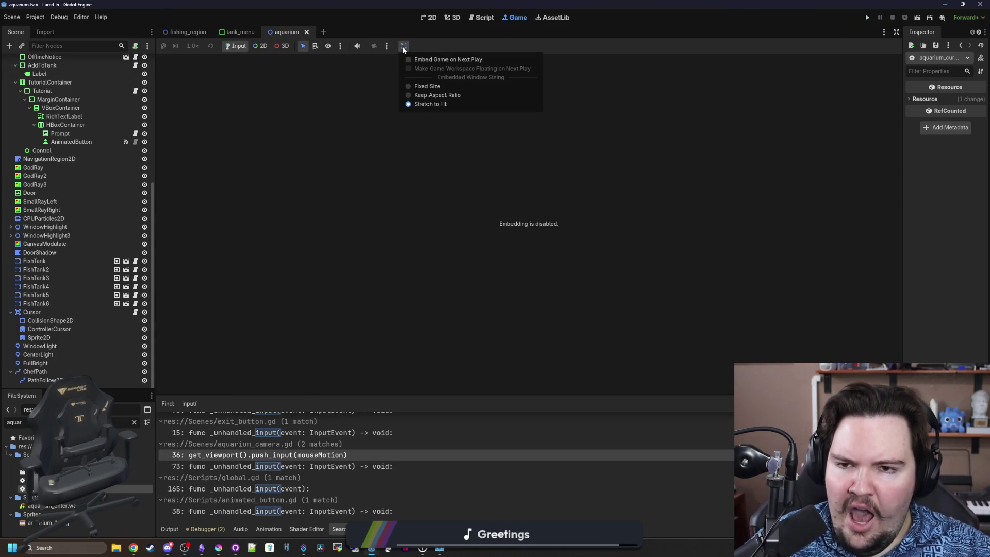
Enable 'Embed Game on Next Play', run the game, and dismiss the Welcome Back notice with Nice!
click(424, 61)
key(ctrl+s)
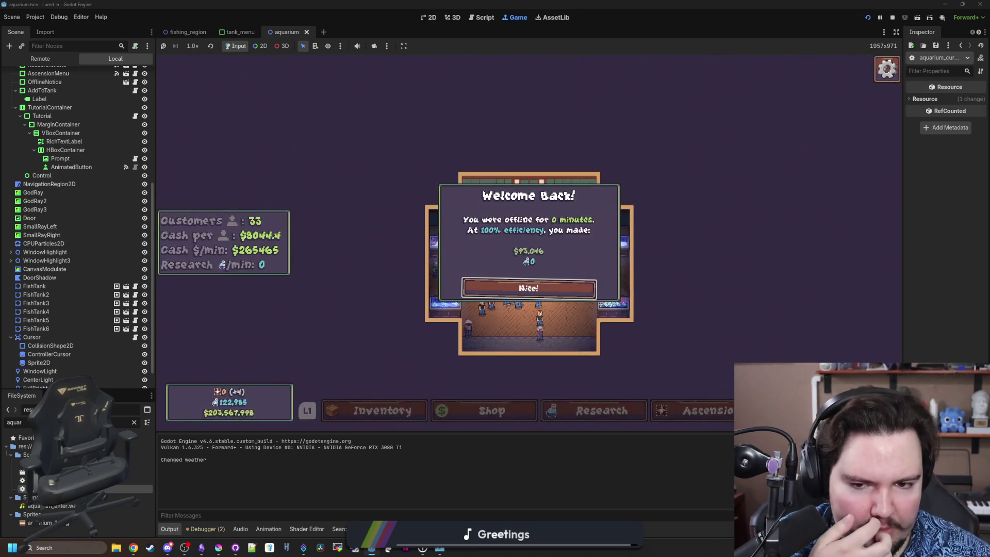
click(517, 285)
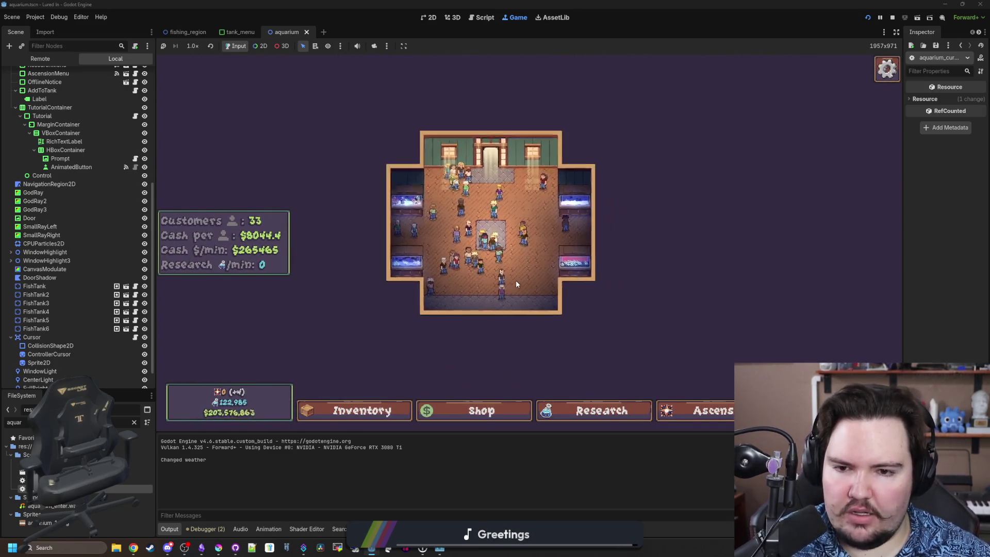
Speed the game up to 16.0x, then return it to 1.0x
click(193, 46)
click(203, 164)
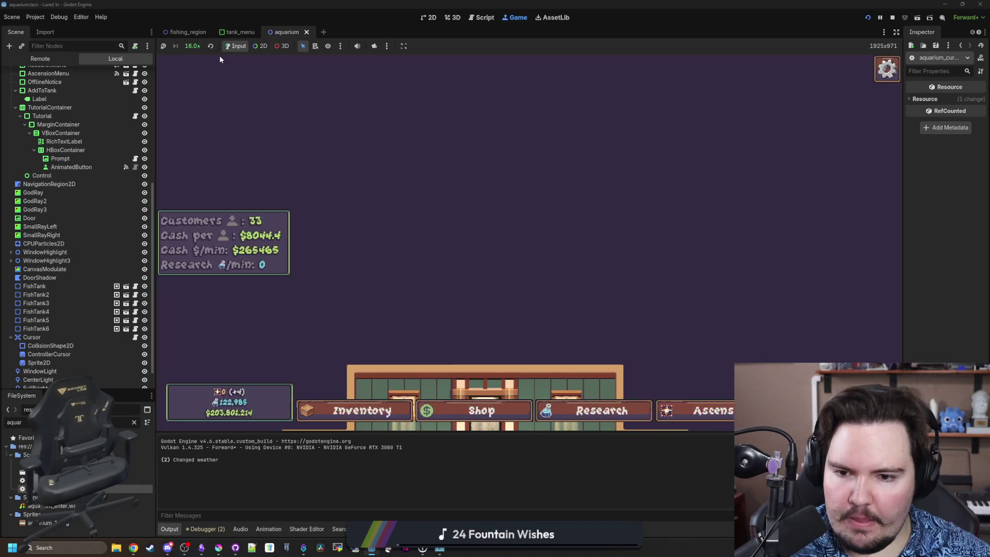
click(194, 46)
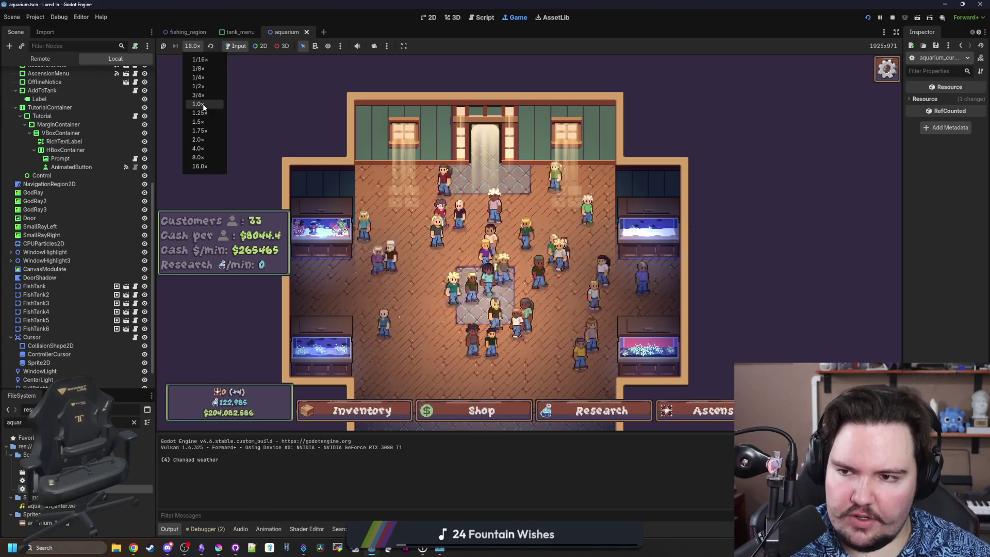
click(198, 104)
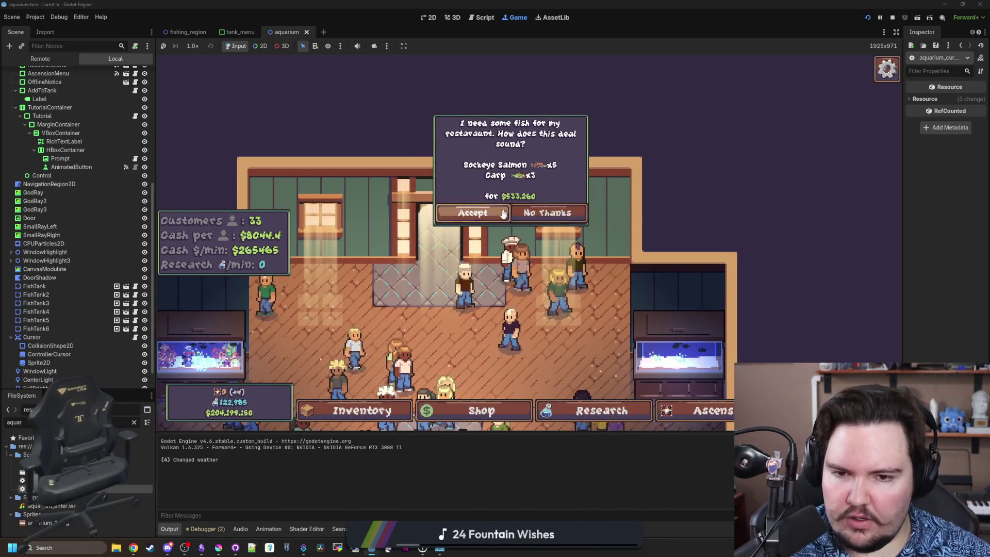
Click through the Inventory, Shop, Research and Ascension bottom-bar panels, then close them
click(499, 416)
click(499, 415)
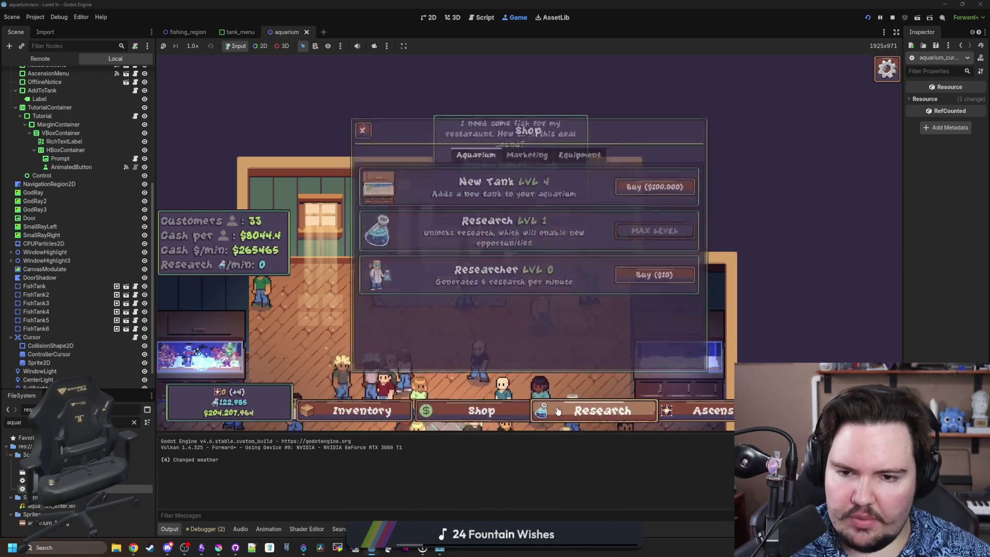
click(601, 411)
click(711, 410)
click(480, 411)
click(480, 410)
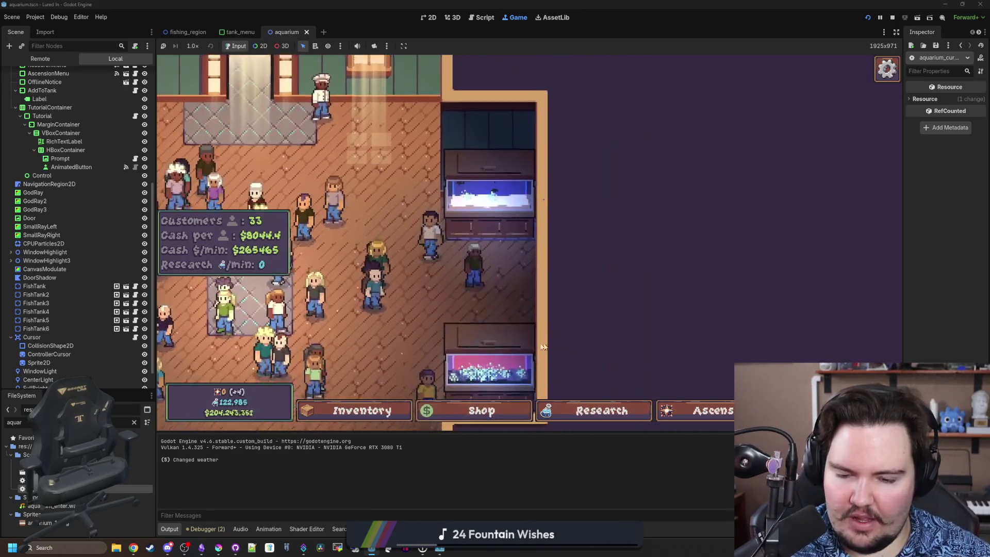
click(491, 407)
click(491, 407)
click(491, 407)
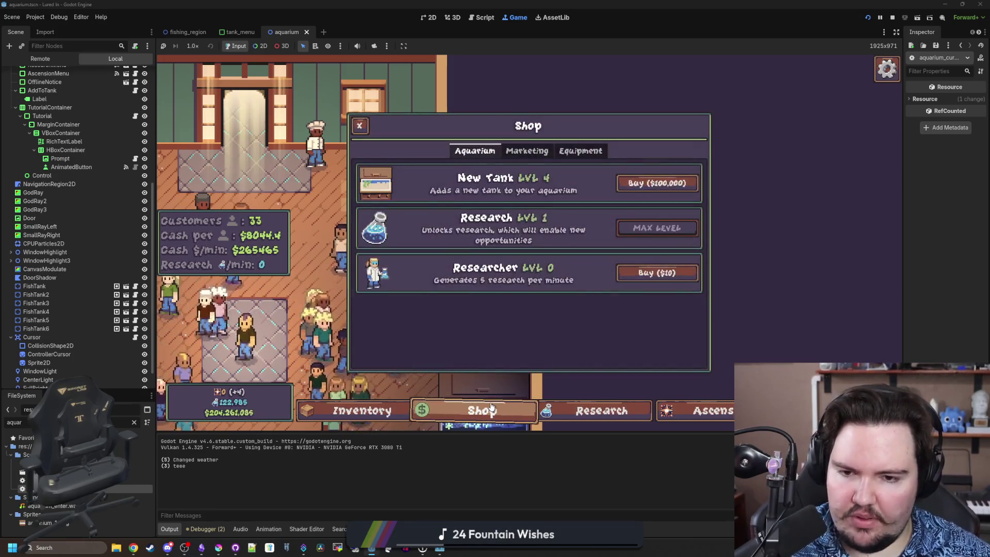
click(491, 407)
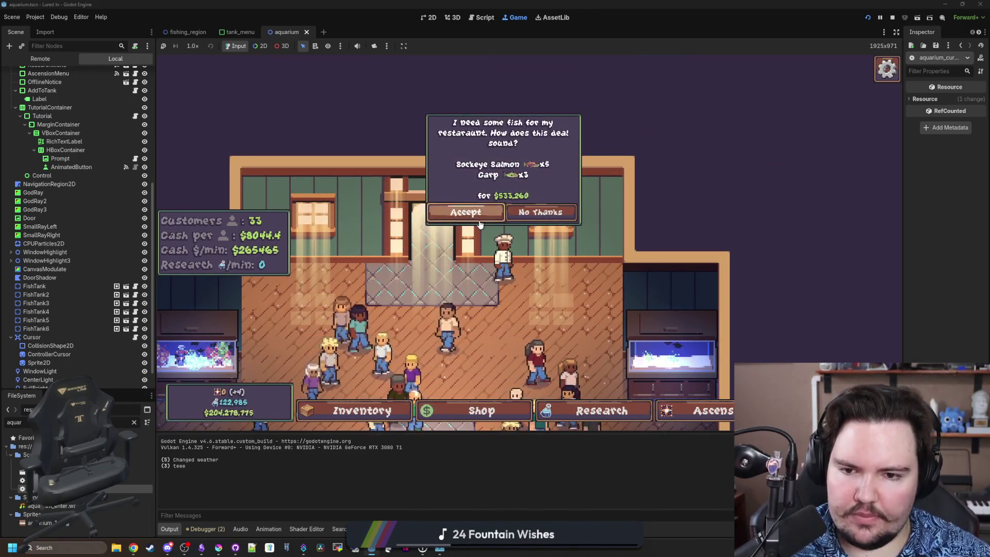
Accept the restaurant's fish deal and select the live Aquarium node in the Remote tree
click(467, 213)
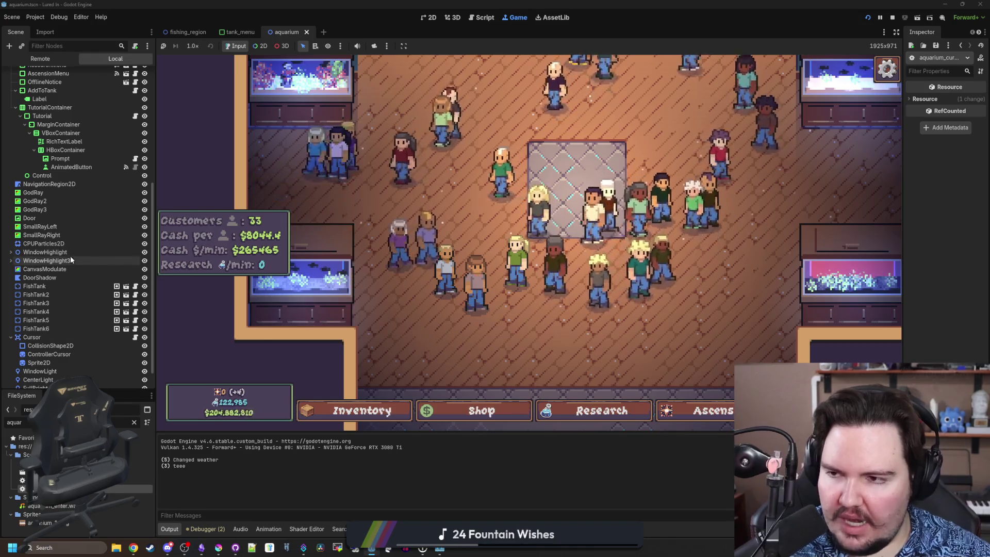
scroll(72, 252, up, 5)
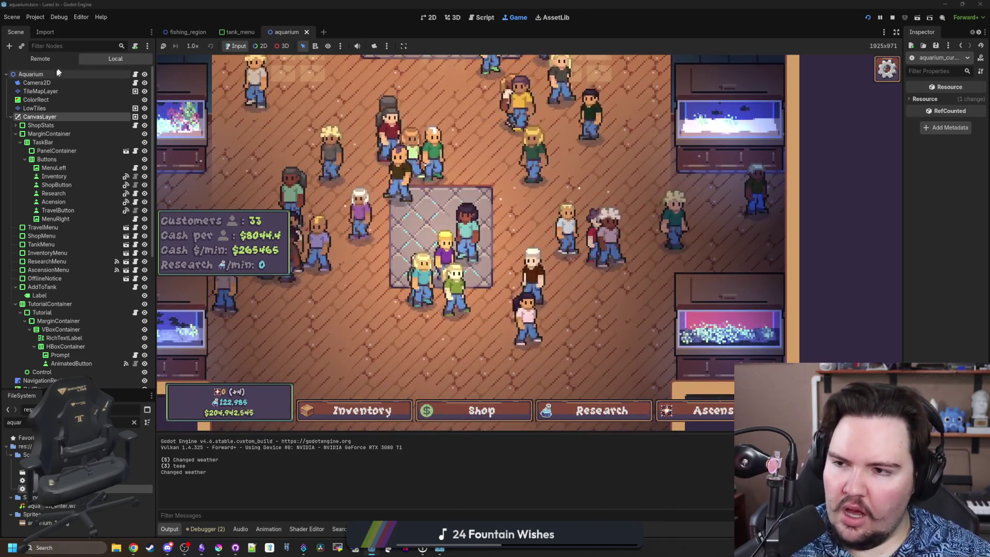
click(30, 74)
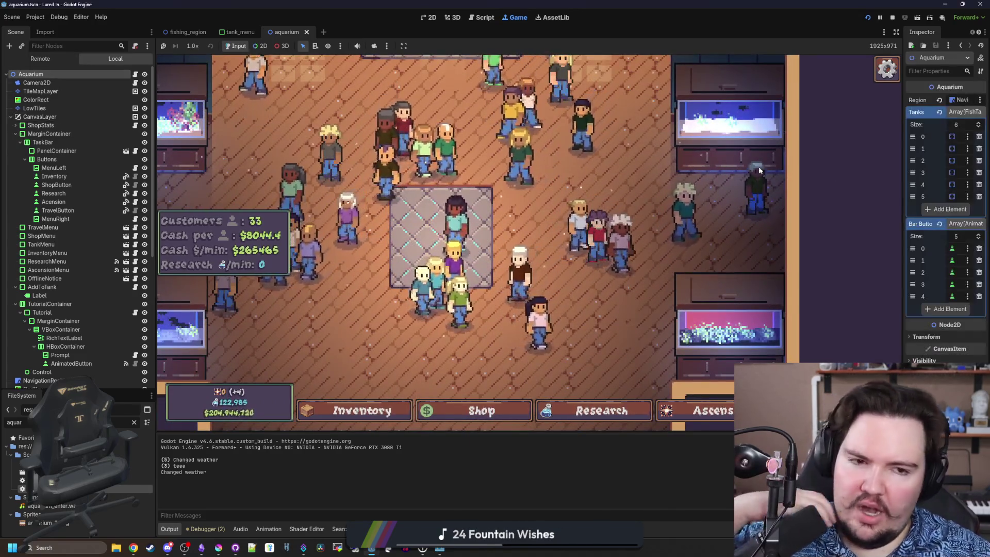
Open aquarium.gd, find _ready, and start a 'for i in barButtons' line after line 37
drag(910, 170, 689, 180)
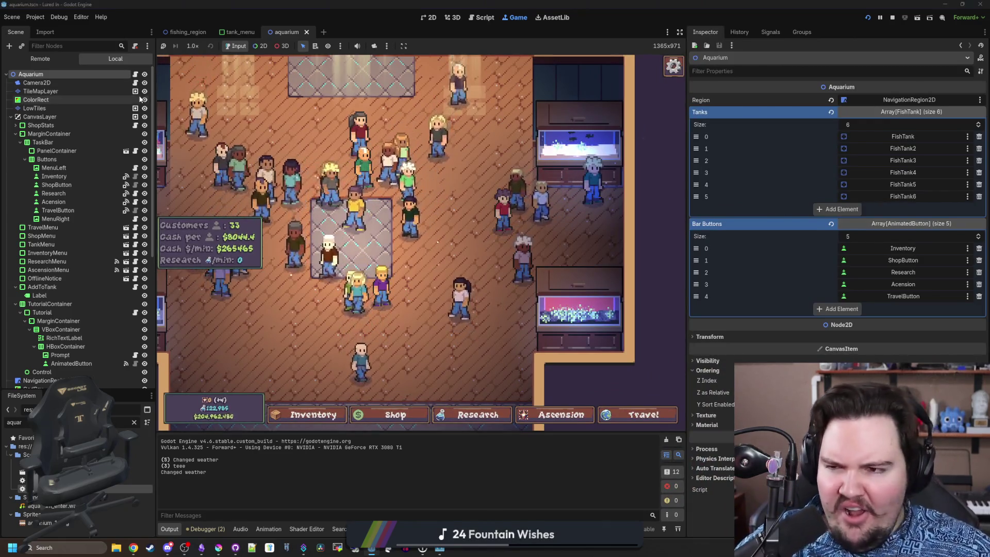
click(134, 79)
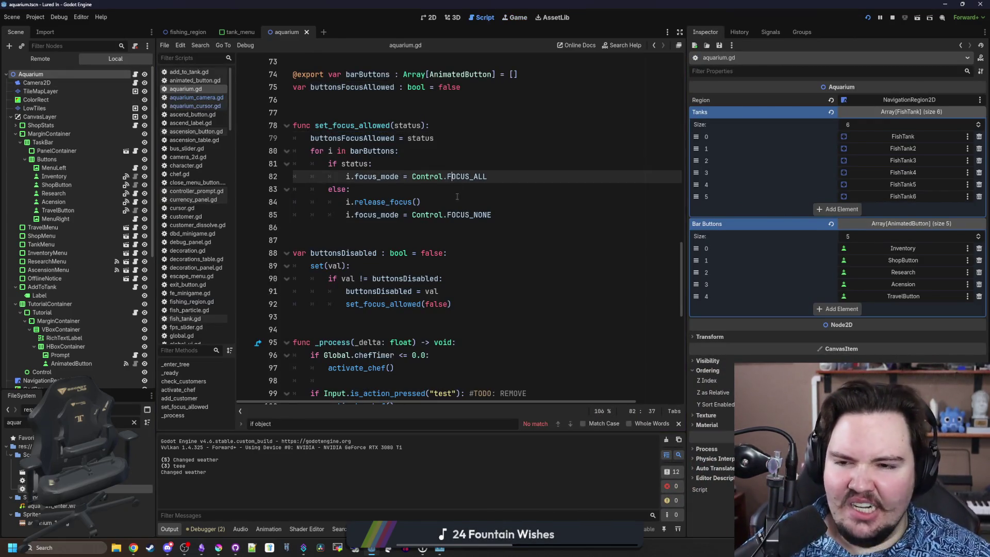
scroll(456, 197, up, 2)
click(482, 234)
scroll(453, 227, up, 1)
click(407, 221)
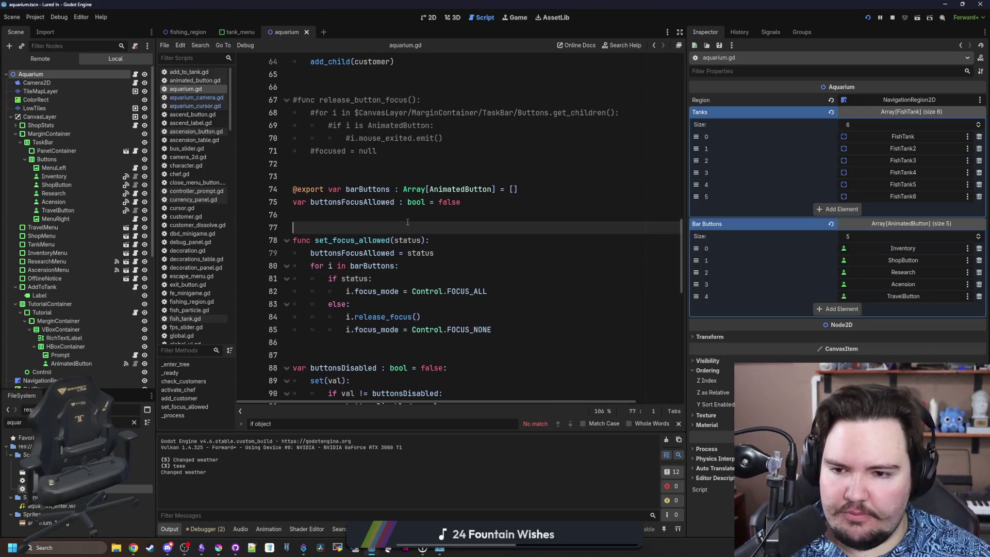
text(_ready)
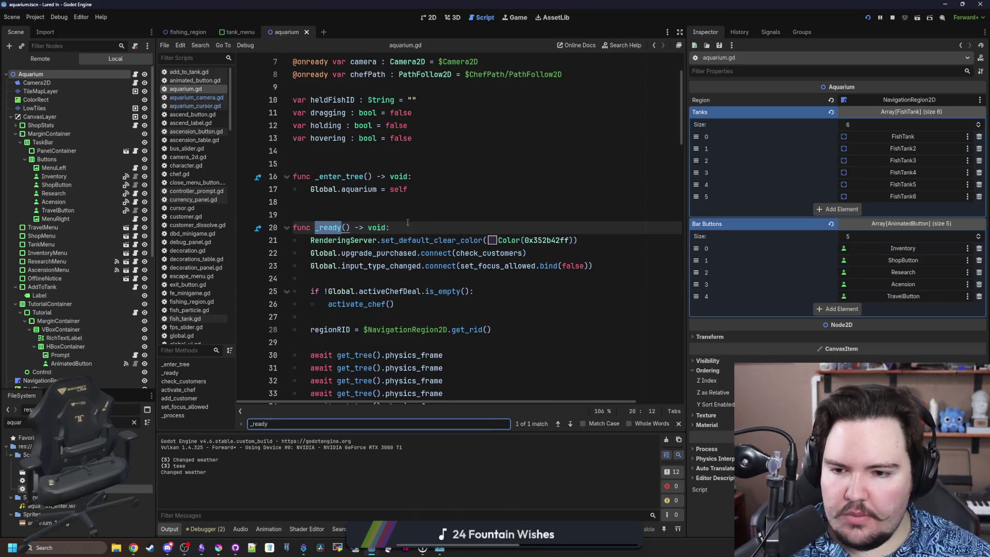
scroll(407, 223, down, 5)
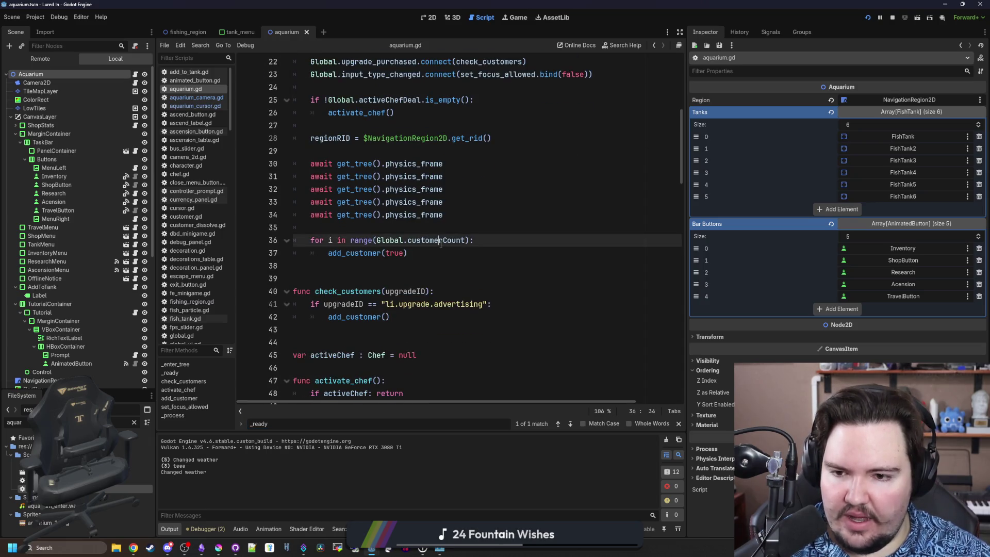
click(432, 251)
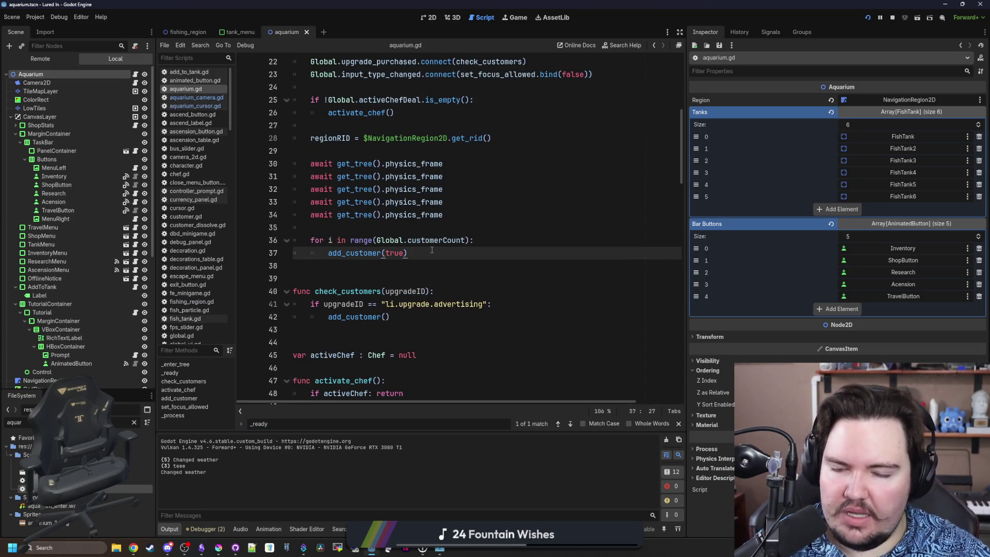
key(Return)
key(Return)
text(for i in bar)
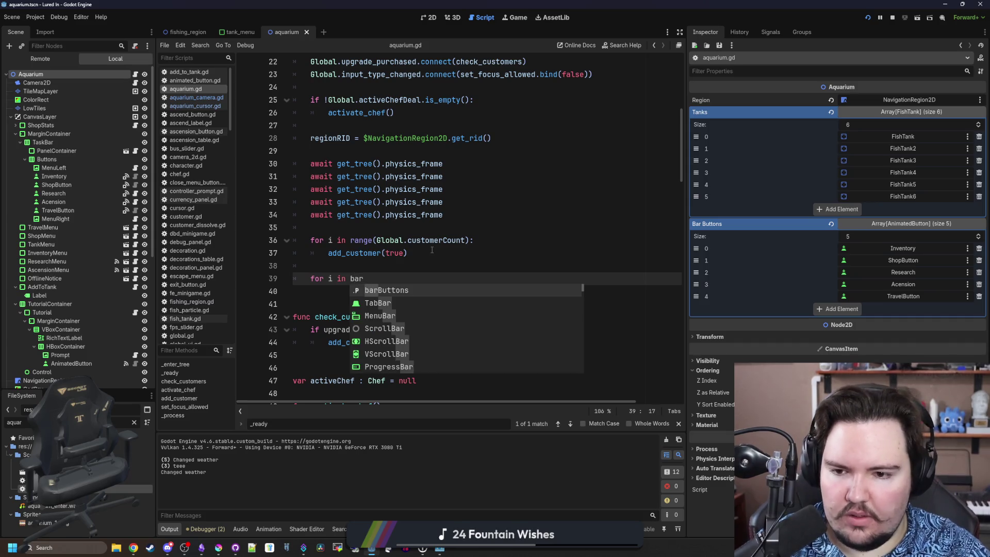
key(Return)
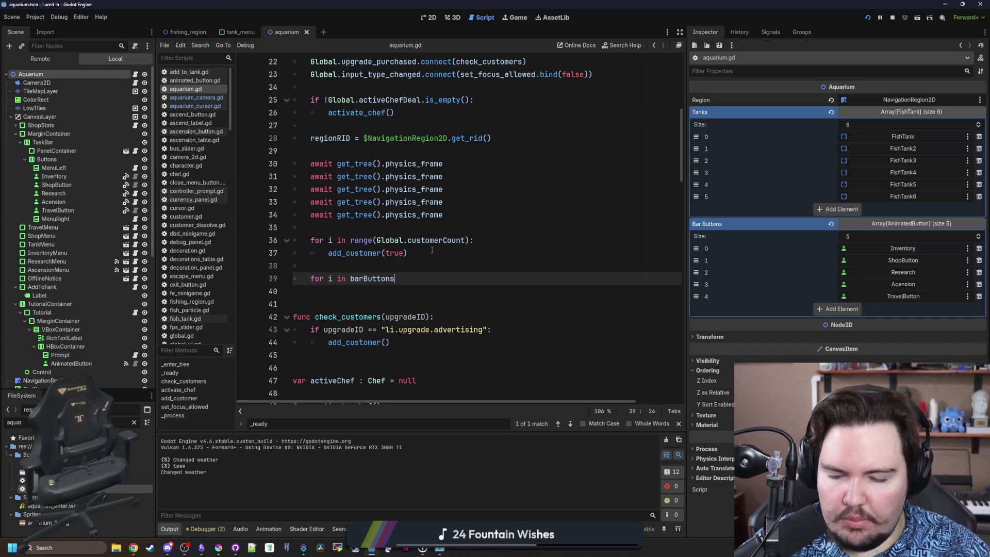
Connect each bar button's mouse_entered to set buttonsHovered true, declaring var buttonsHovered at line 15
key(BackSpace)
text(:)
key(Return)
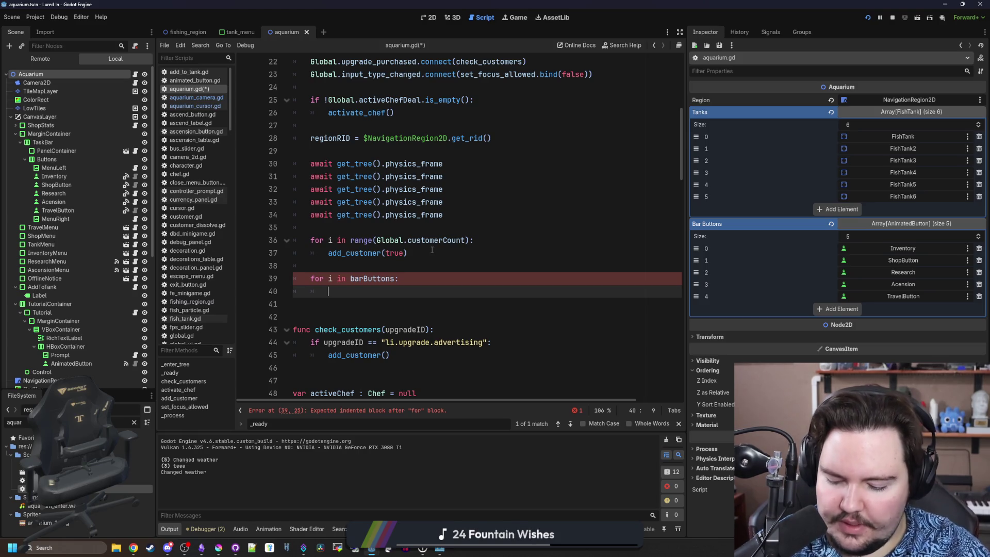
text(mouse_entetre)
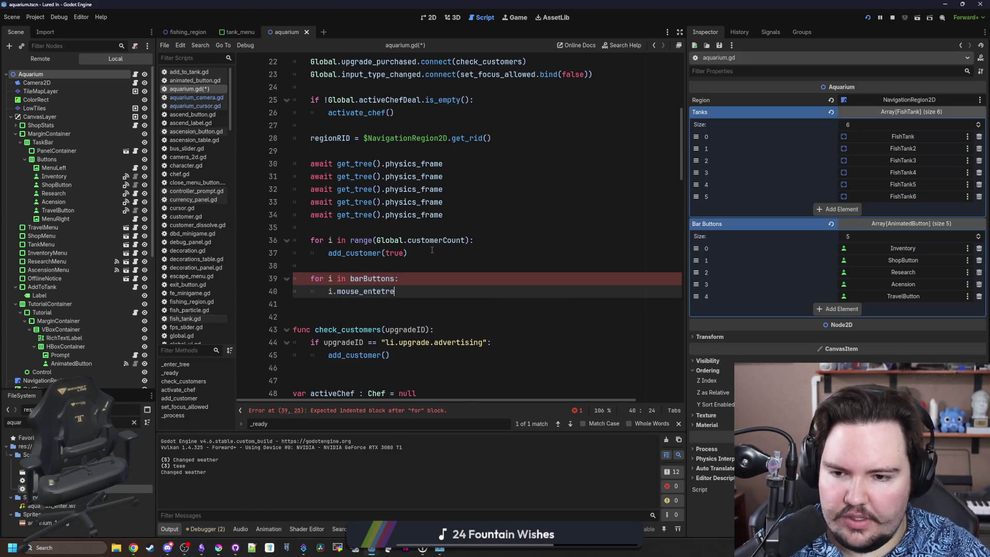
text(ed.connect()
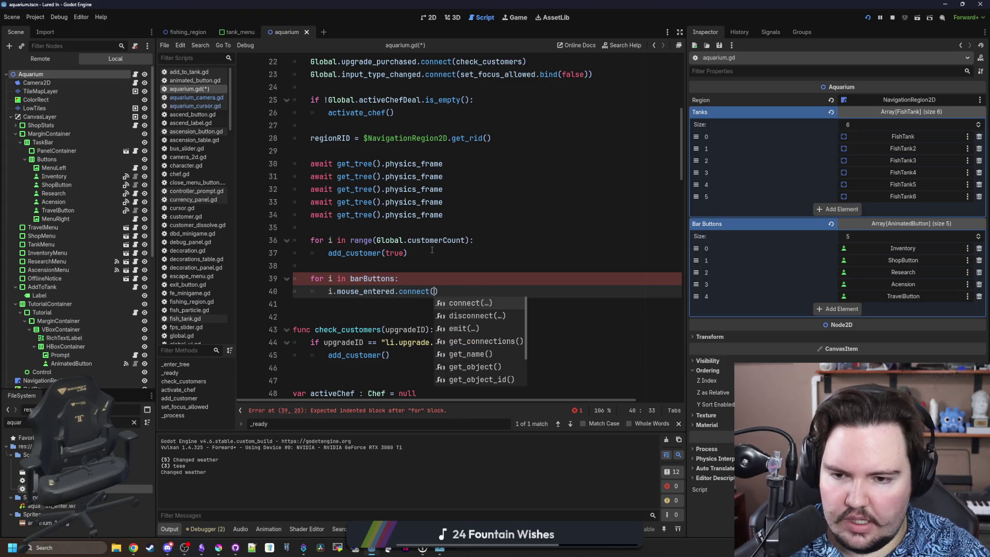
key(Return)
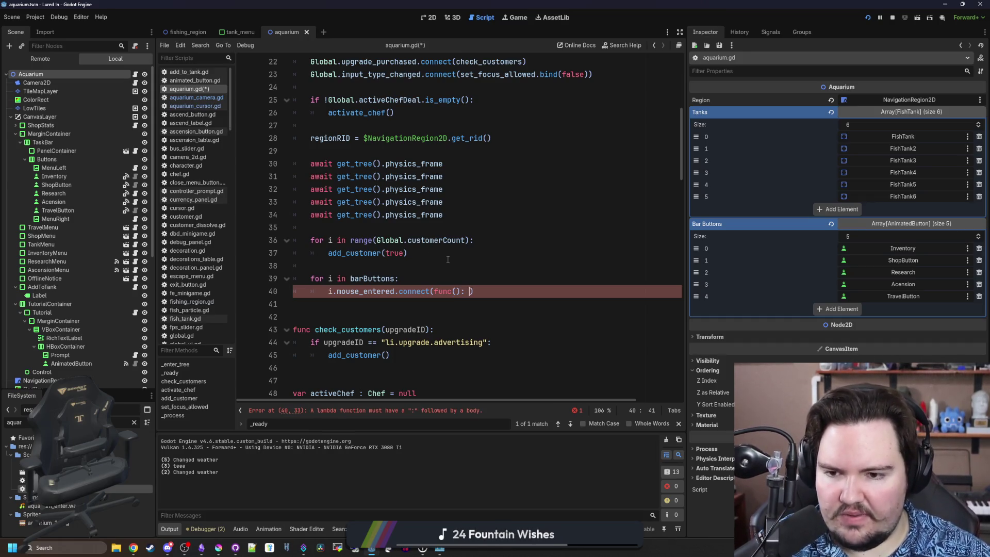
click(382, 265)
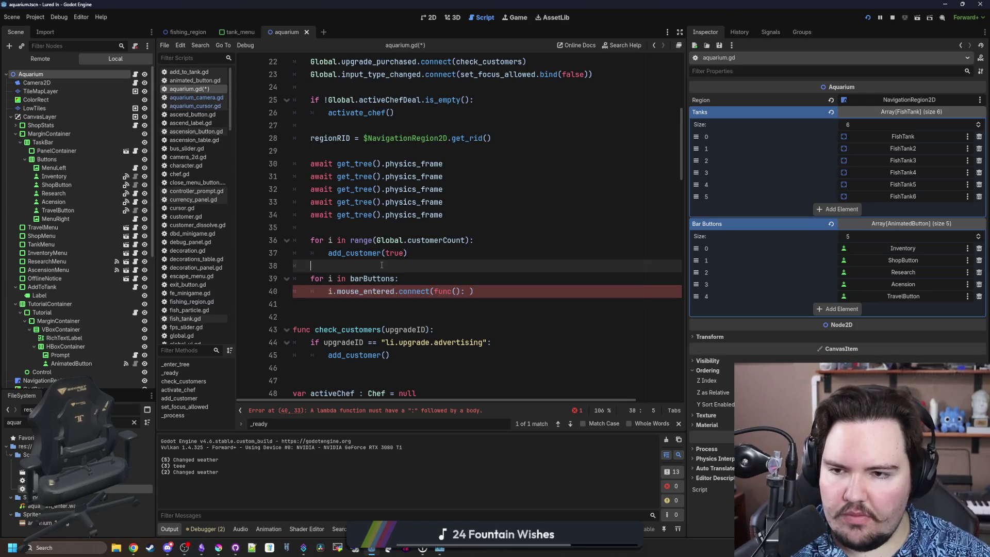
scroll(376, 263, up, 5)
key(Return)
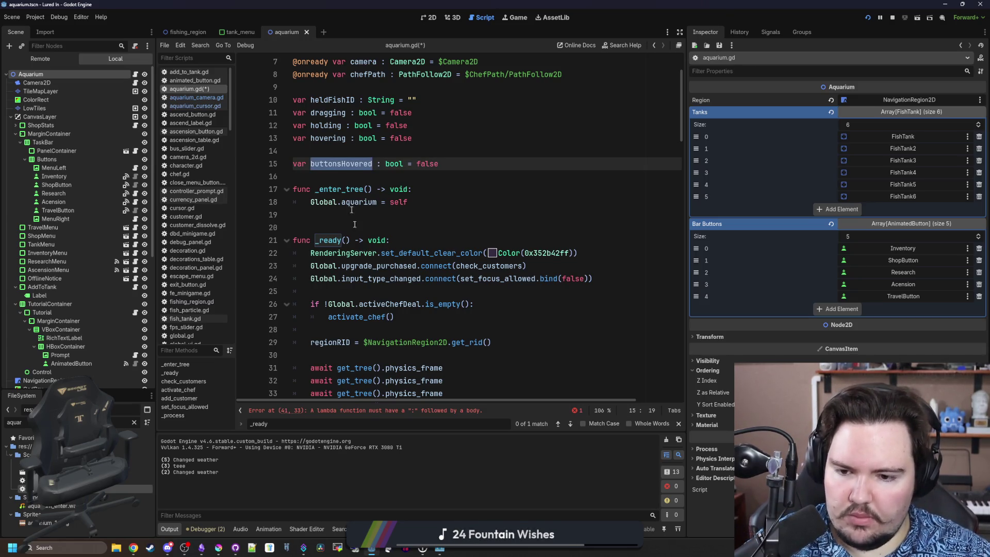
scroll(419, 327, down, 5)
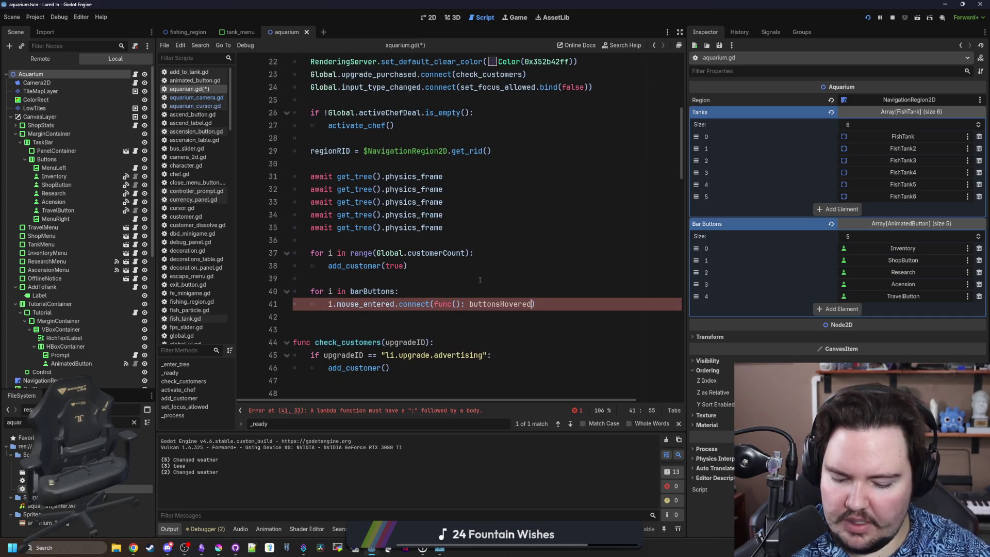
key(BackSpace)
key(BackSpace)
text(e)
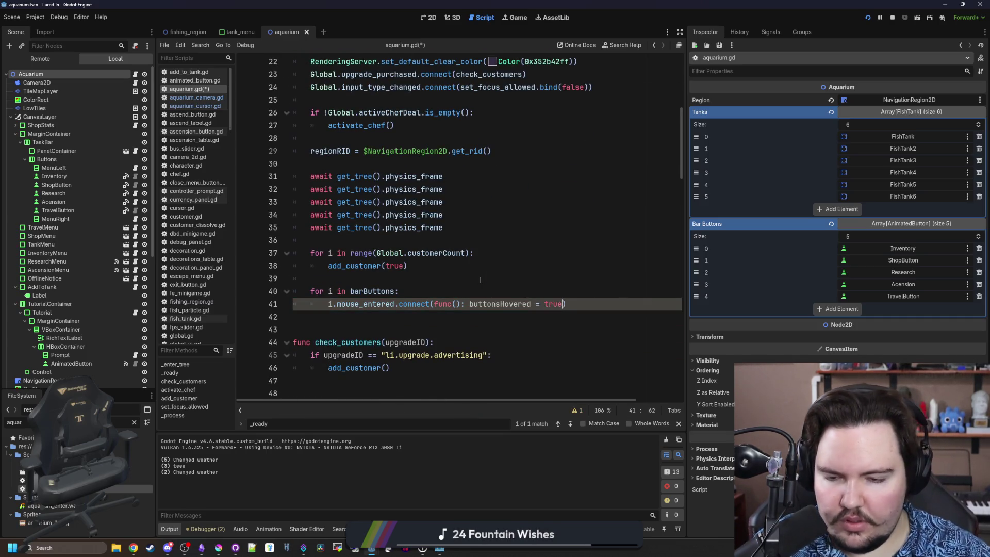
Add a mouse_exited connection setting buttonsHovered false, remove the extra blank line, and return to the game
drag(567, 304, 325, 305)
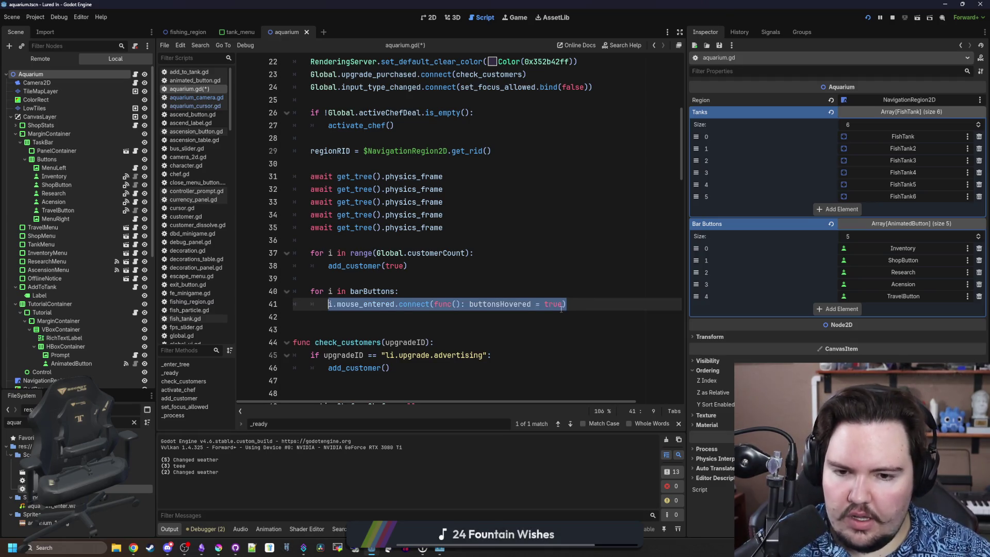
key(Return)
text(i.mouse_entered.connect(func(): buttonsHovered = true))
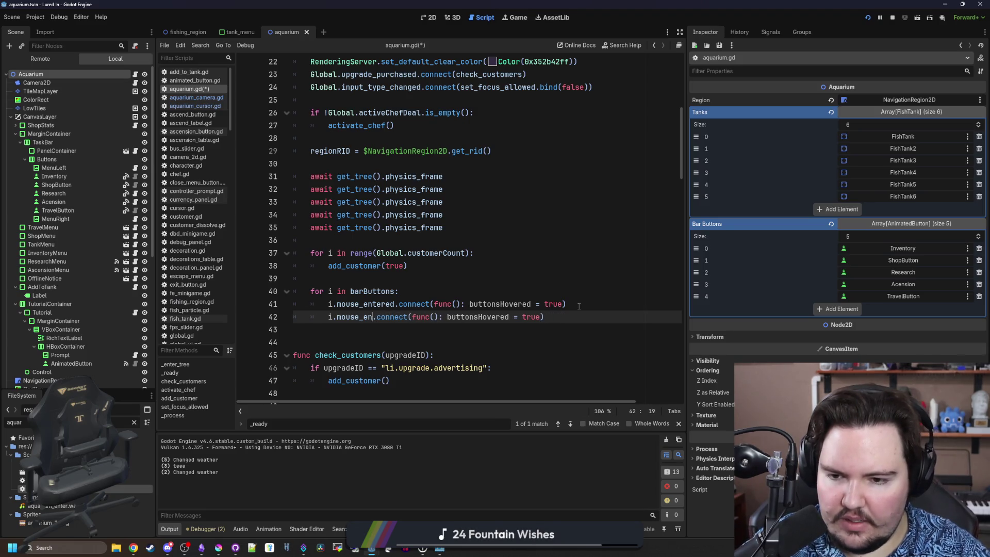
text(ited)
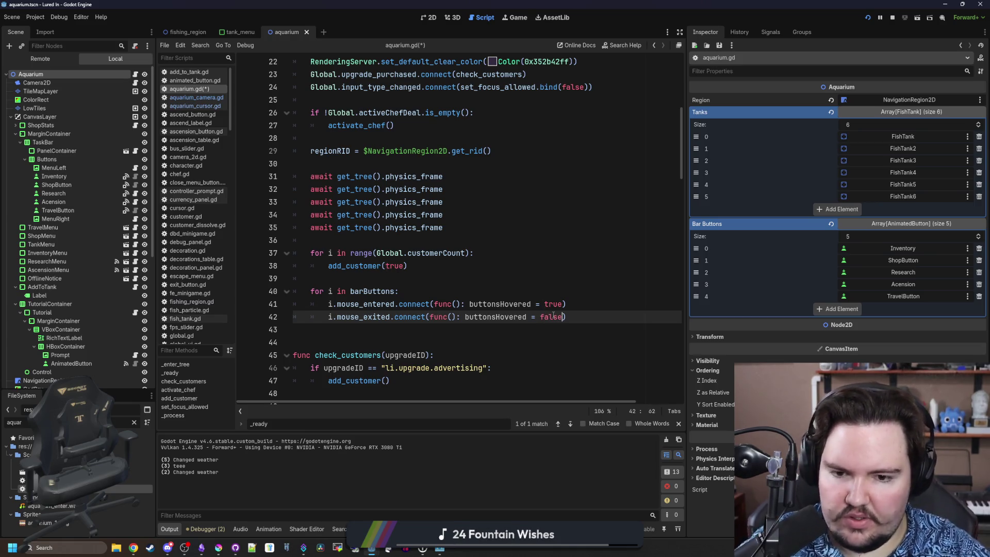
click(426, 295)
key(Return)
text(i.mouse_exited.connect(func(): buttonsHovered = false))
click(329, 337)
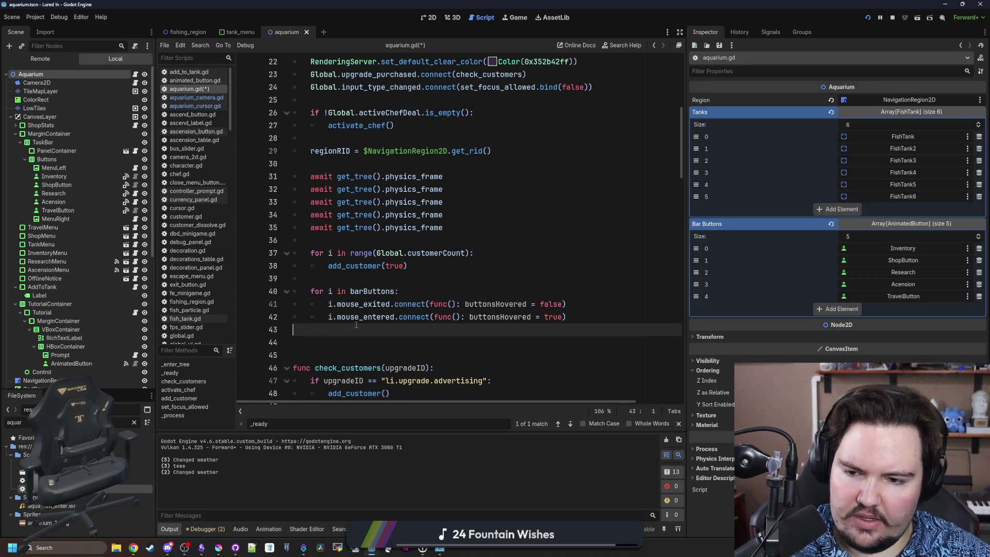
key(BackSpace)
key(BackSpace)
click(373, 321)
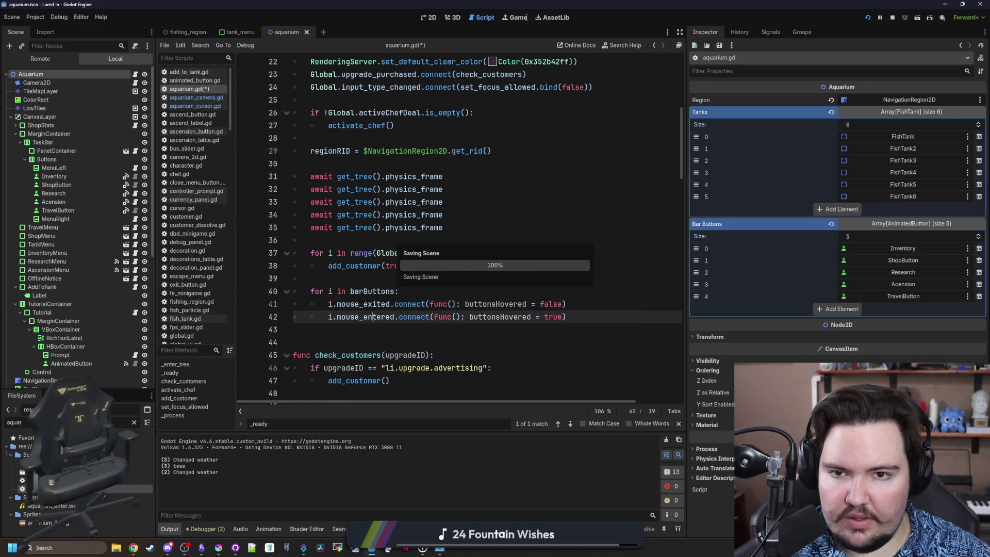
click(526, 19)
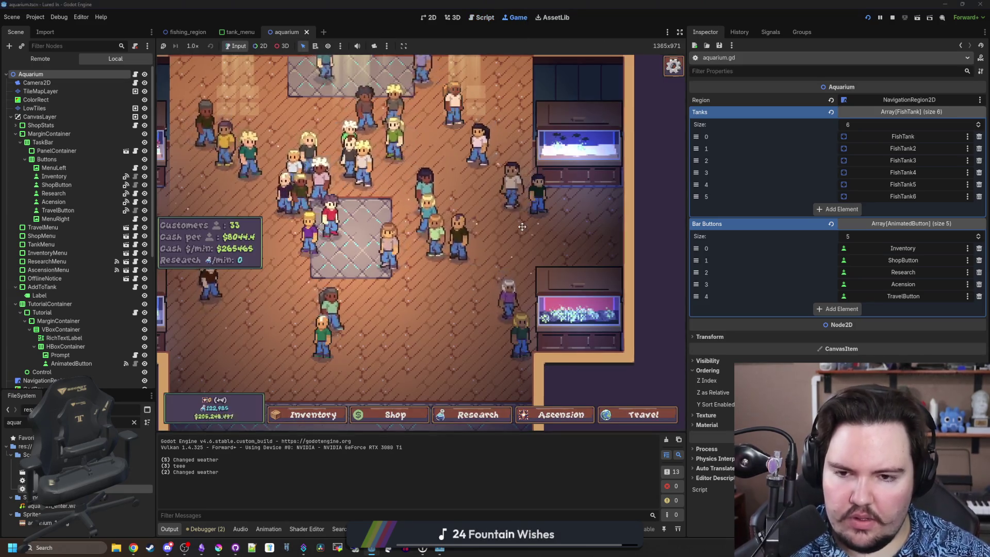
Quit to the game's Main Menu, press Play to reload the aquarium, then reopen aquarium.gd
key(Escape)
click(453, 270)
click(266, 279)
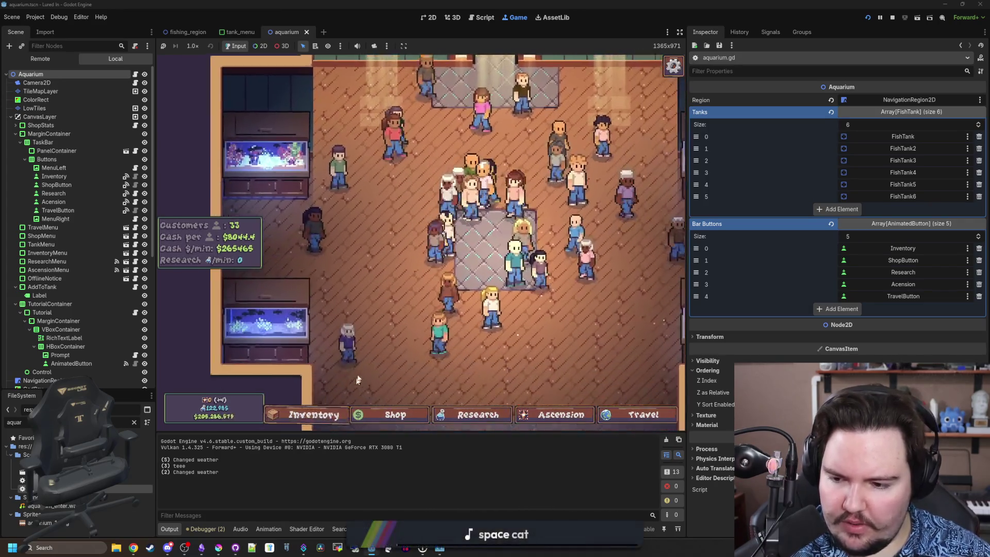
click(135, 75)
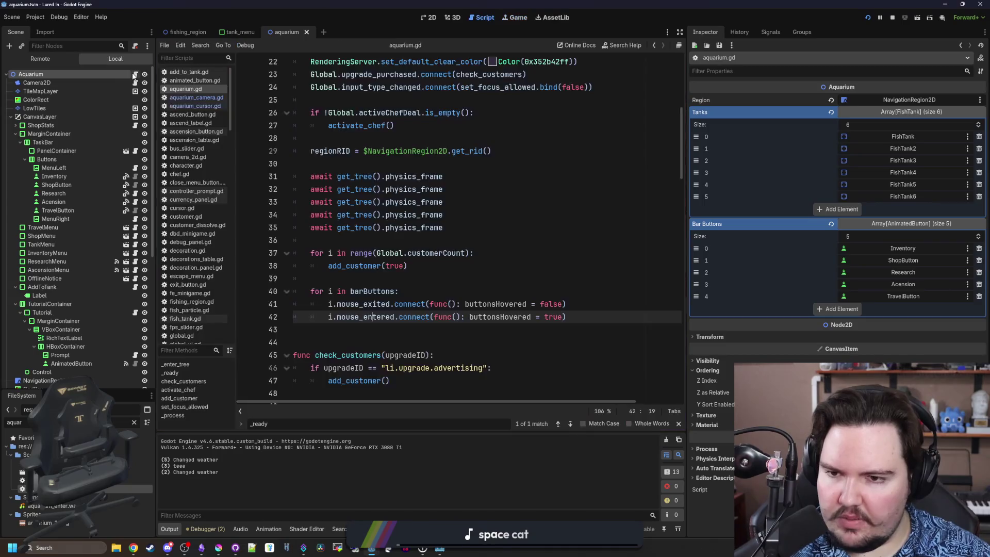
Save the current work, then open aquarium_cursor.gd at line 45 with a wider code editor
click(469, 253)
key(ctrl+s)
click(212, 106)
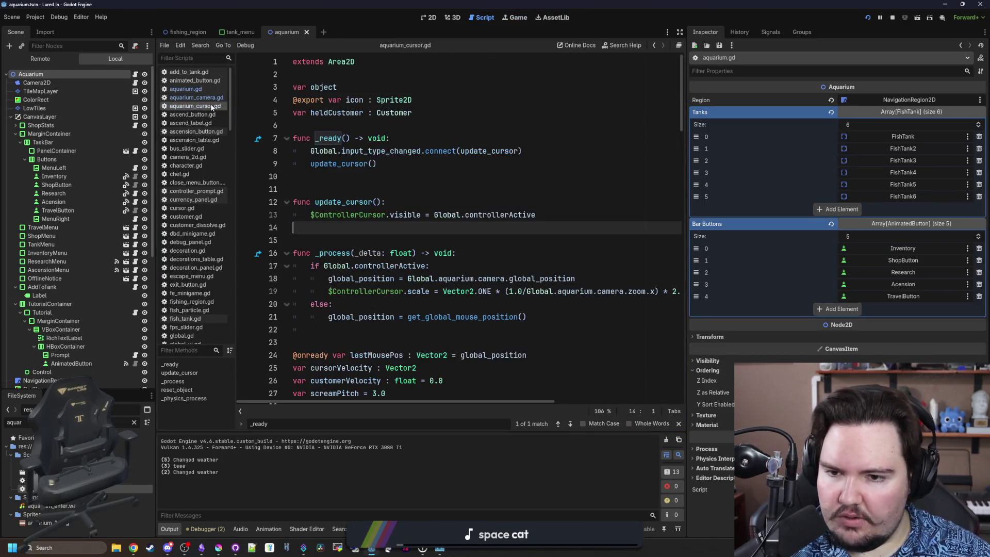
scroll(540, 256, down, 3)
drag(684, 267, 902, 267)
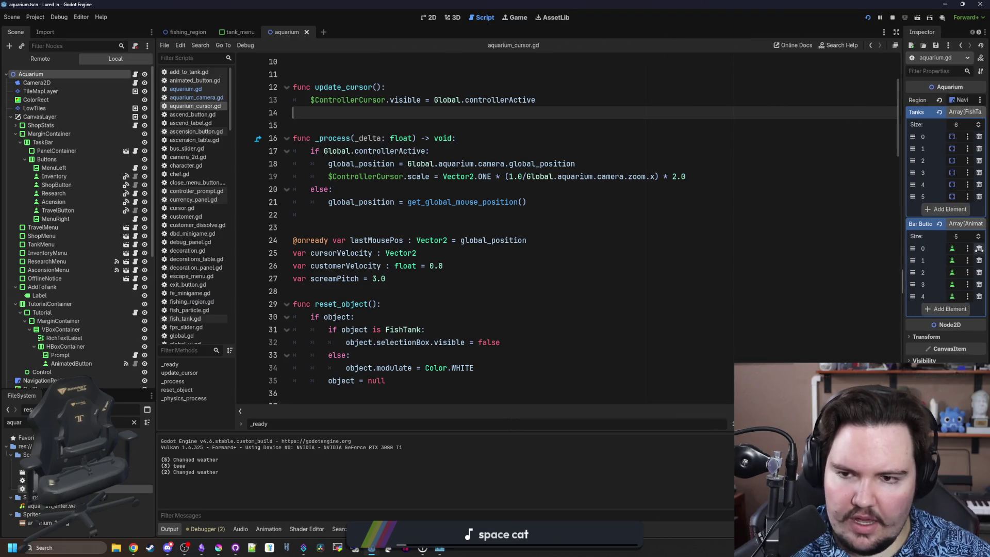
scroll(444, 250, down, 6)
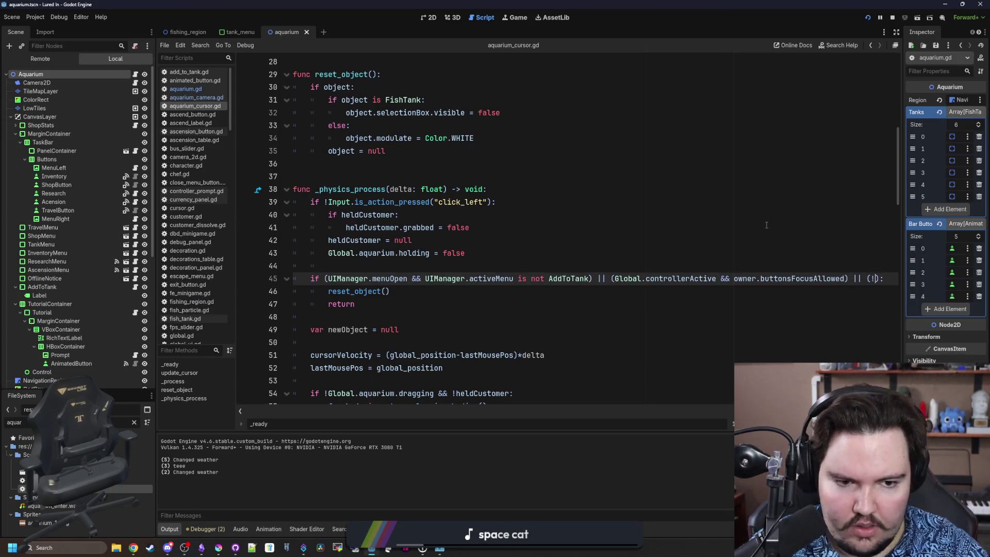
Append || (!Global.controllerActive && Global.aquarium.buttons to line 45's return condition and save
text(g)
key(BackSpace)
text(G)
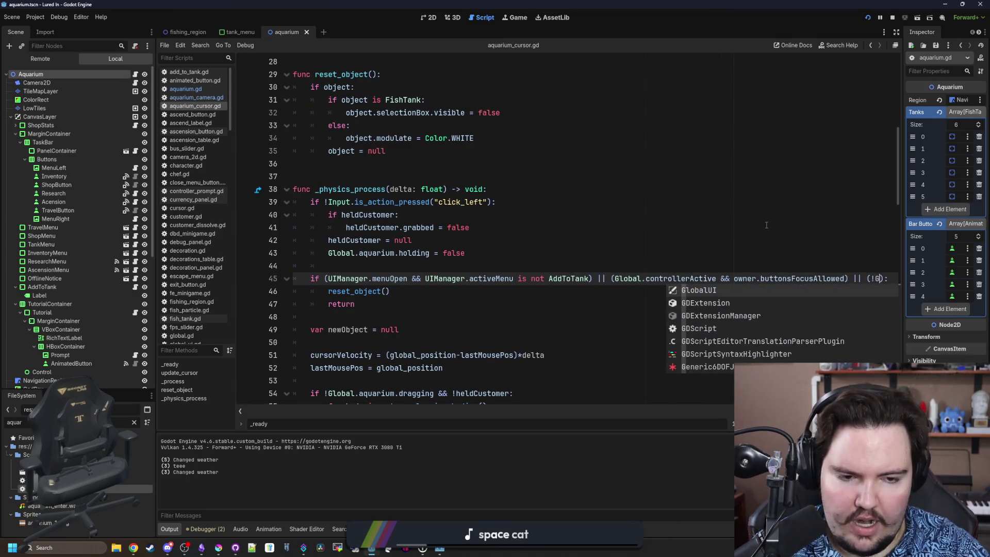
text(lobal.)
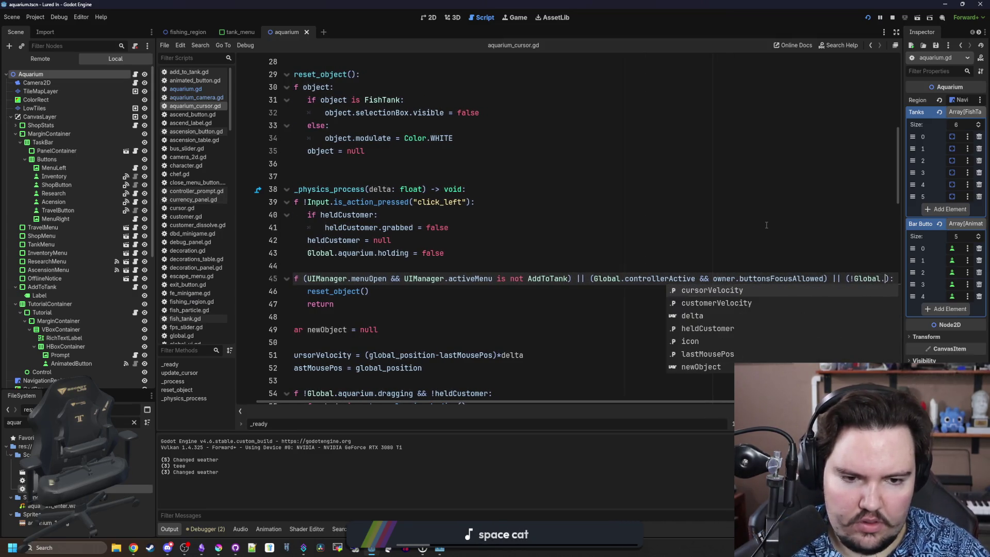
text(cont)
key(Return)
text(&& )
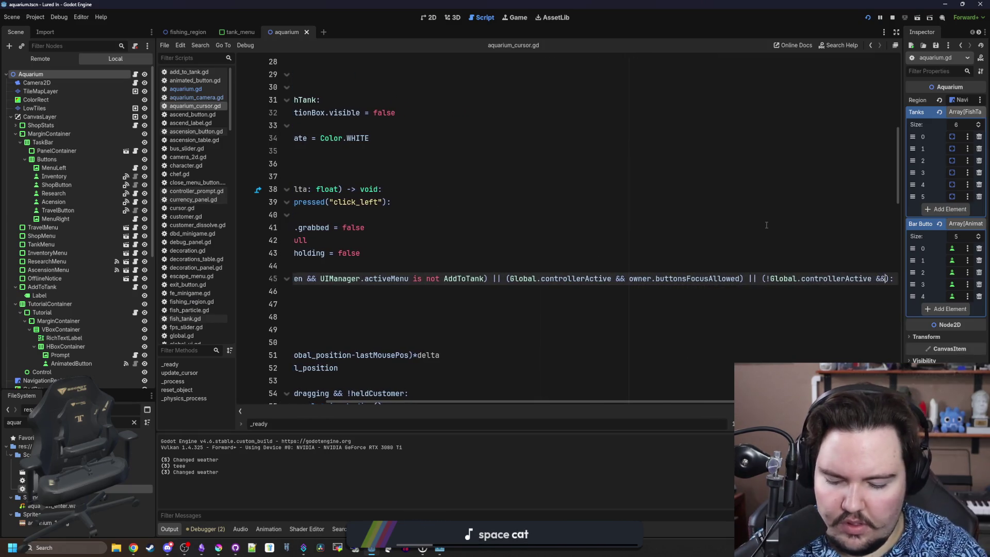
text(Global.aquariu)
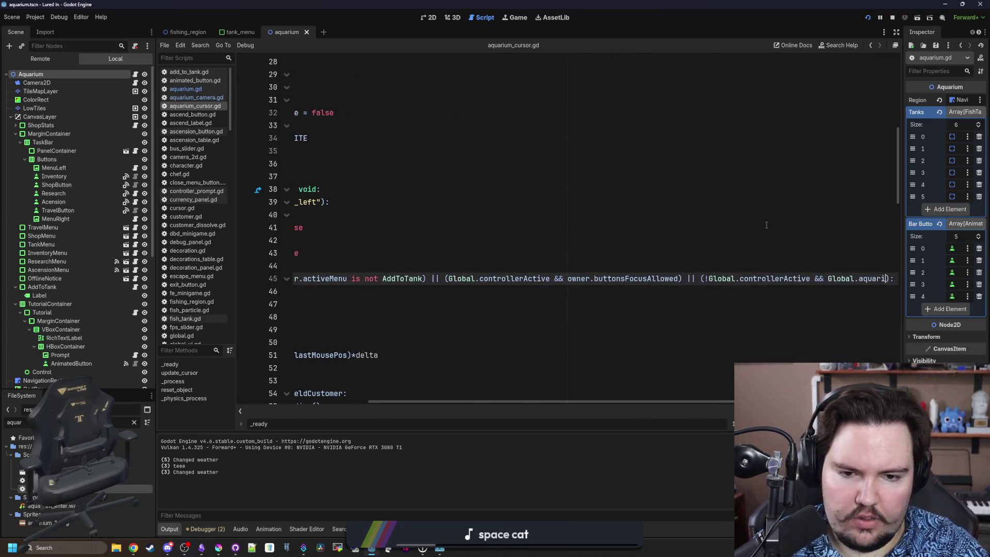
text(m.)
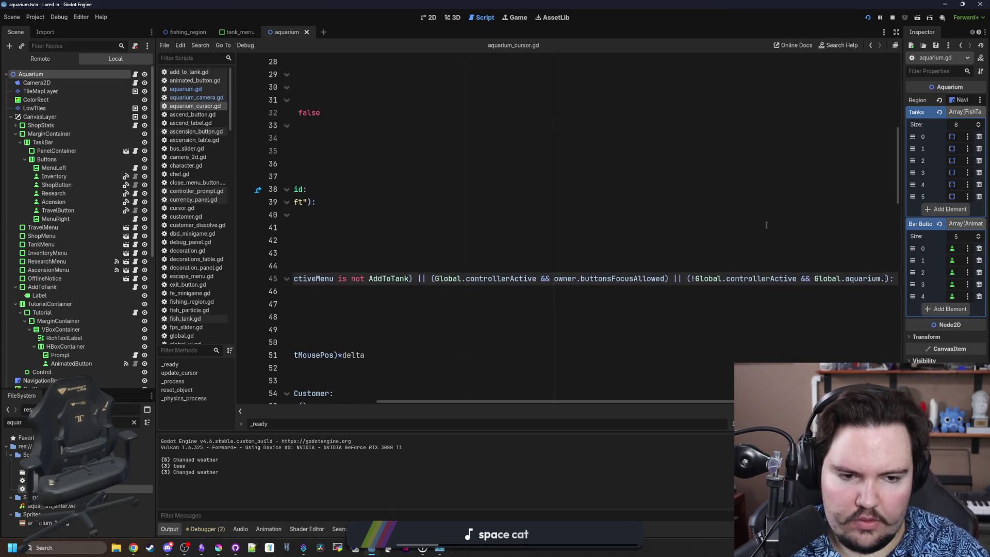
text(bu)
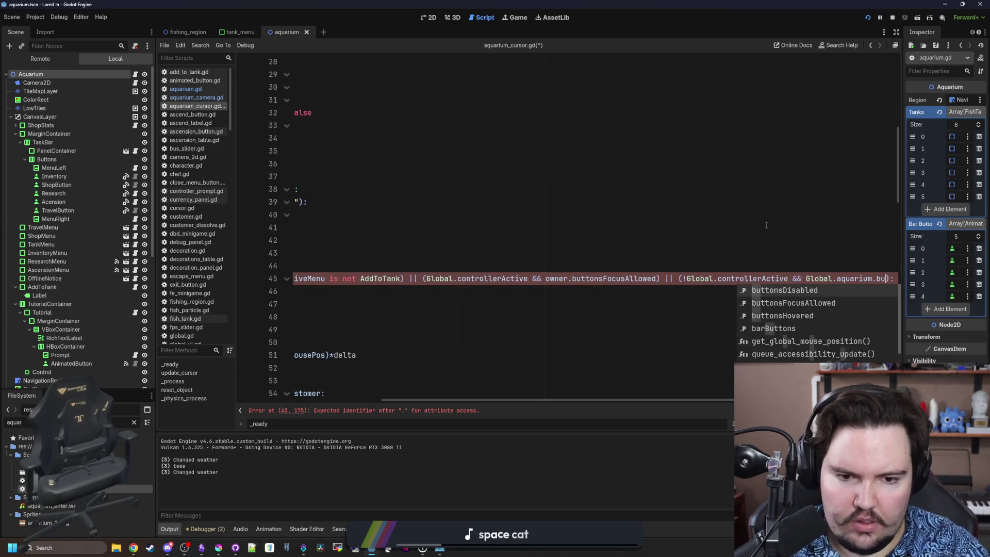
text(ttons)
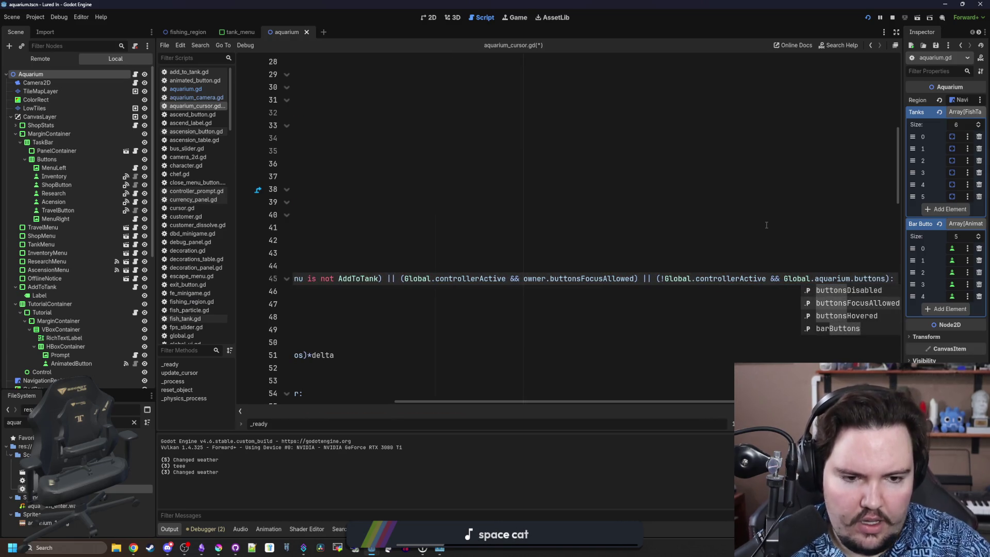
click(766, 225)
key(ctrl+s)
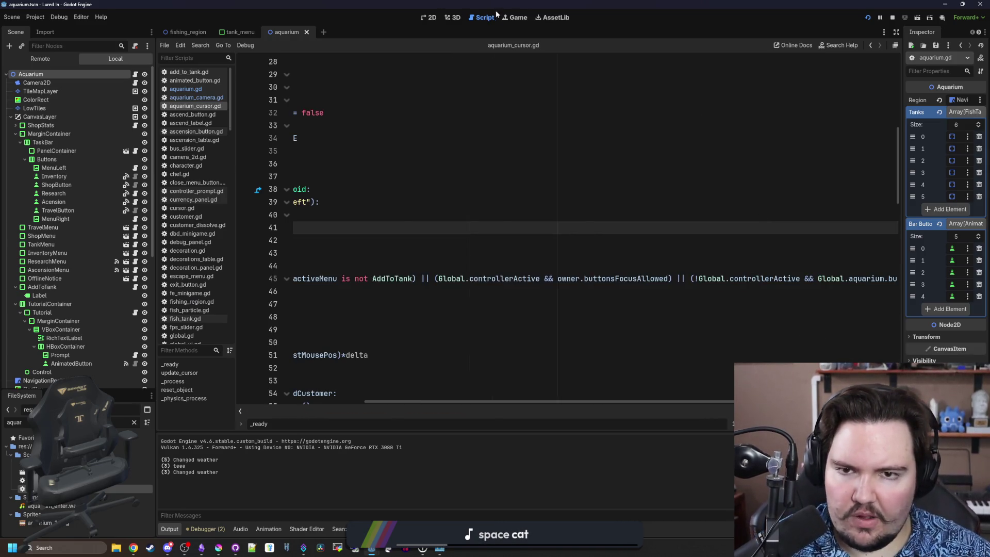
In the running game, open and close the Inventory menu repeatedly with the mouse
click(516, 18)
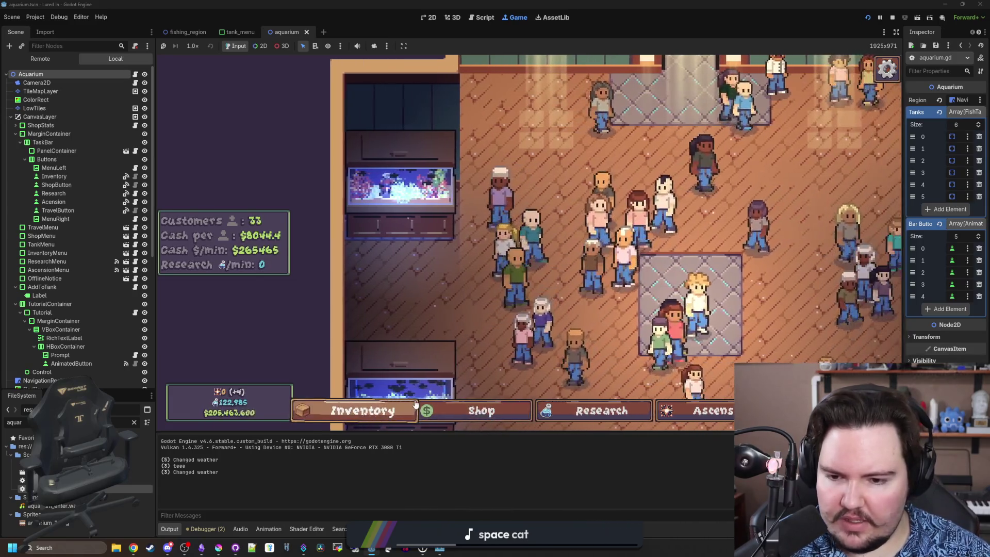
click(384, 410)
click(381, 410)
click(381, 410)
click(378, 410)
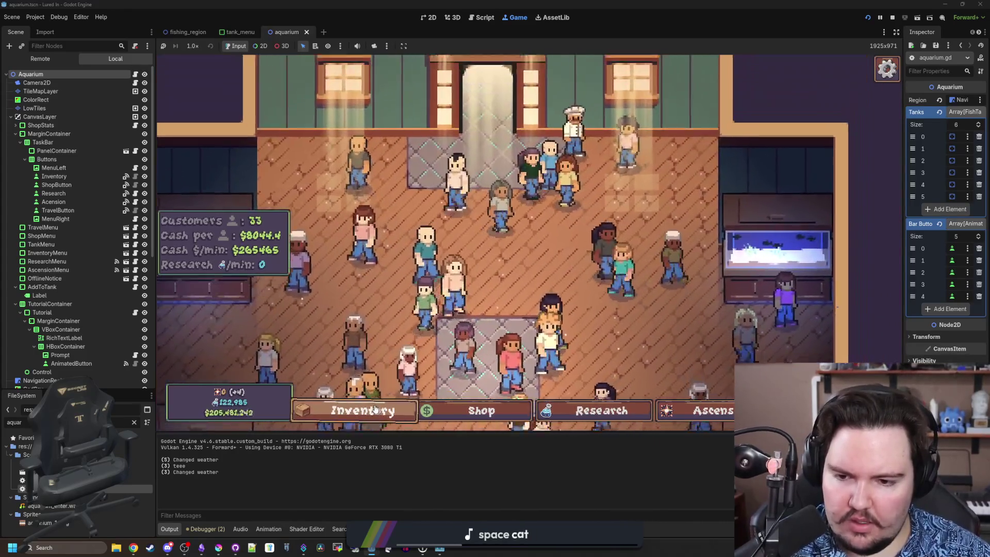
click(374, 409)
scroll(413, 349, down, 3)
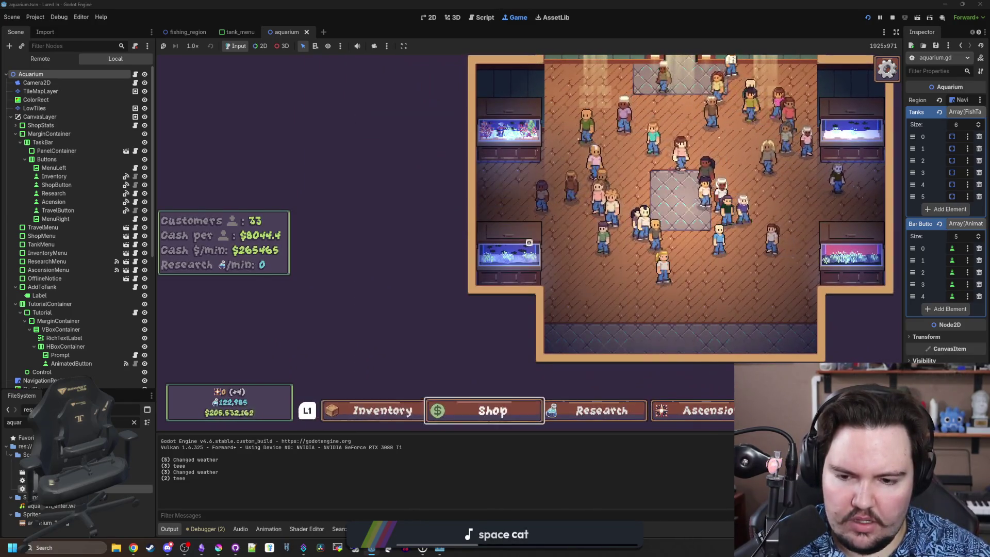
Use the arrow keys to open Inventory and Research from the bottom bar, then open the Shop
key(Left)
key(Return)
key(Right)
key(Right)
key(Return)
key(Escape)
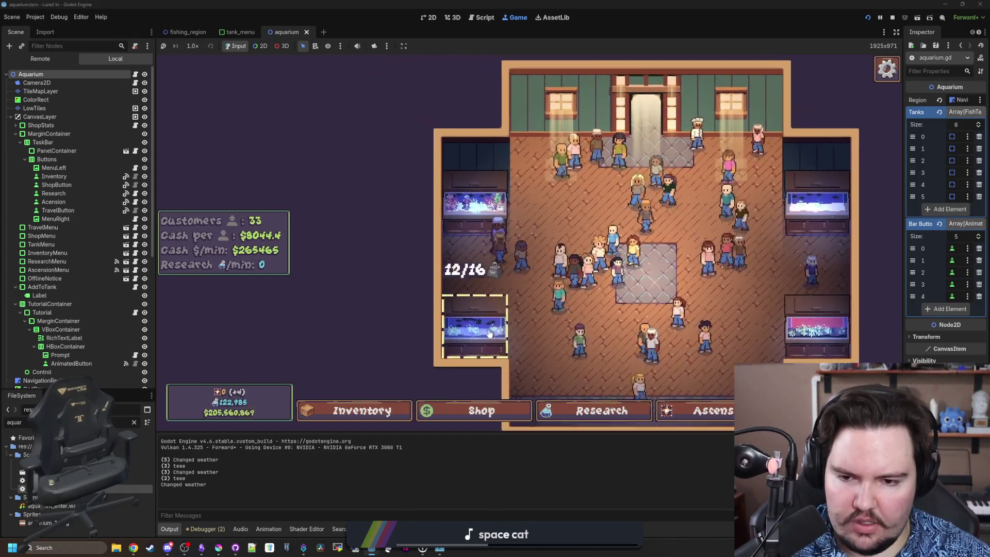
click(509, 412)
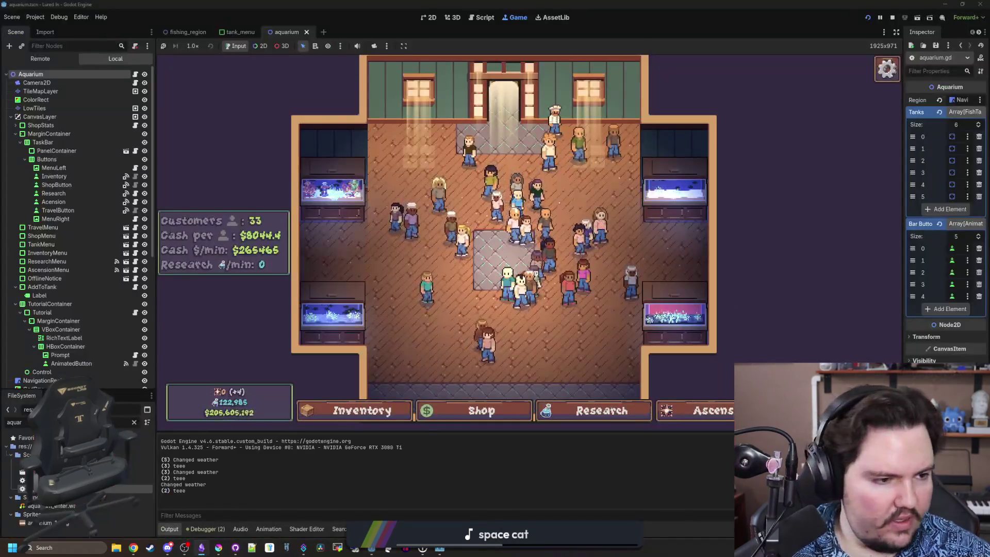
key(alt+Tab)
Add the changelog entry 'Fixed an issue where the chef didn't actually take'
scroll(581, 368, down, 15)
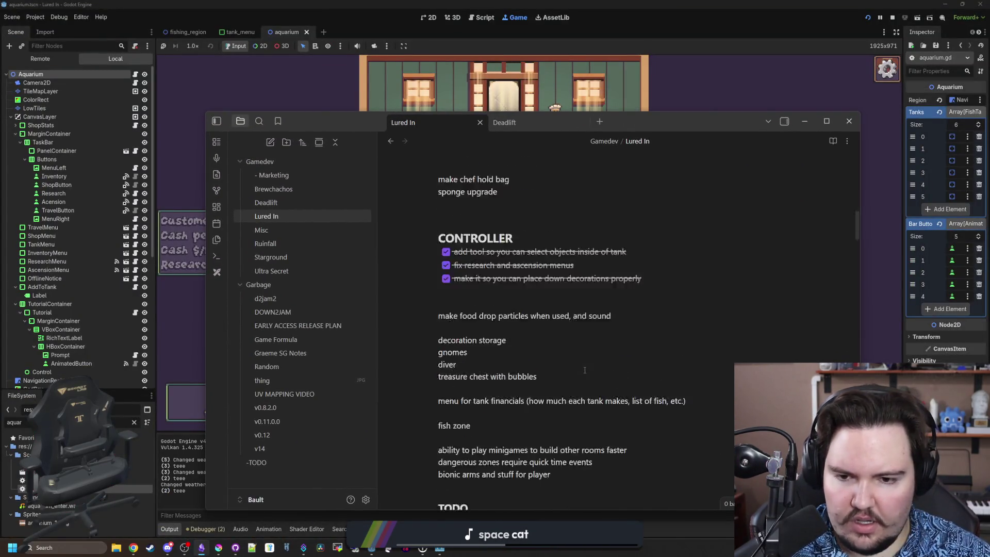
scroll(581, 368, down, 5)
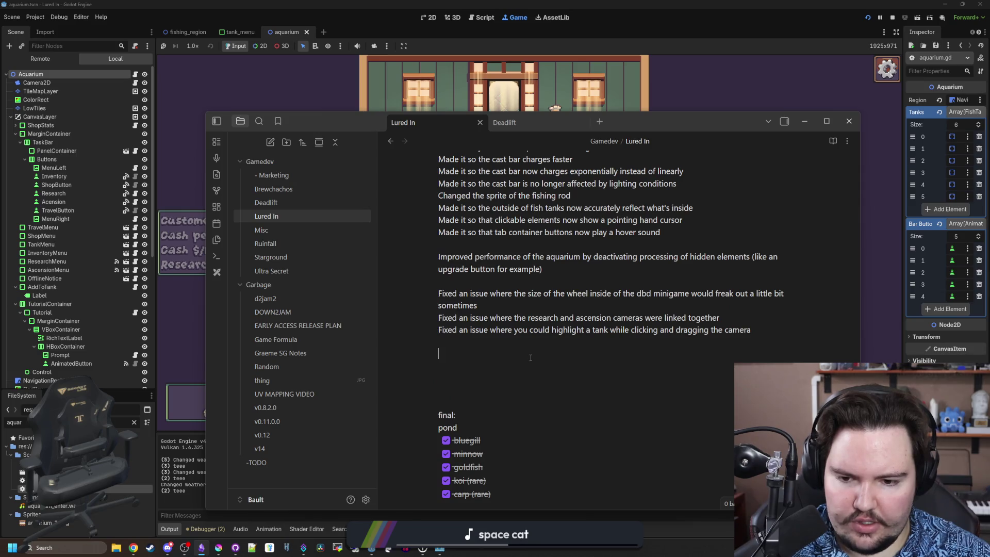
scroll(530, 357, up, 10)
mouse_move(557, 505)
mouse_down()
mouse_move(423, 325)
mouse_move(412, 292)
mouse_up()
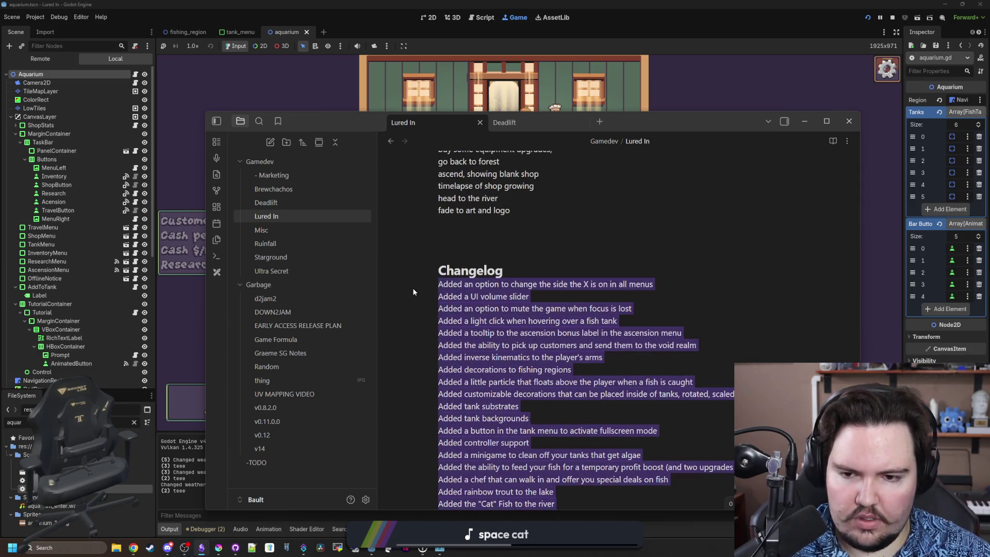
text(Fixed an issue where the chef didn't actually take your fish in a trad)
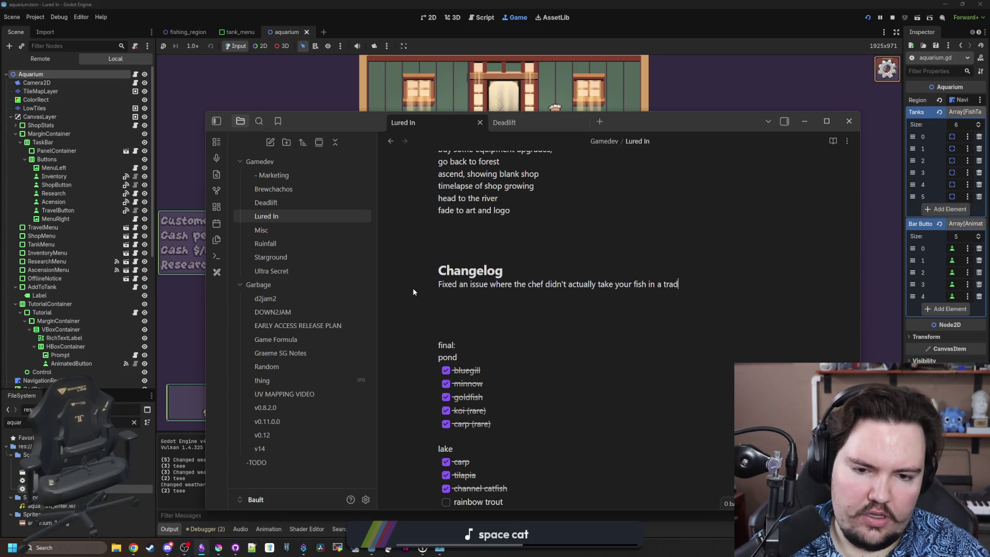
text(e)
key(Return)
Add three more 'Fixed an issue where…' entries about selection and controller input
text(Fixed na)
key(BackSpace)
key(BackSpace)
text(an issue where you could select a tank or customer behind a button whi)
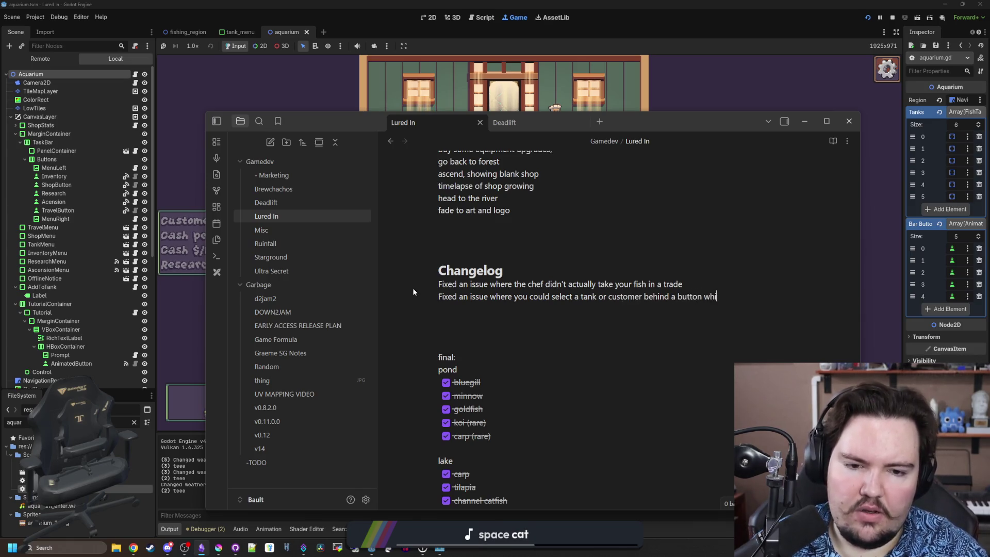
text( on it)
key(Return)
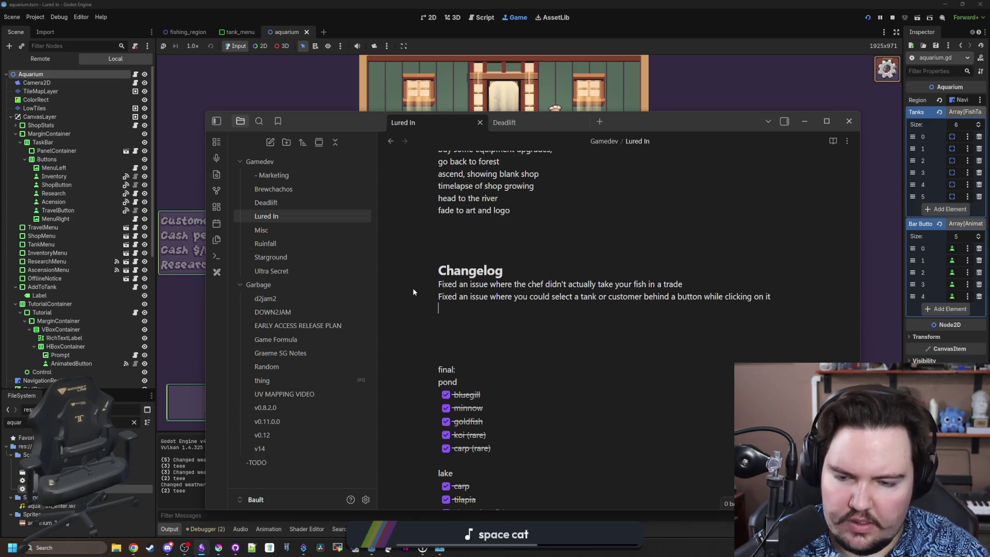
text(Fixed an issue )
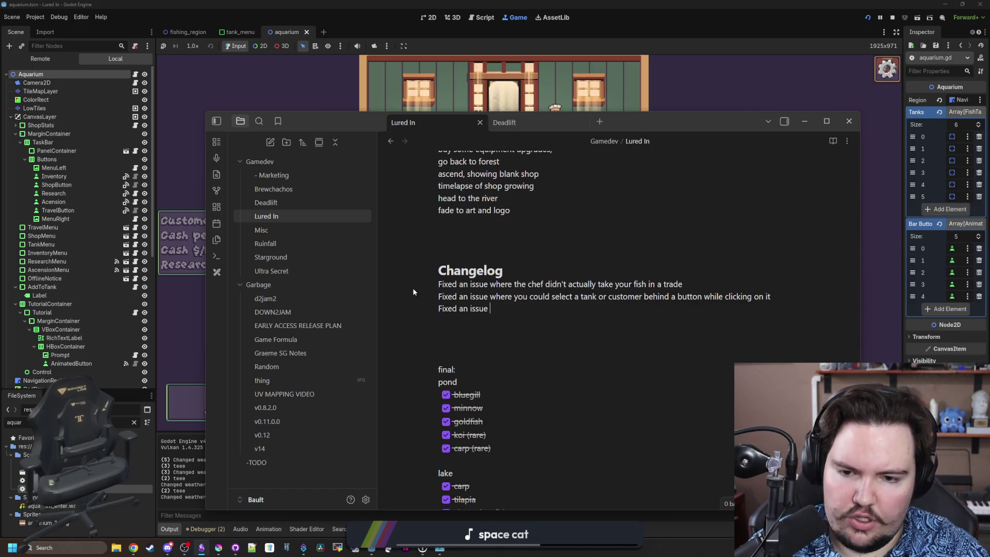
text(where controller )
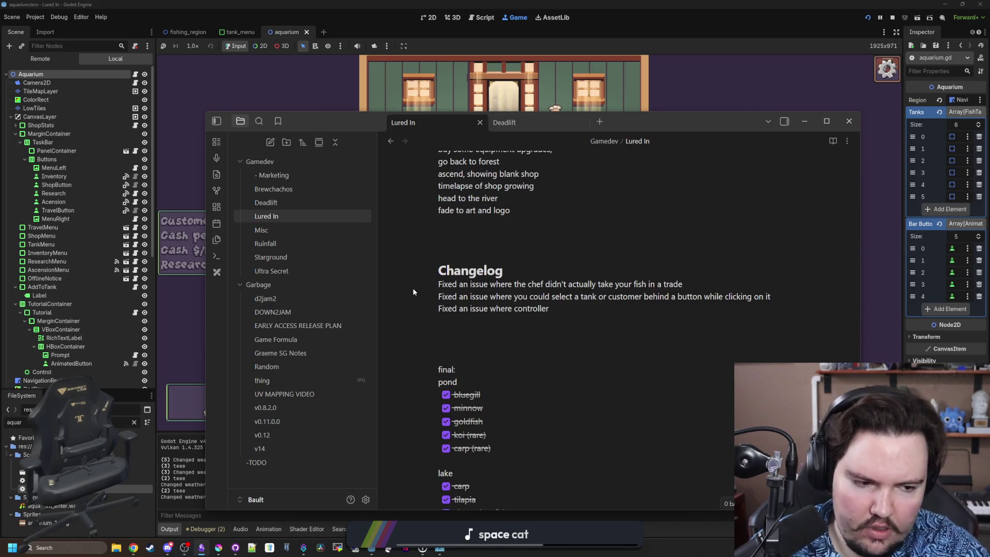
text(input was not automatically registered at the begi)
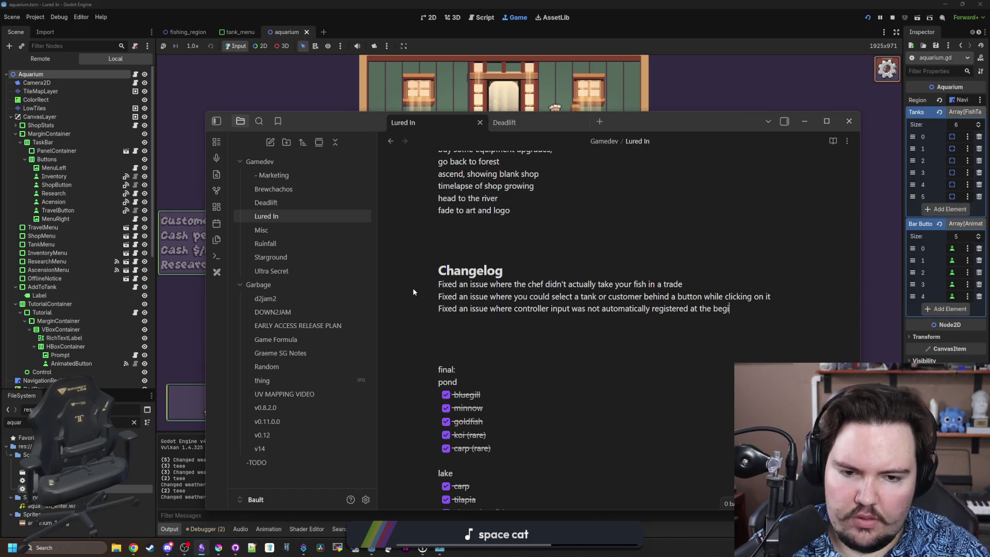
text(ame)
key(Return)
text(Fixed an issue where )
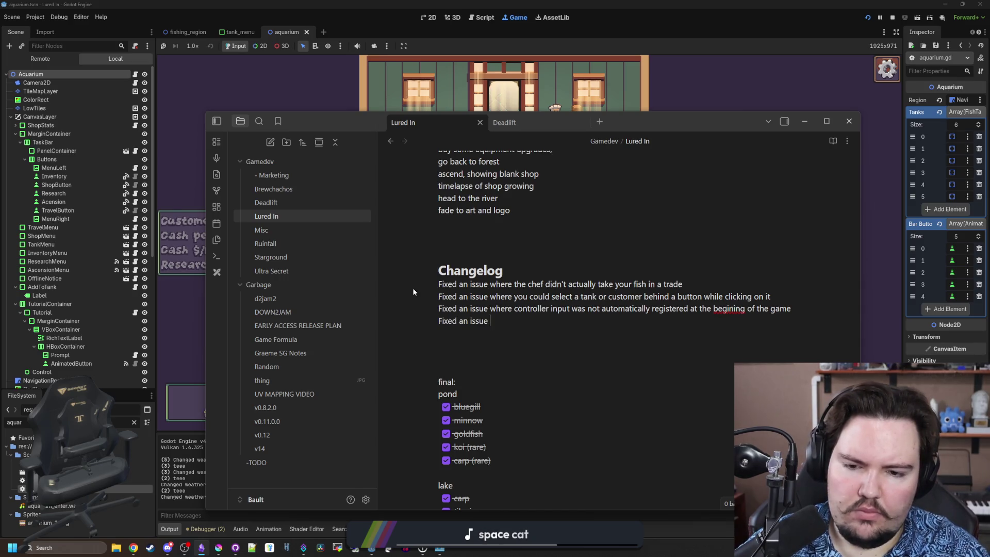
text(y)
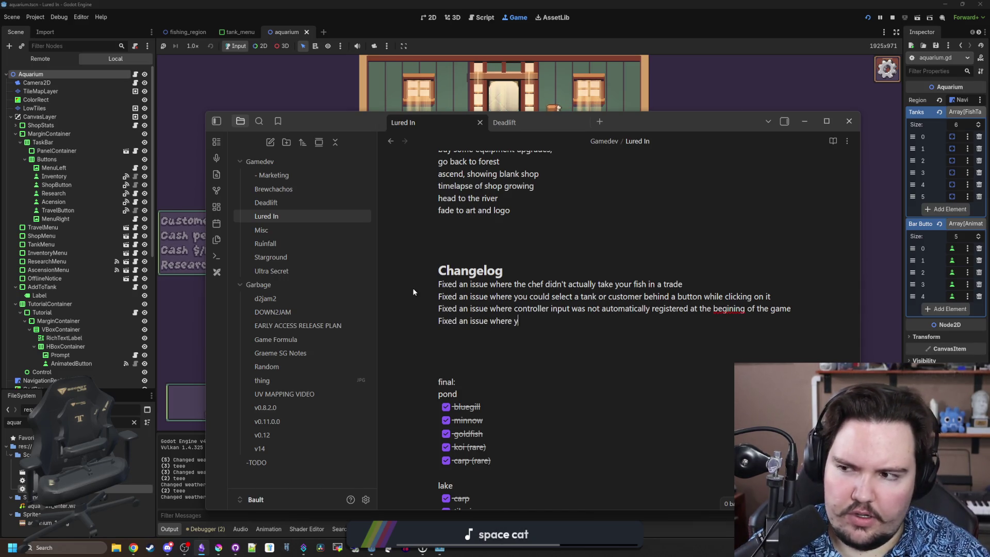
text(ou could select a)
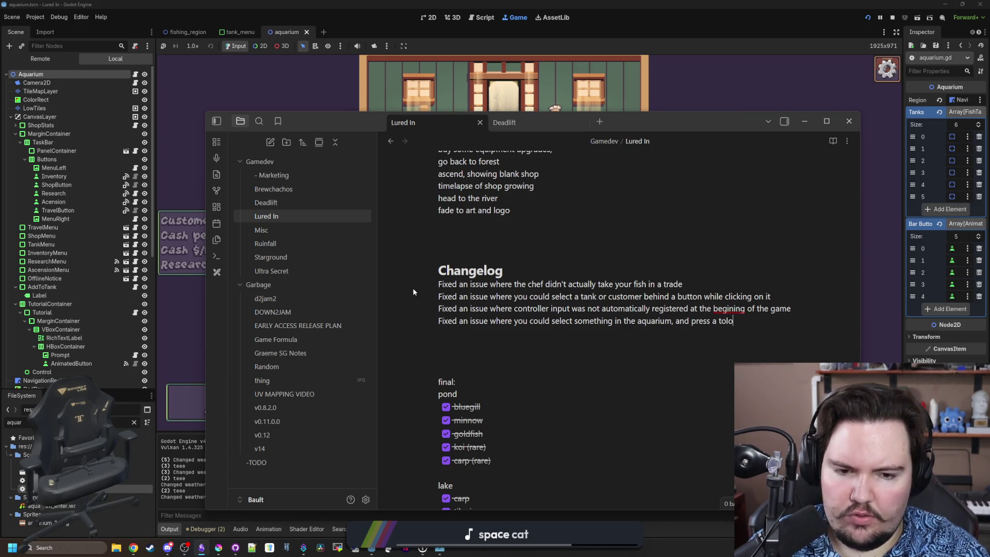
text(meltaneously on )
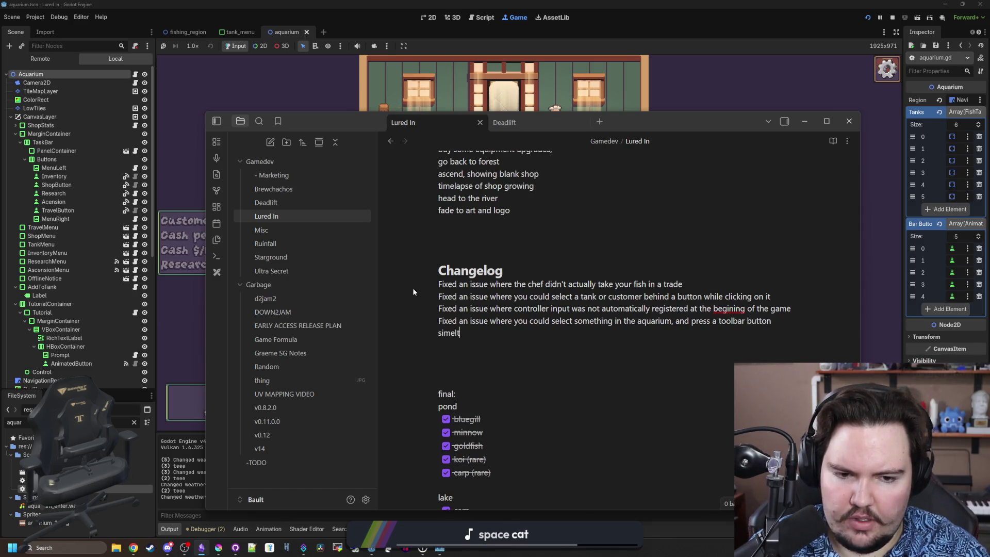
text(contorller)
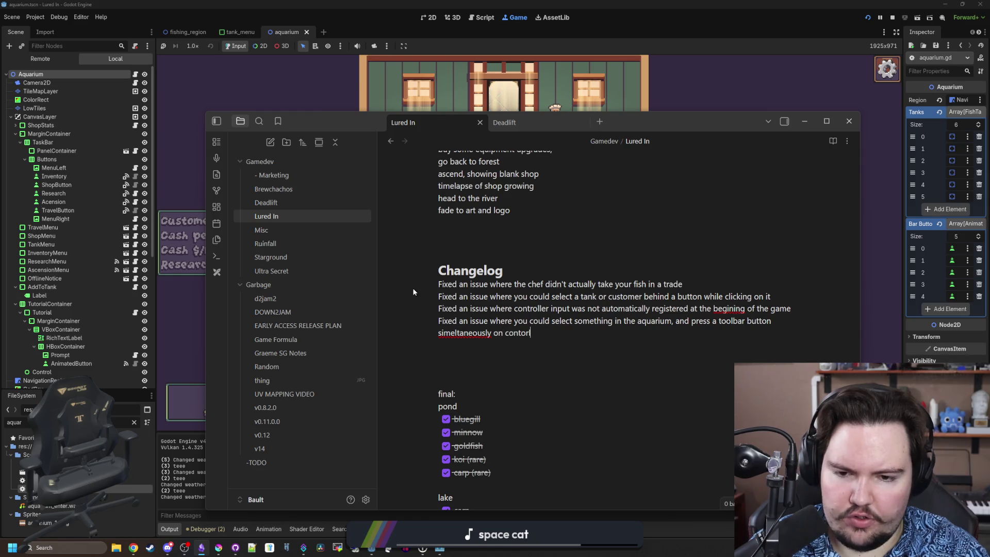
Correct 'simeltaneously' to 'simultaneously' and 'begining' to 'beginning' using spelling suggestions
right_click(467, 335)
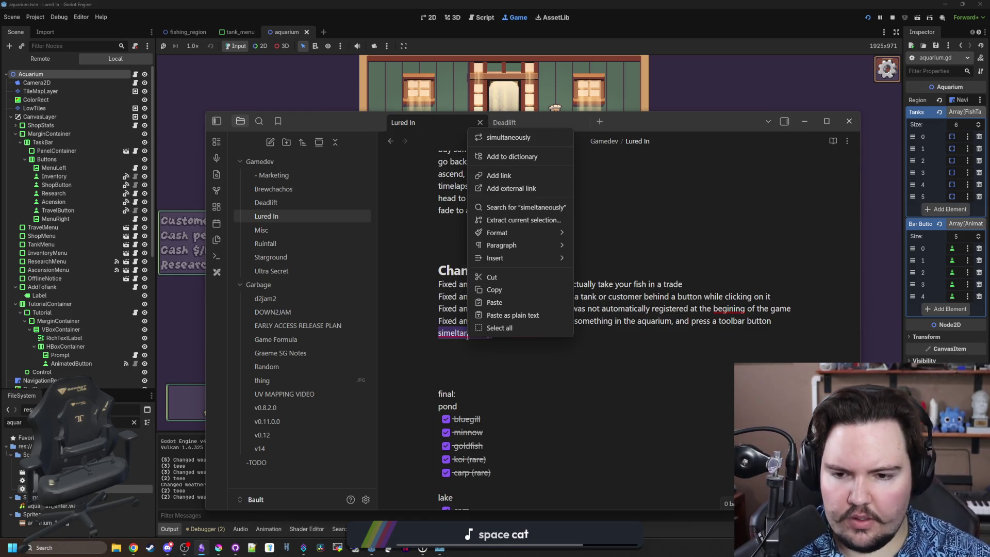
click(505, 138)
mouse_move(363, 121)
mouse_down()
mouse_move(370, 147)
mouse_move(594, 365)
mouse_move(470, 361)
mouse_move(458, 451)
mouse_move(468, 463)
mouse_move(482, 405)
mouse_move(351, 417)
mouse_move(350, 97)
mouse_move(457, 254)
mouse_move(528, 271)
mouse_move(420, 285)
mouse_move(427, 183)
mouse_move(366, 149)
mouse_up()
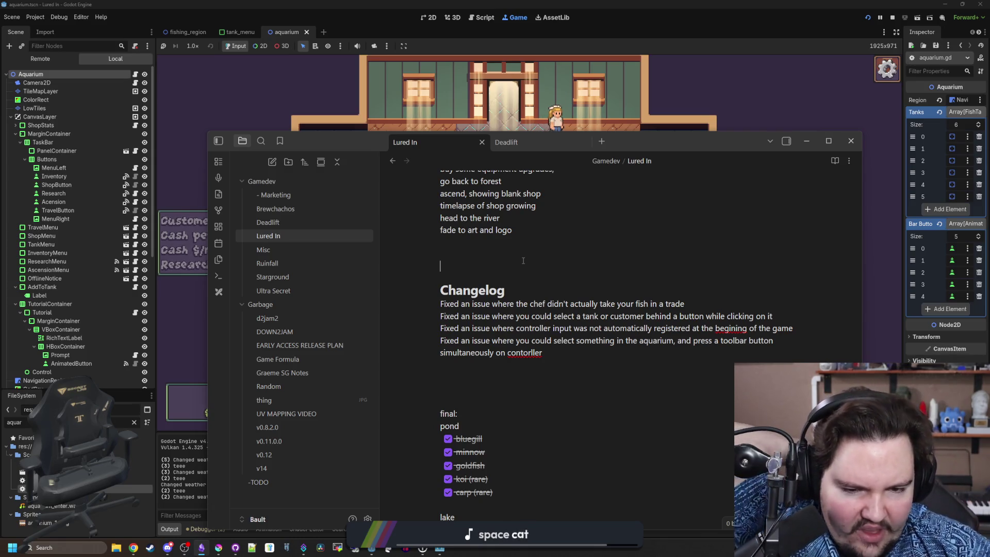
right_click(718, 328)
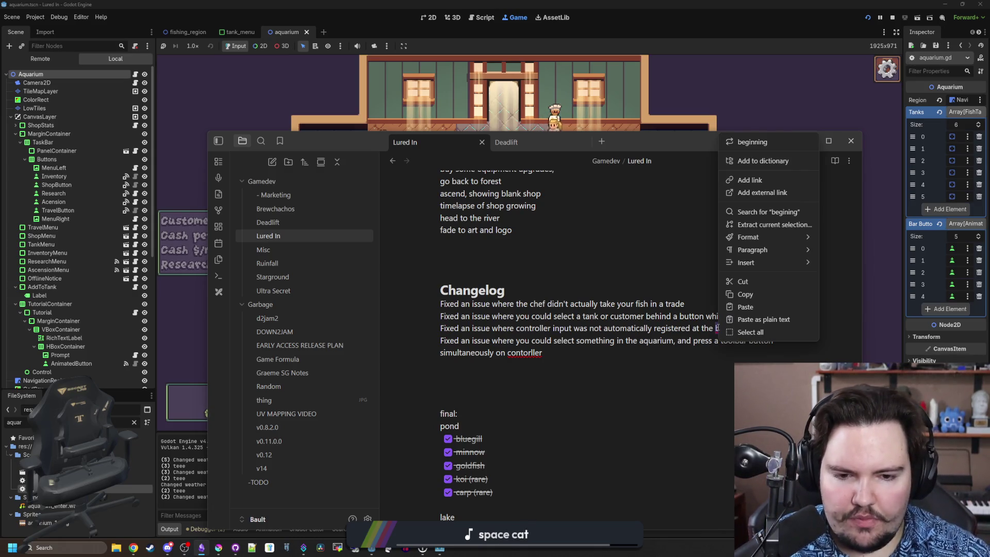
click(760, 143)
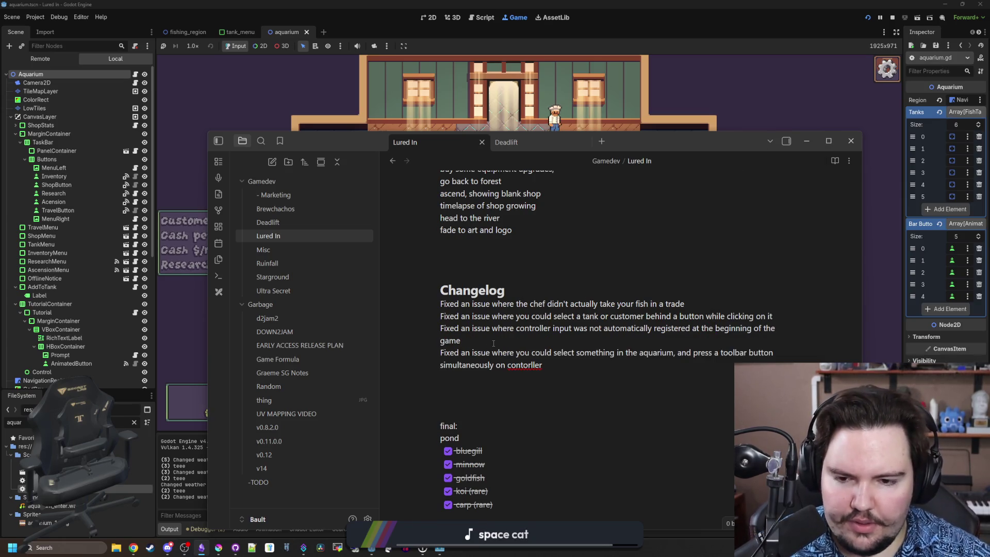
key(alt+Tab)
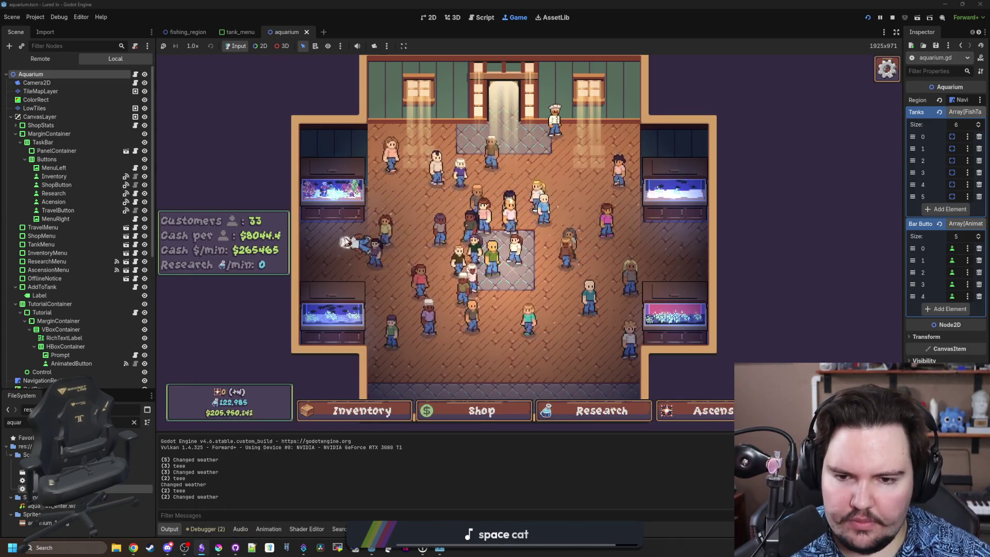
Inspect Fish Tank 2's Stonefish and Rainbow Trout, then accept the restaurant's cash offer
key(Left)
key(Down)
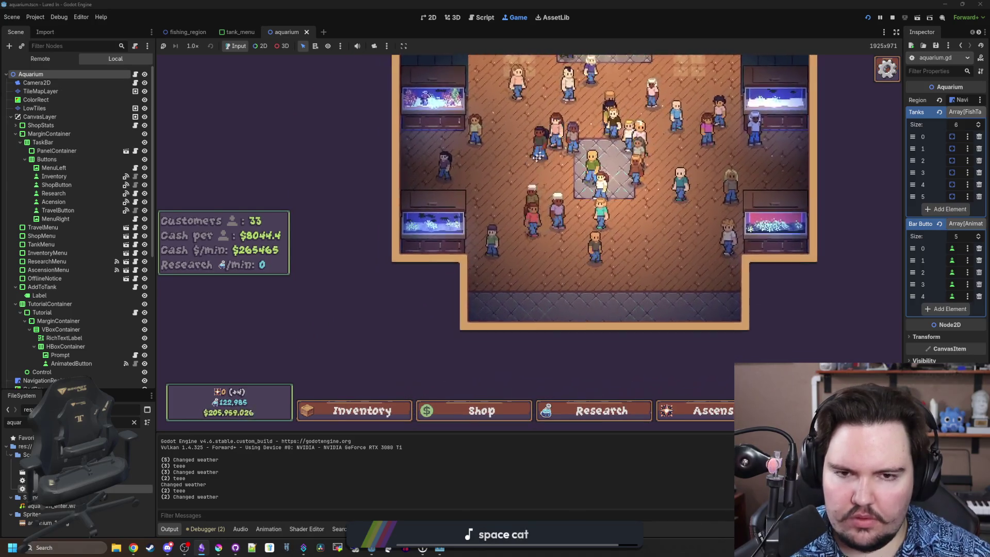
scroll(496, 255, up, 3)
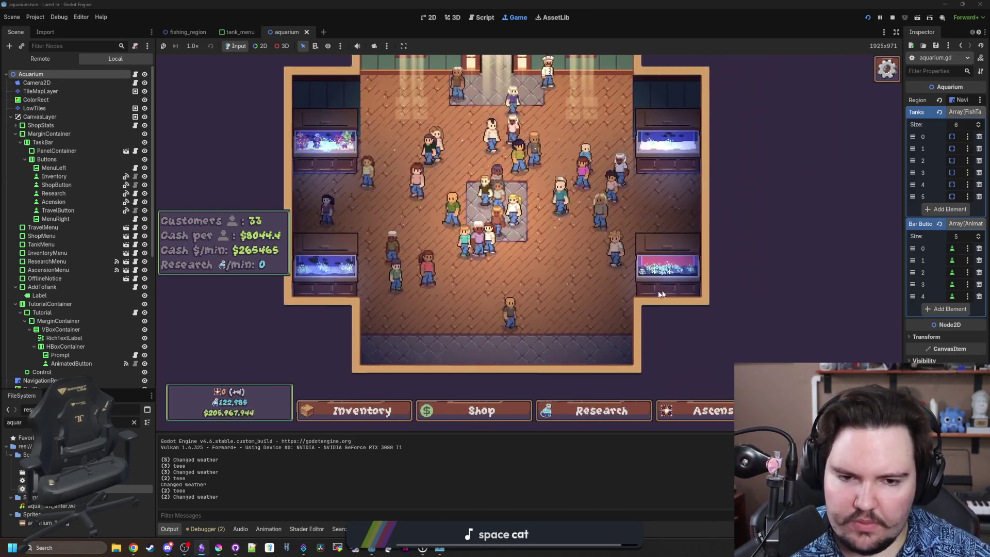
click(622, 268)
key(Left)
key(Left)
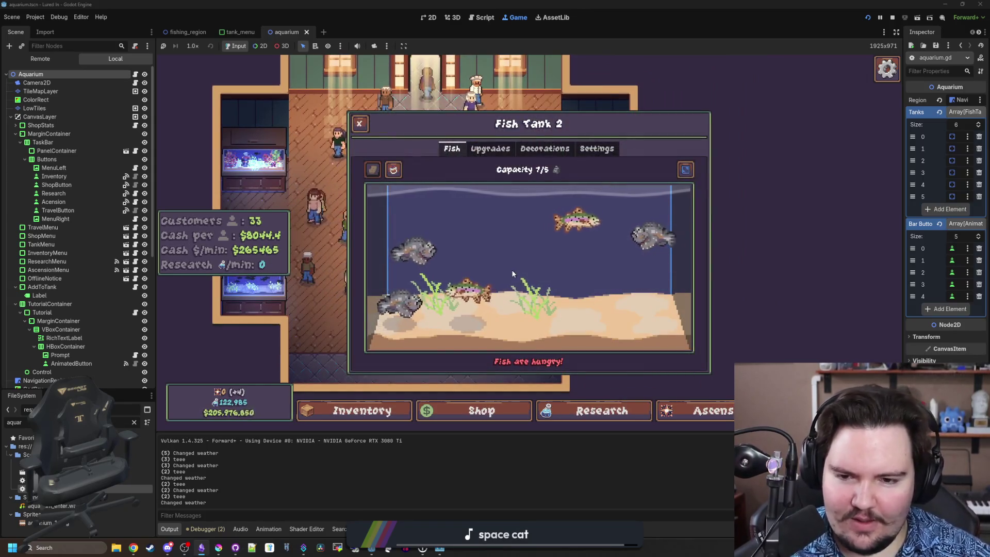
click(644, 234)
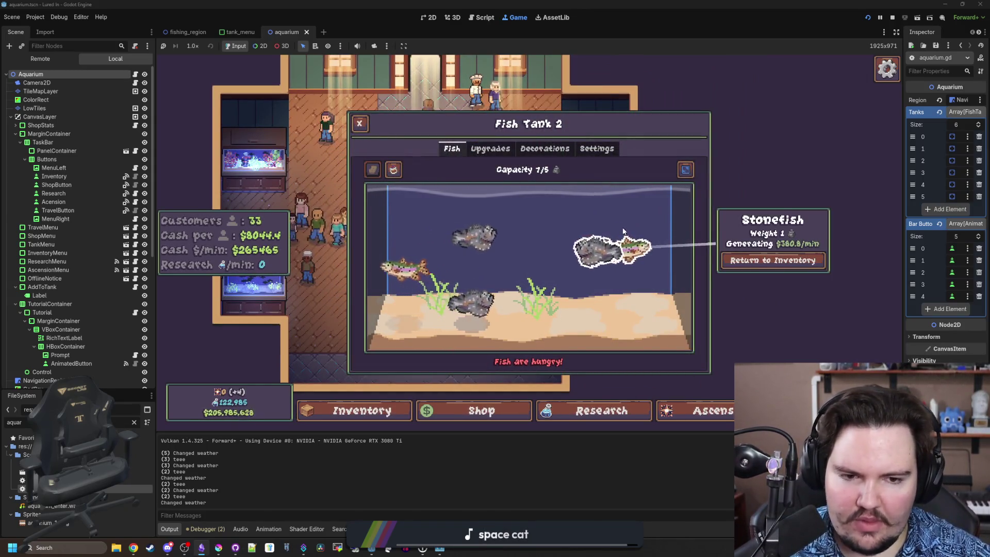
click(635, 235)
scroll(503, 258, down, 3)
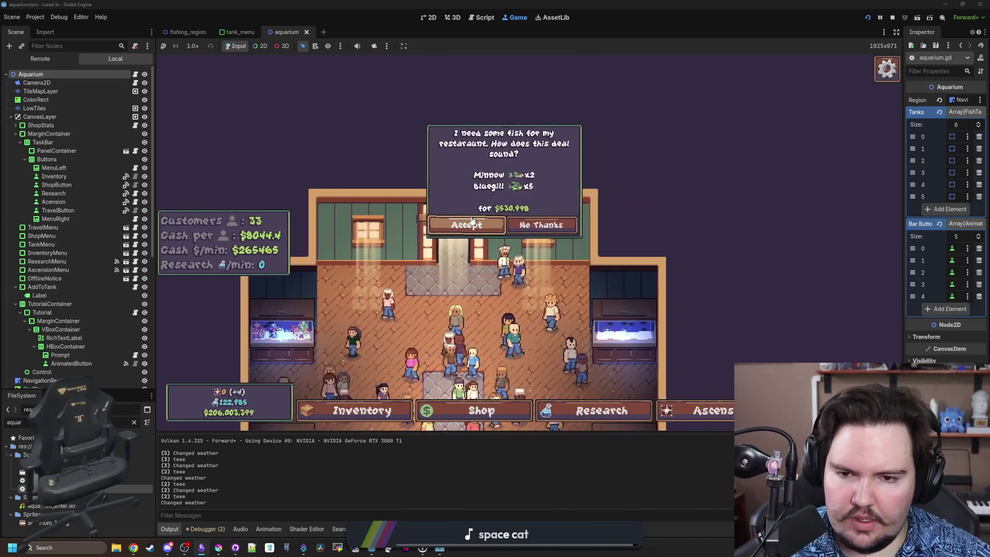
click(492, 227)
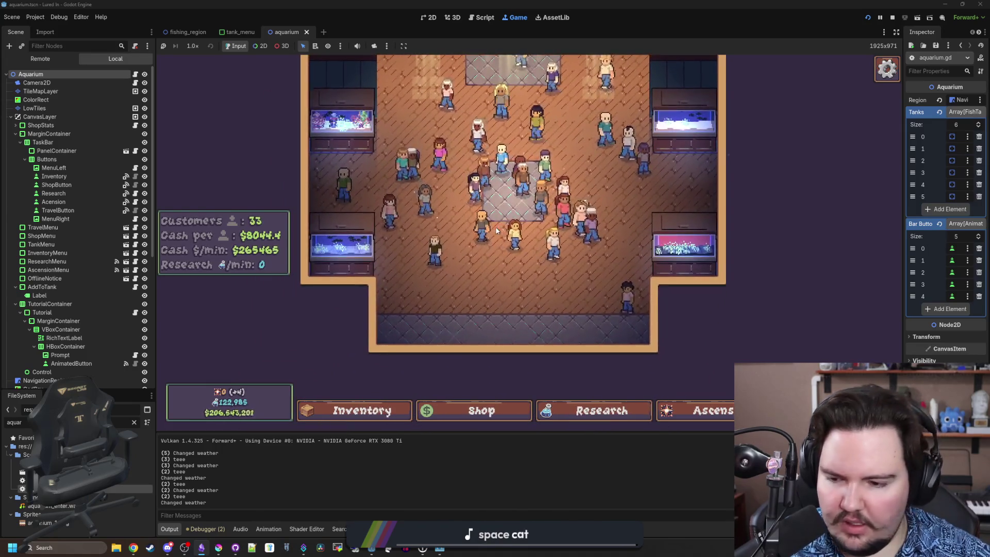
Open and close Fish Tank 3's menu twice
scroll(453, 313, up, 3)
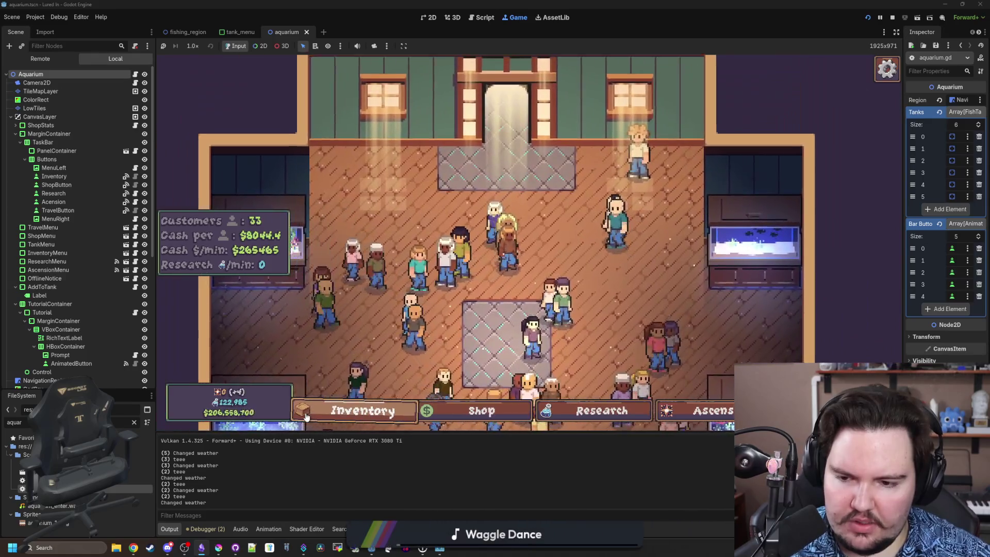
scroll(362, 408, up, 2)
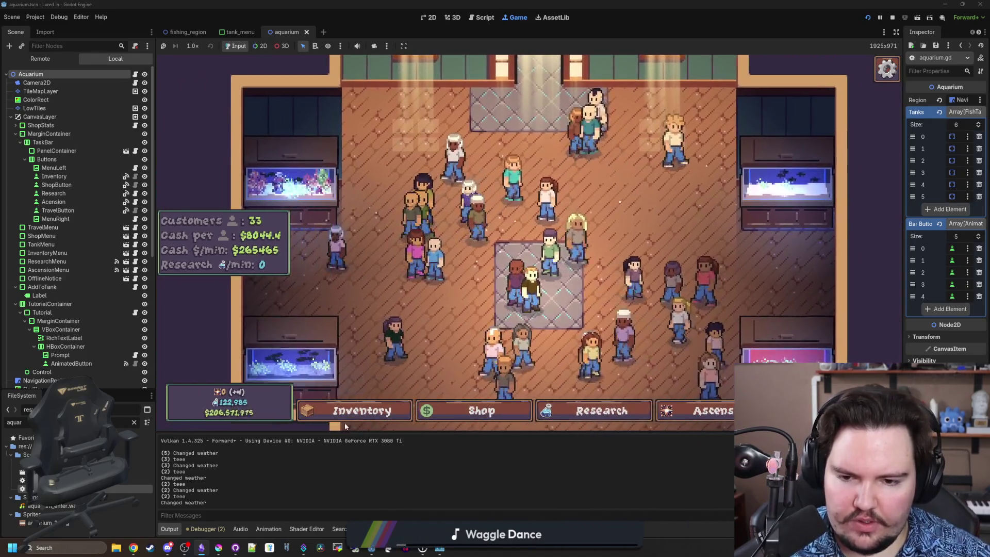
scroll(345, 426, down, 2)
scroll(360, 361, down, 2)
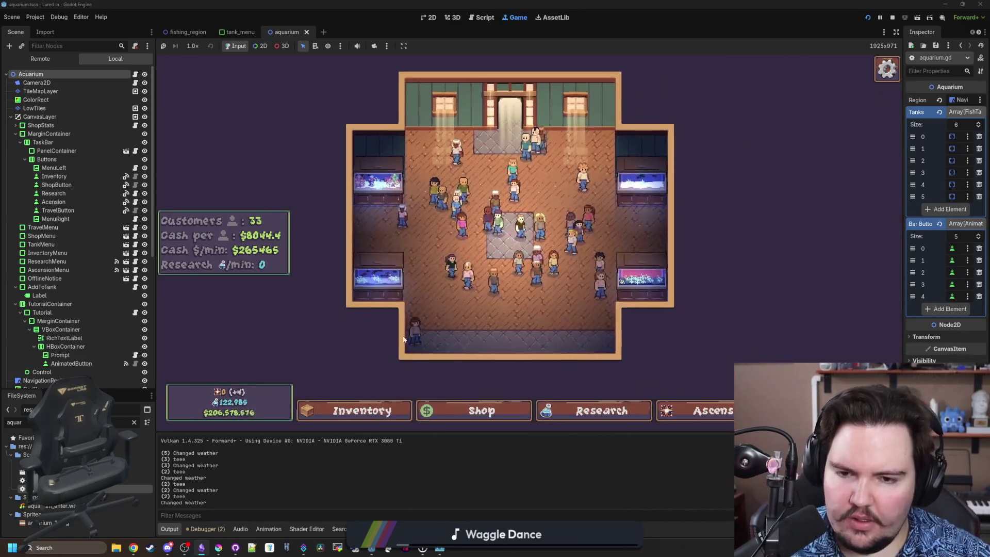
click(377, 243)
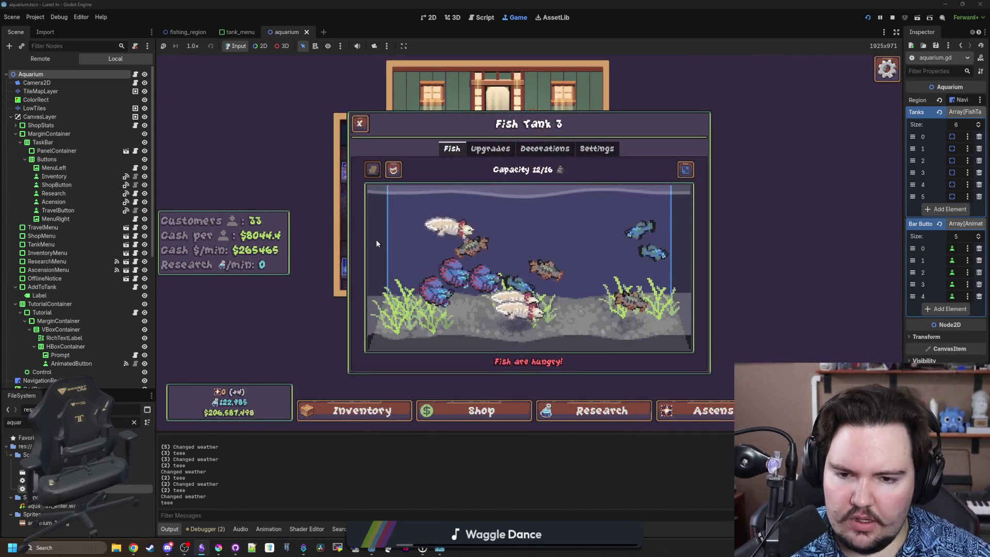
click(376, 242)
click(376, 240)
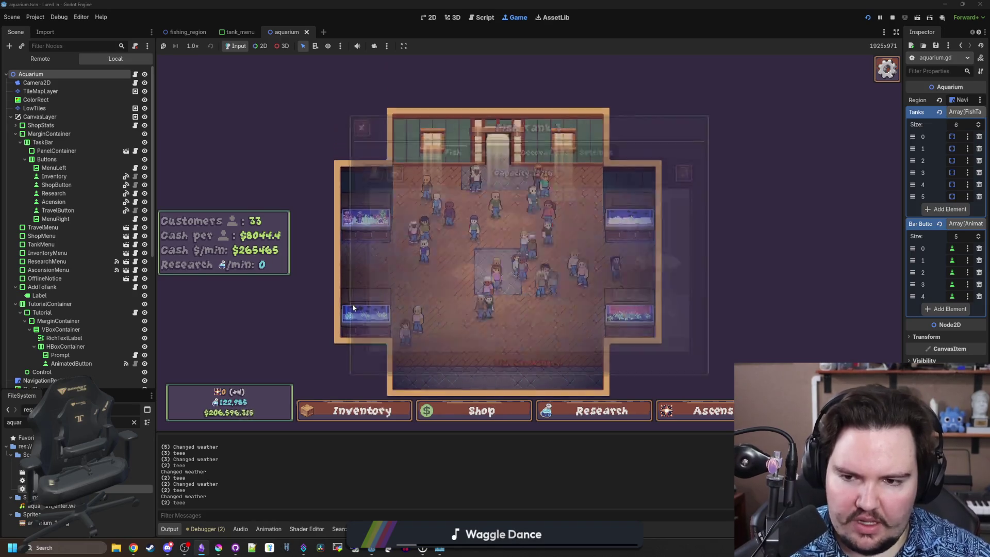
key(Escape)
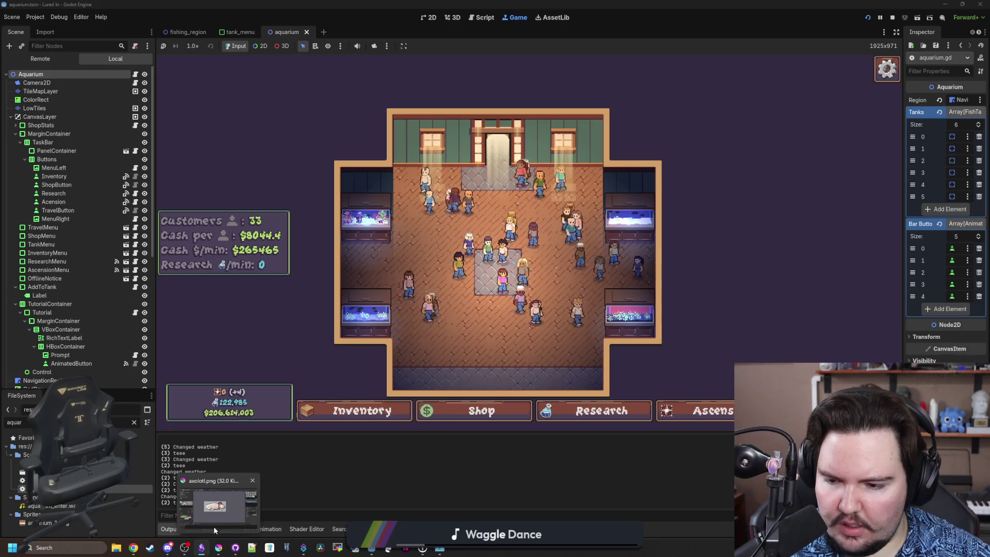
click(200, 548)
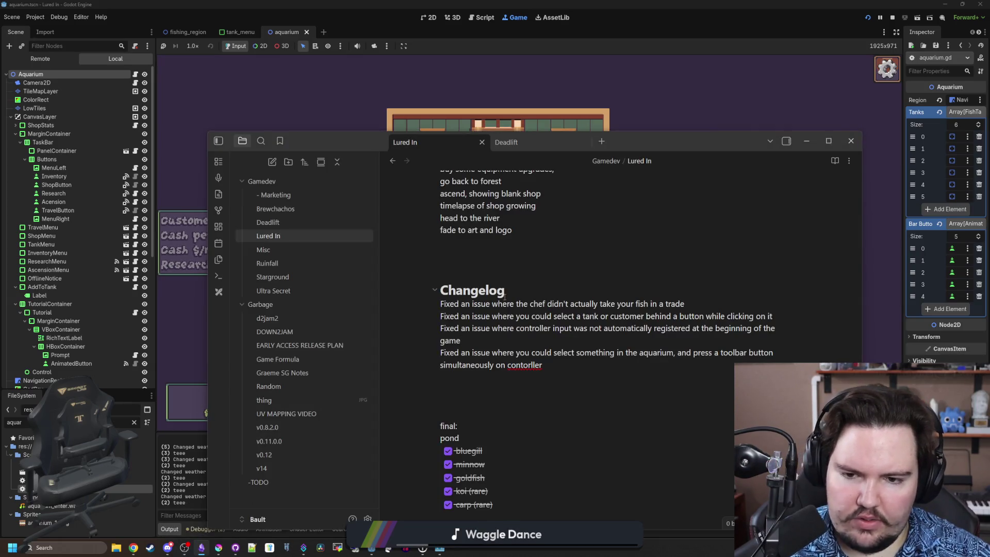
Put an 'Added steam integration' entry at the top of the Changelog, with blank lines below it
key(Return)
key(Return)
key(Up)
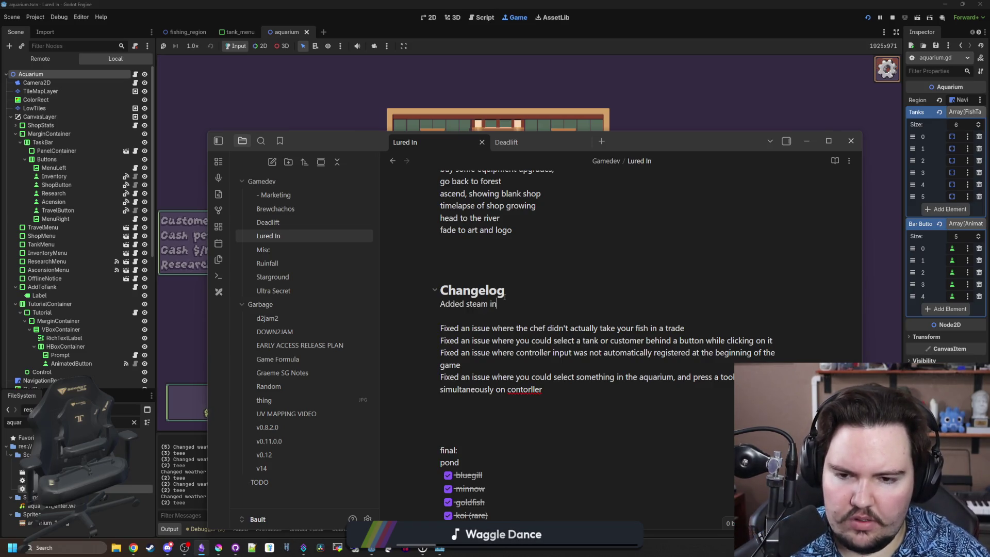
text(tegration)
key(Return)
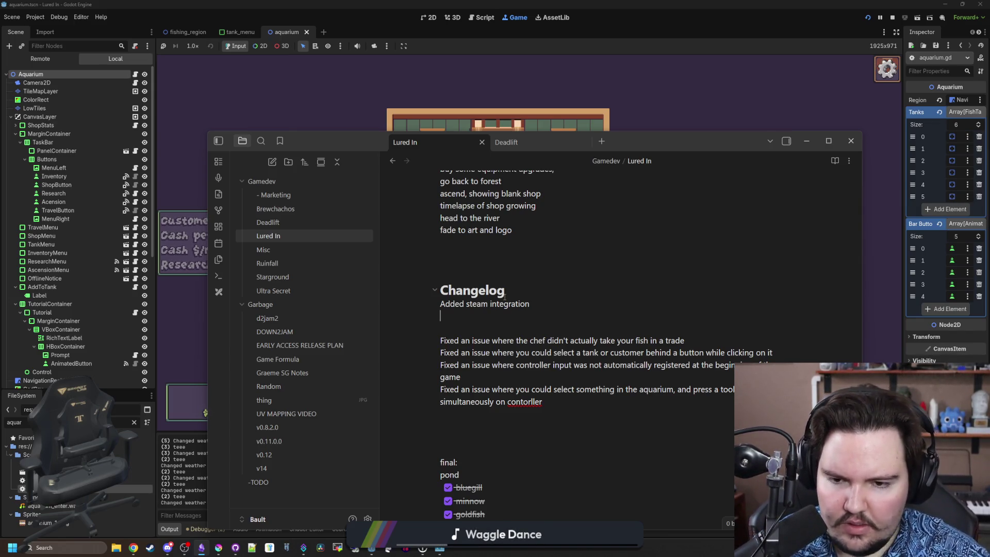
key(Return)
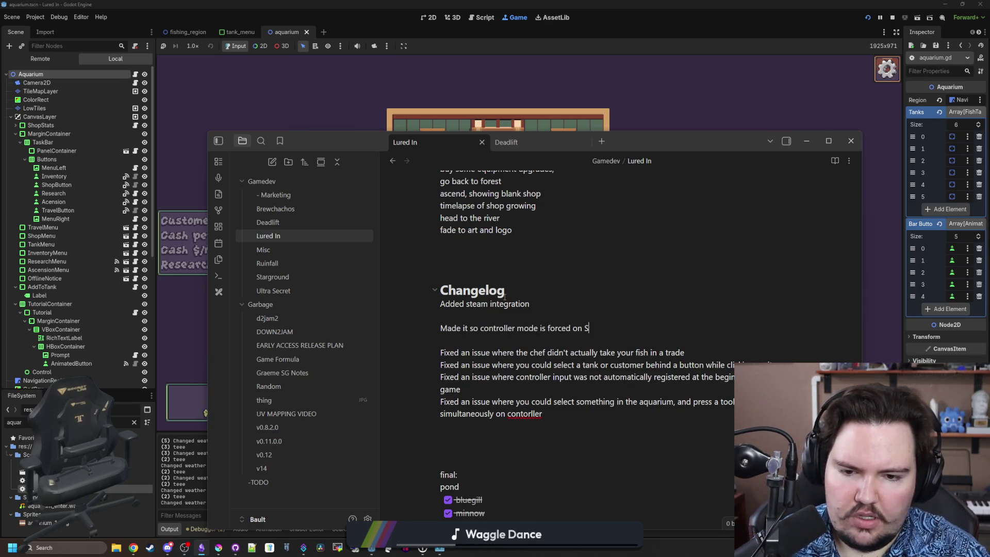
Open the game's Options from the Escape Menu, showing FPS Limit 0 and UI Wiggle 50%
click(587, 103)
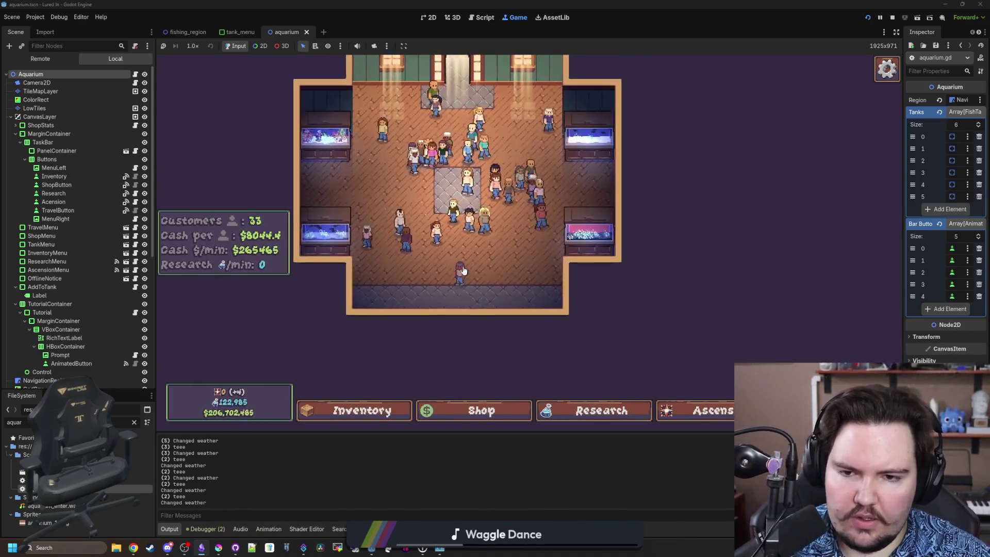
scroll(462, 270, up, 2)
key(Escape)
click(521, 245)
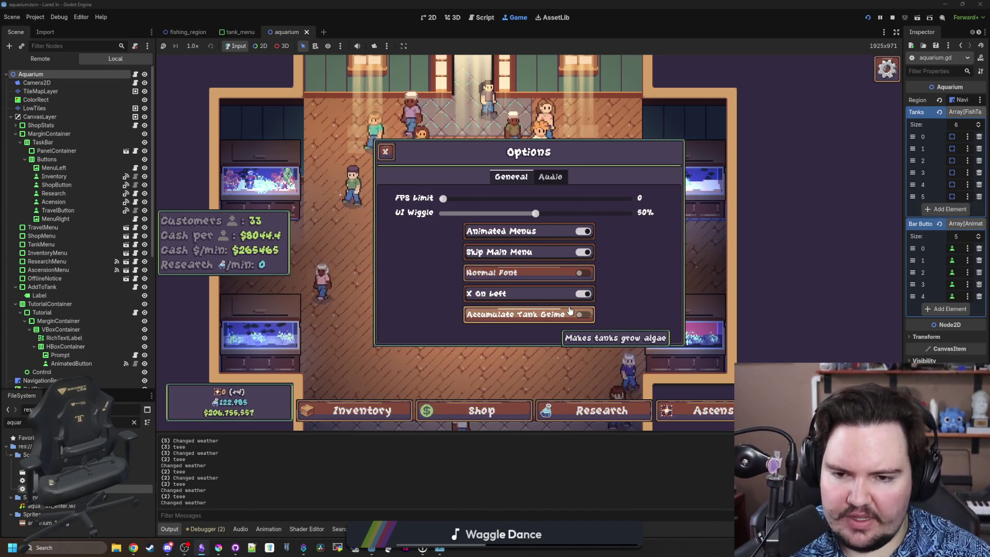
Look through the Audio and General tabs, close and reopen Options, then resume play
click(549, 177)
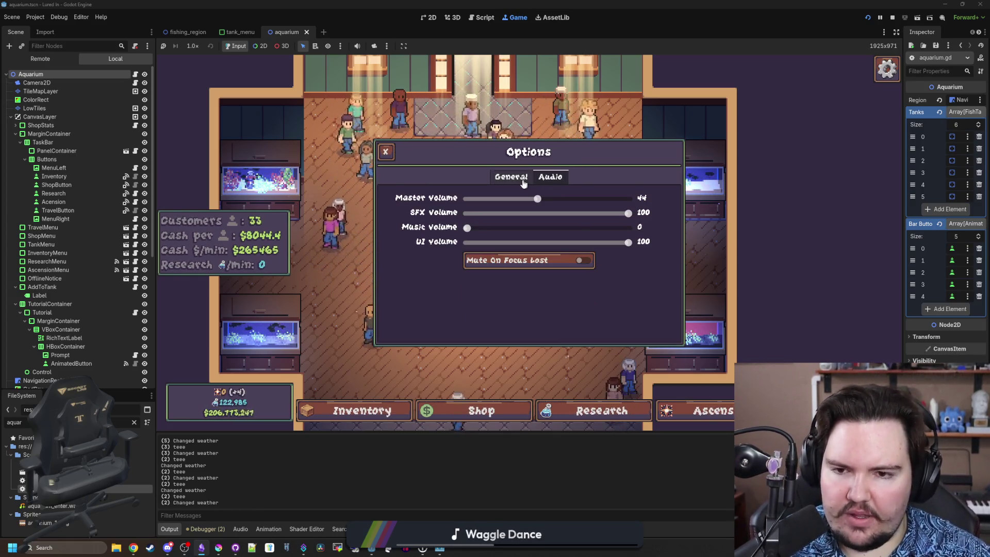
click(523, 182)
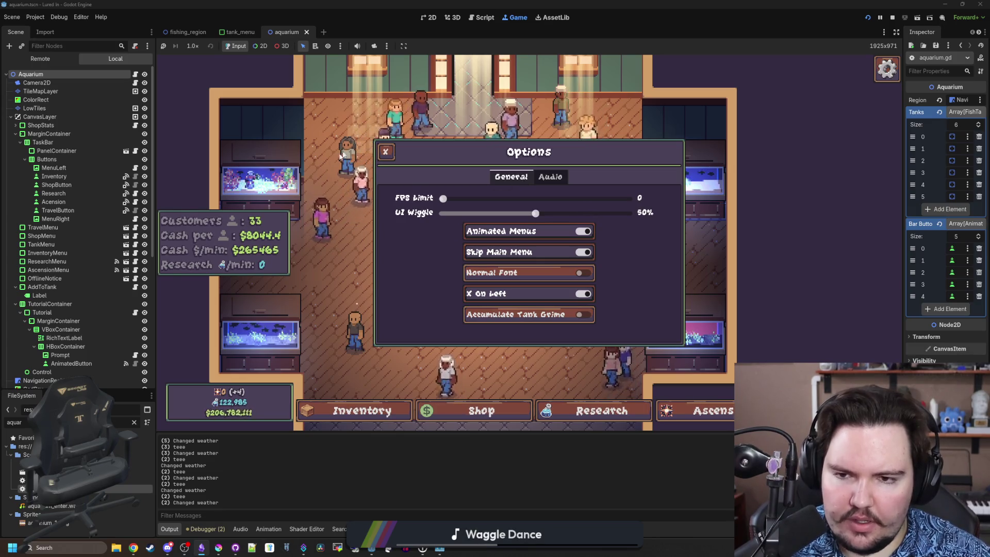
click(385, 152)
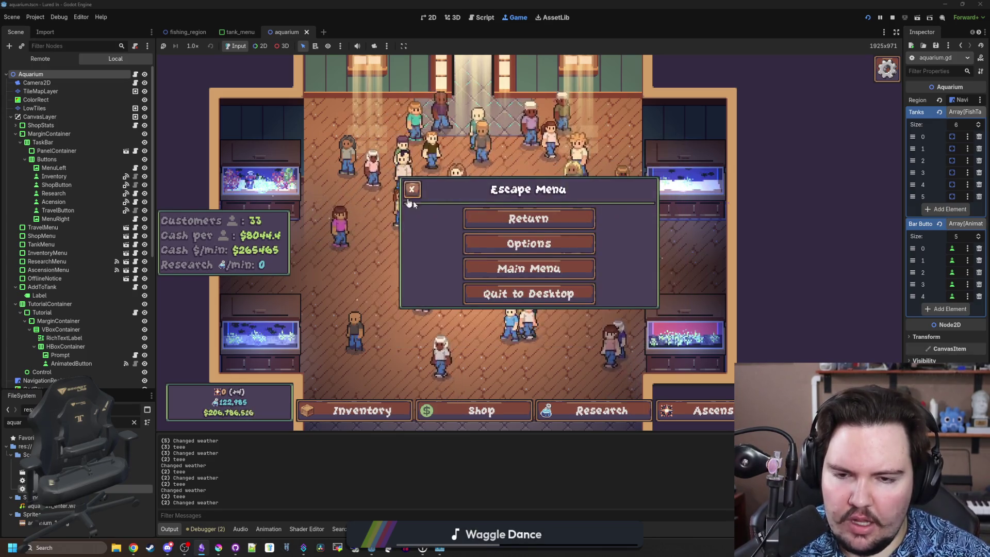
click(507, 246)
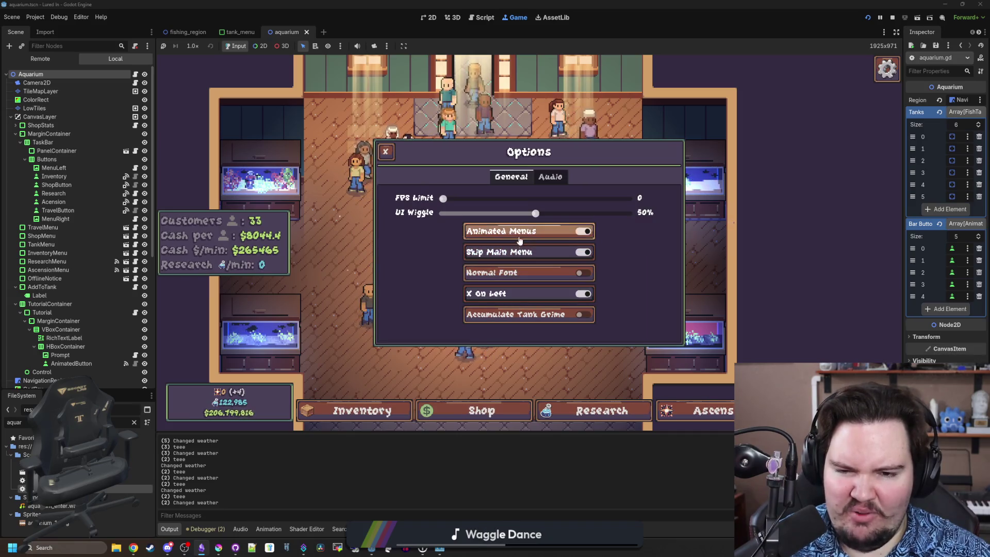
click(385, 152)
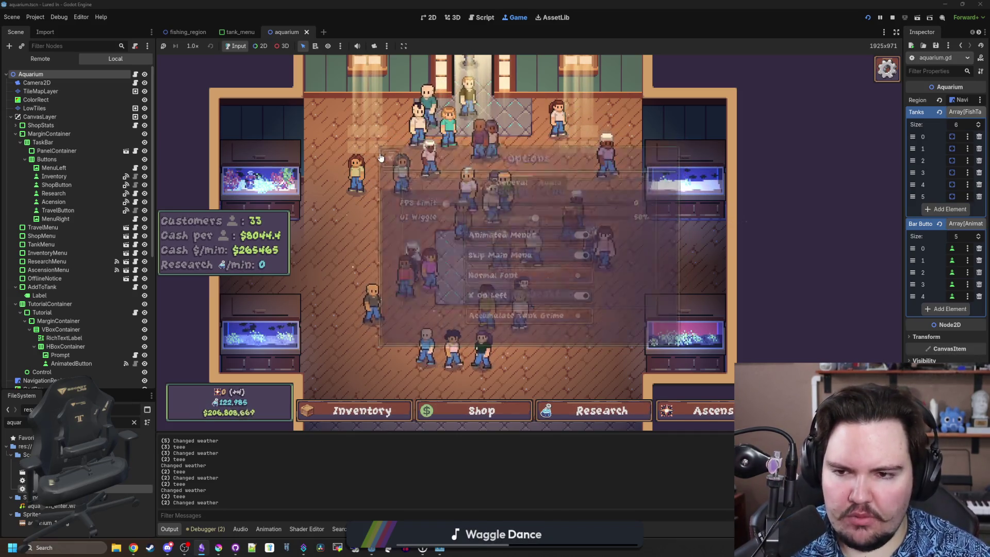
click(420, 186)
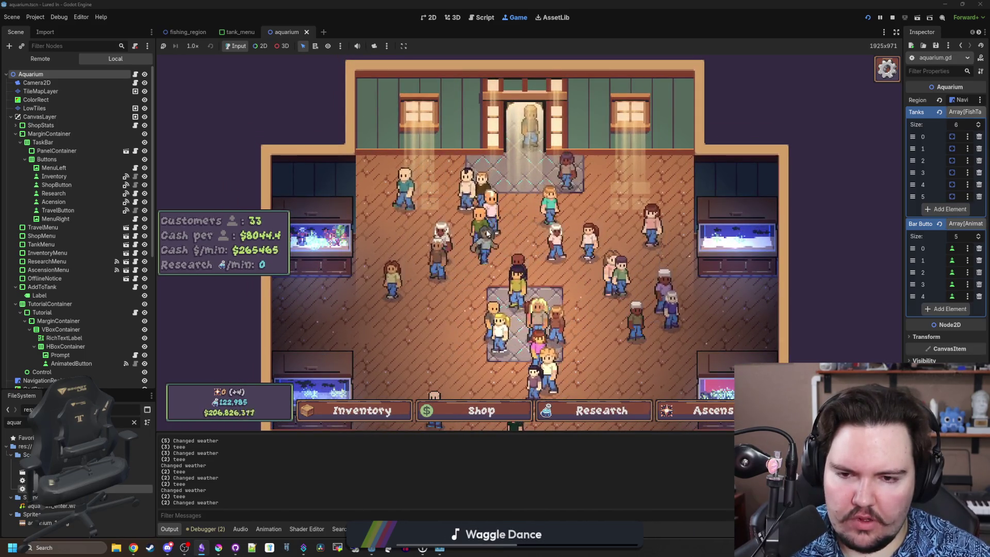
Pan the game camera around the aquarium up to the top-left wall
key(Down)
key(Right)
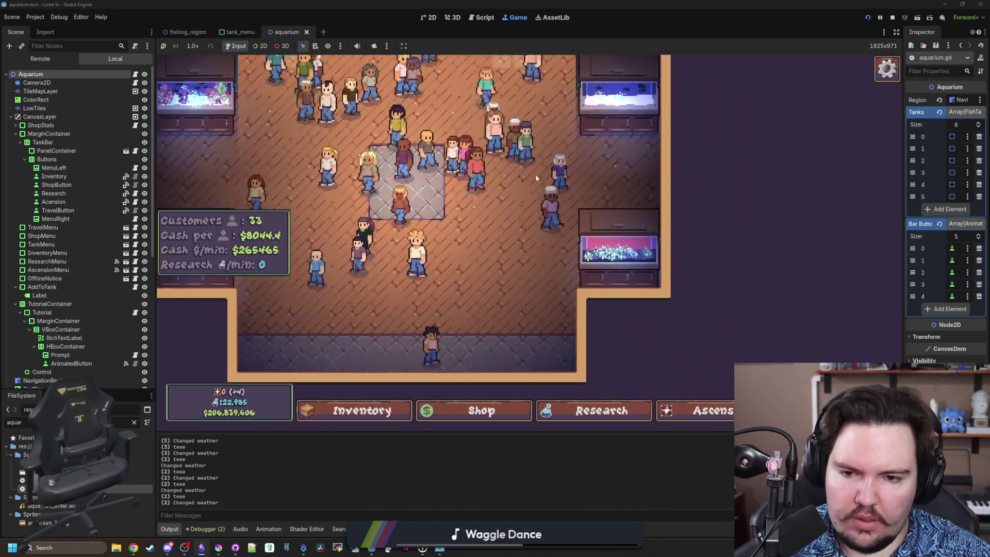
key(Left)
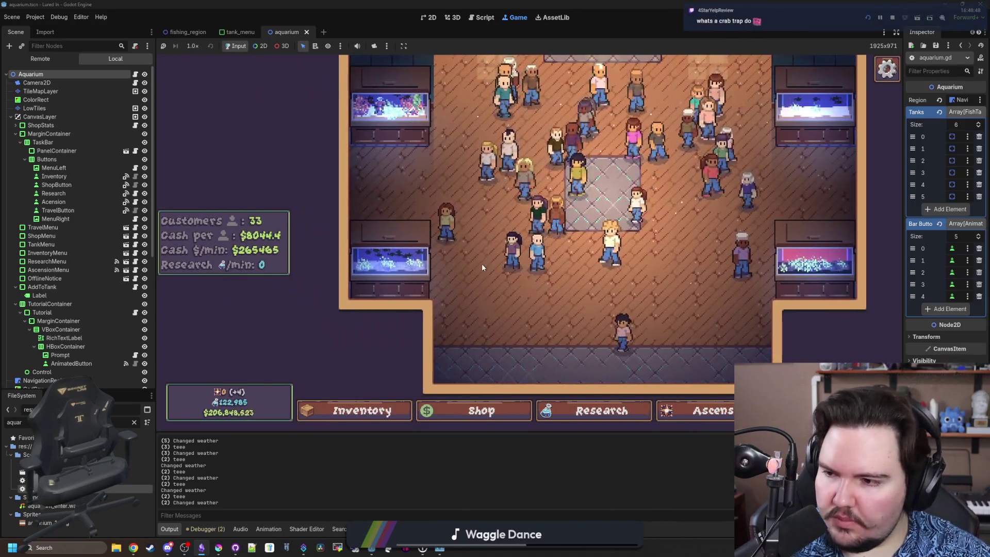
key(Up)
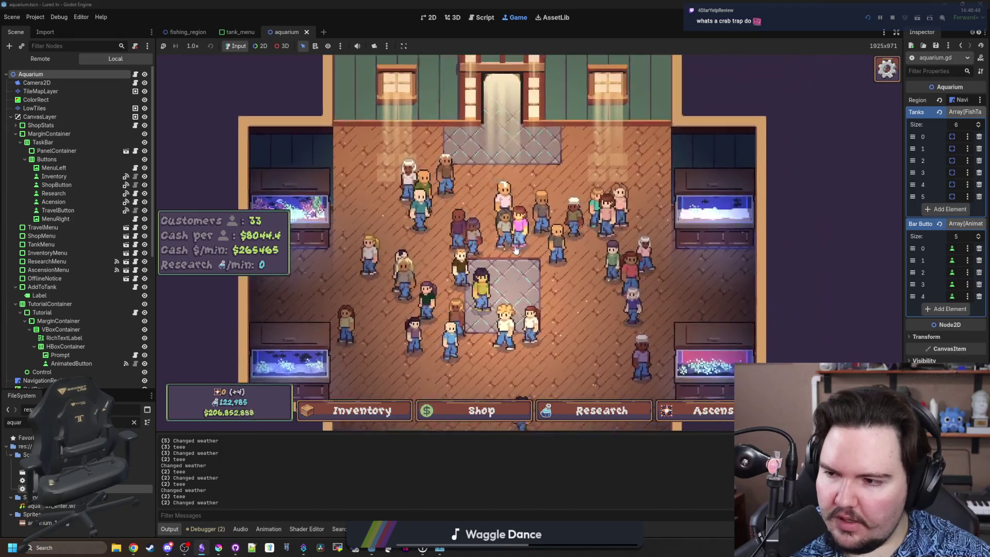
key(Right)
key(Left)
key(Up)
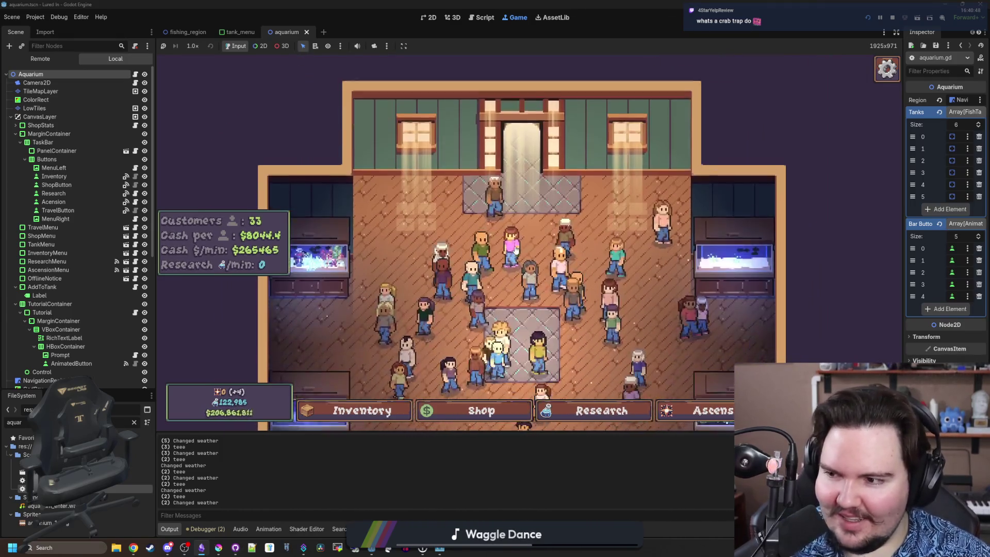
Look over the Research tree, then travel to the Pond region for $0
key(r)
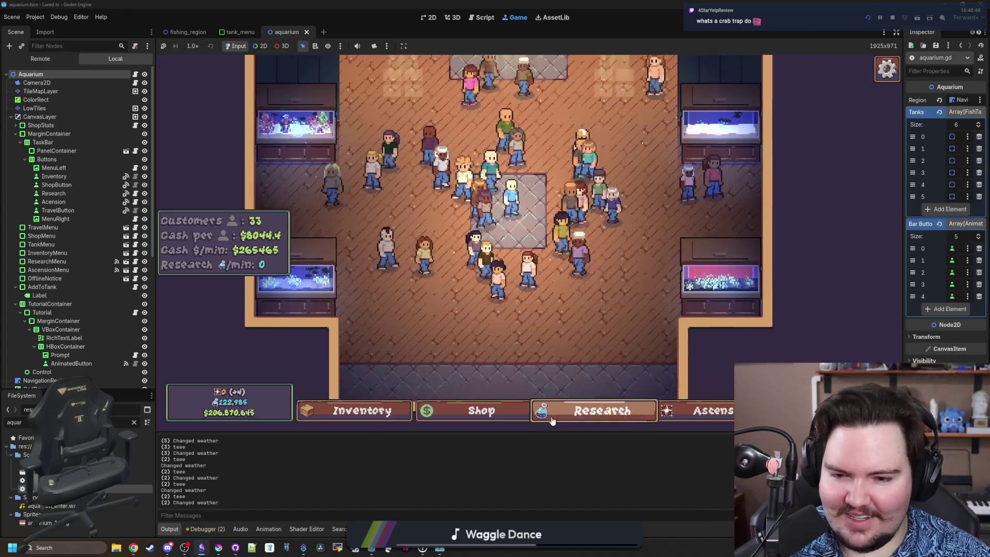
scroll(491, 278, up, 3)
mouse_move(430, 268)
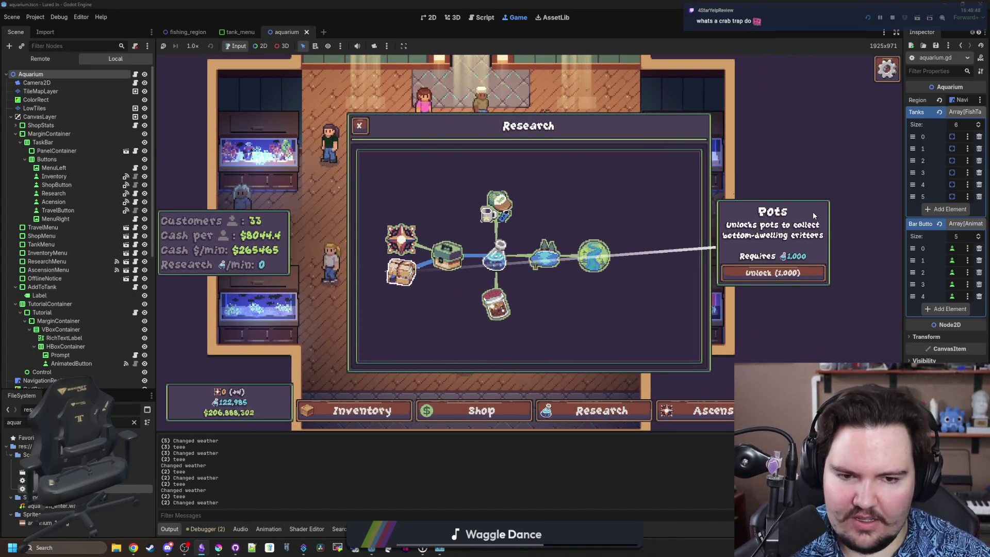
mouse_move(491, 228)
mouse_move(592, 260)
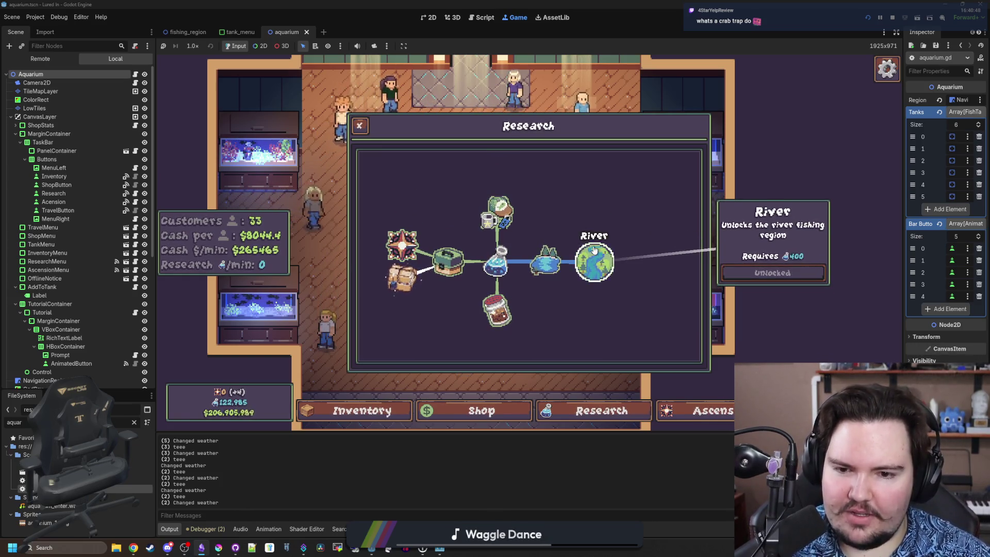
key(Escape)
key(t)
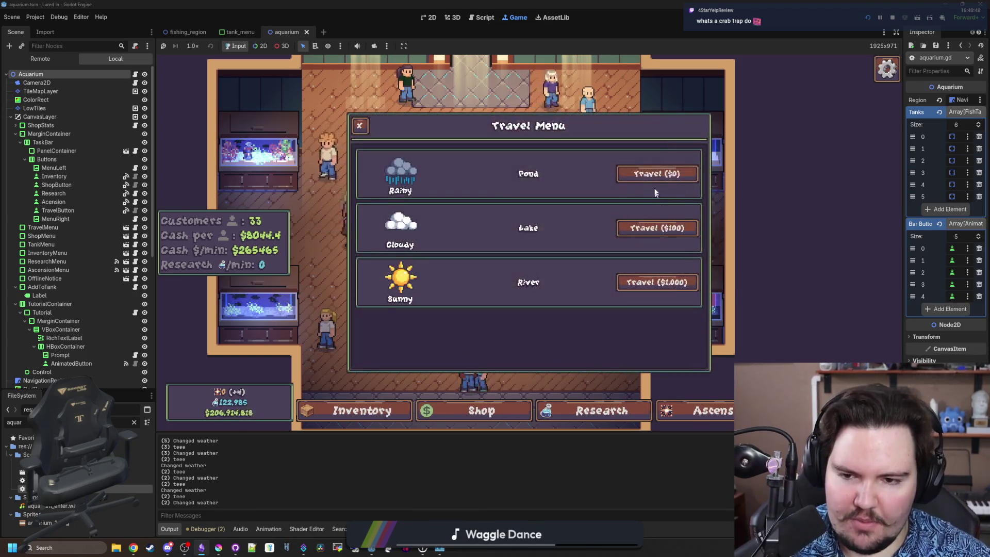
click(653, 176)
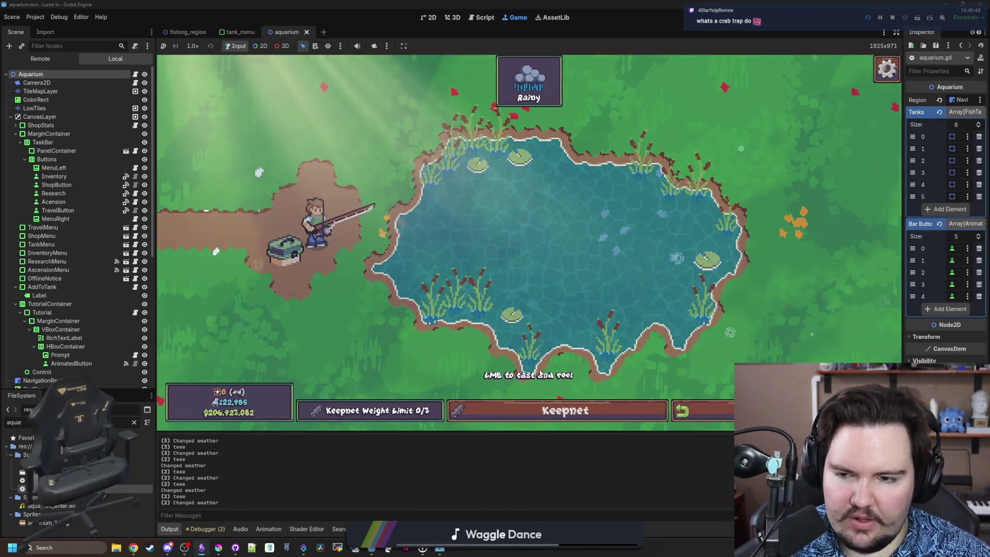
Make the Drop node visible in the fishing_region scene
click(192, 32)
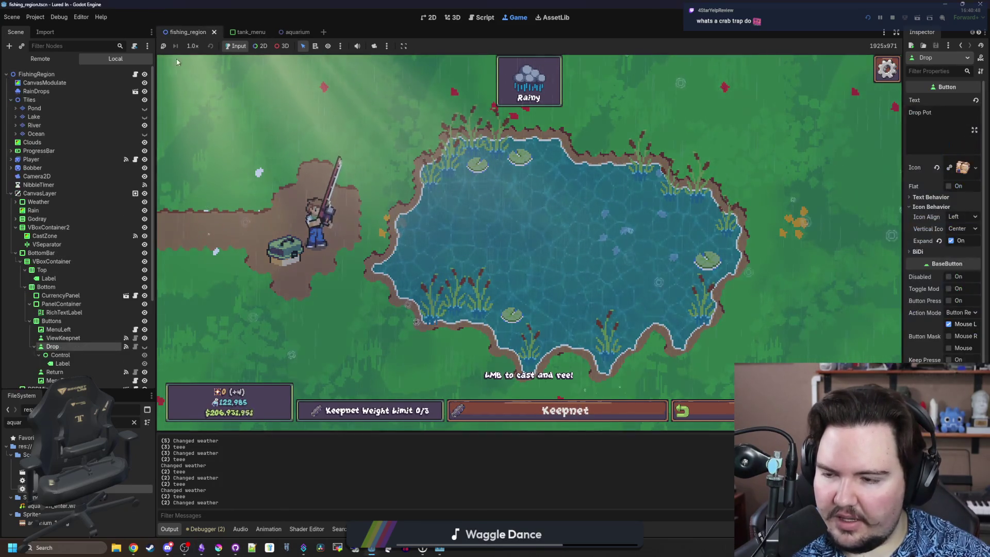
scroll(106, 221, down, 3)
click(144, 268)
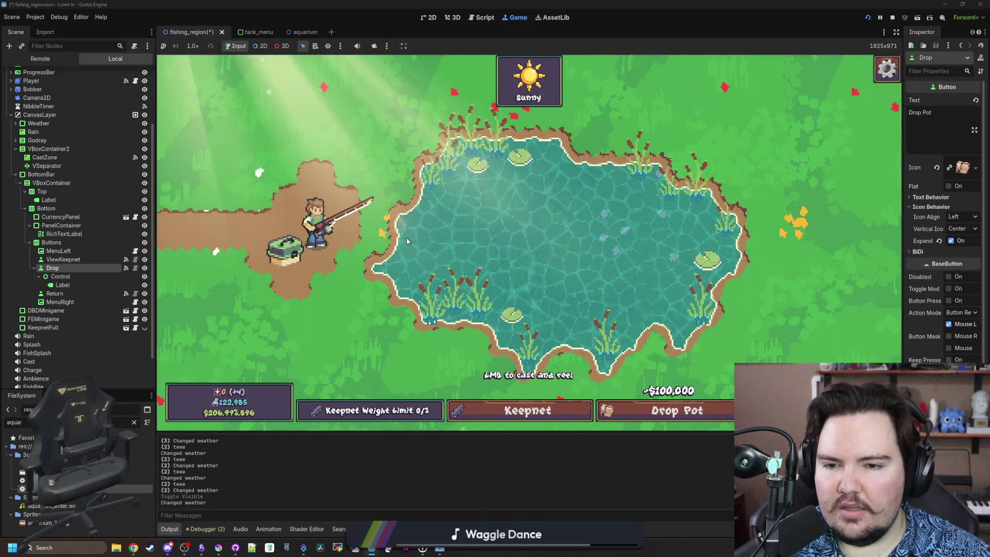
Test the Drop Pot button, close the Keepnet, travel to the aquarium and back, then stop the game
click(677, 415)
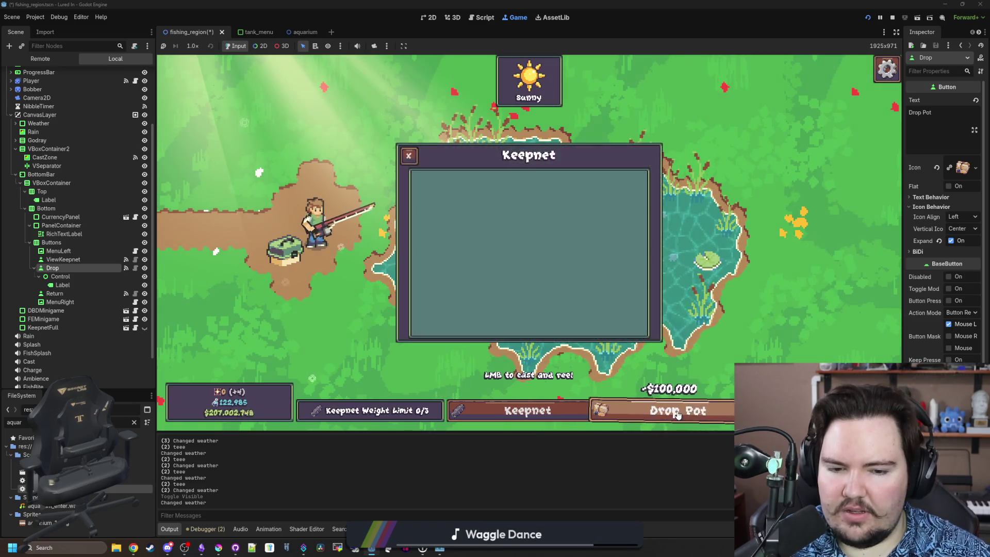
click(415, 164)
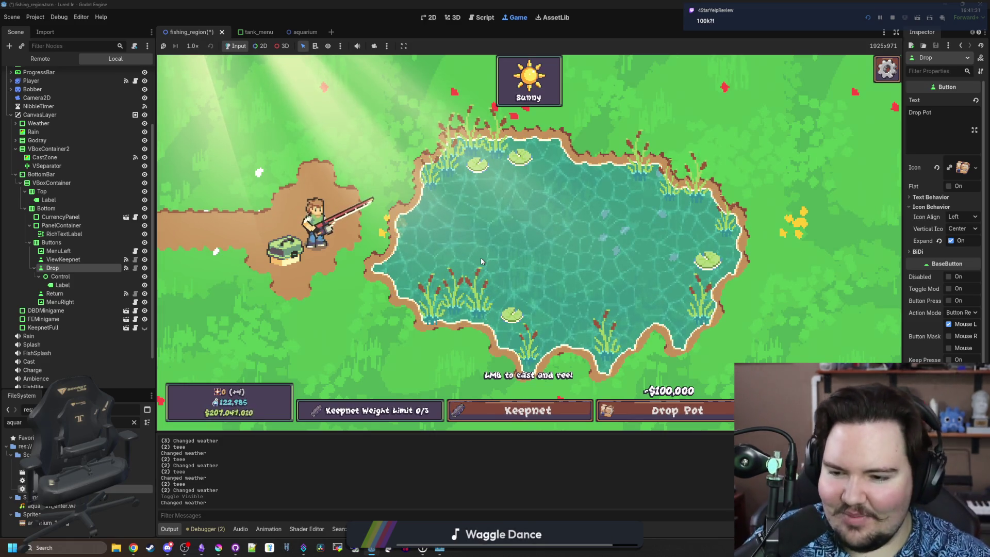
click(612, 409)
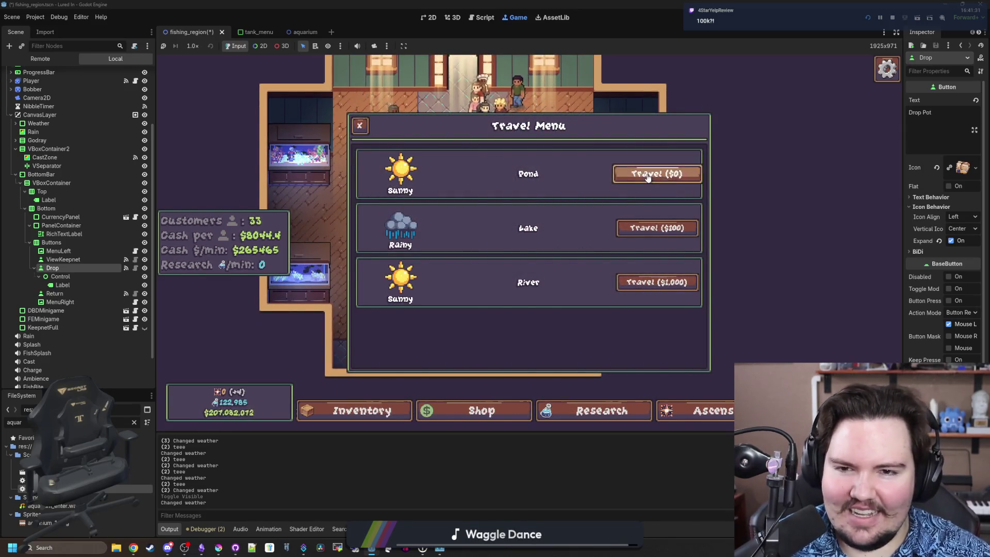
click(650, 174)
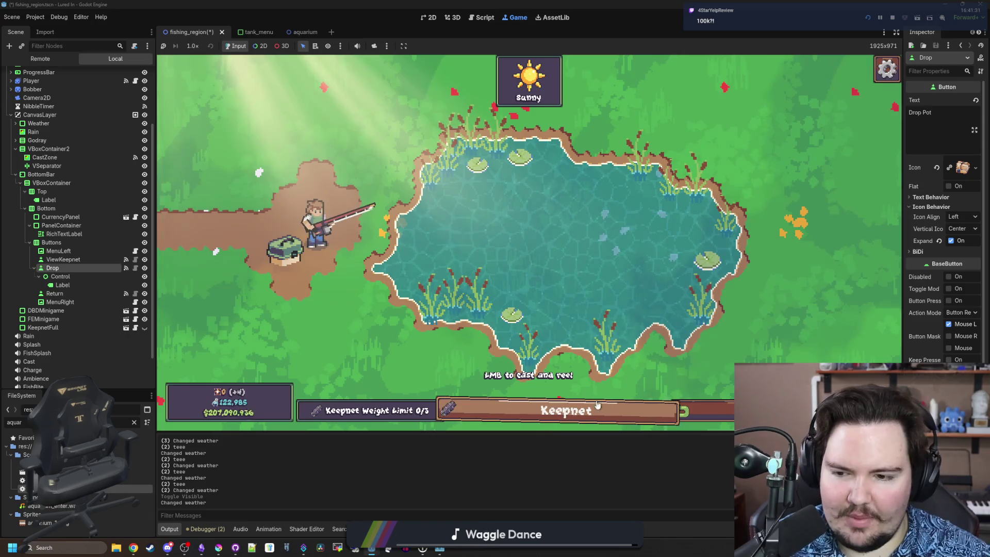
click(893, 18)
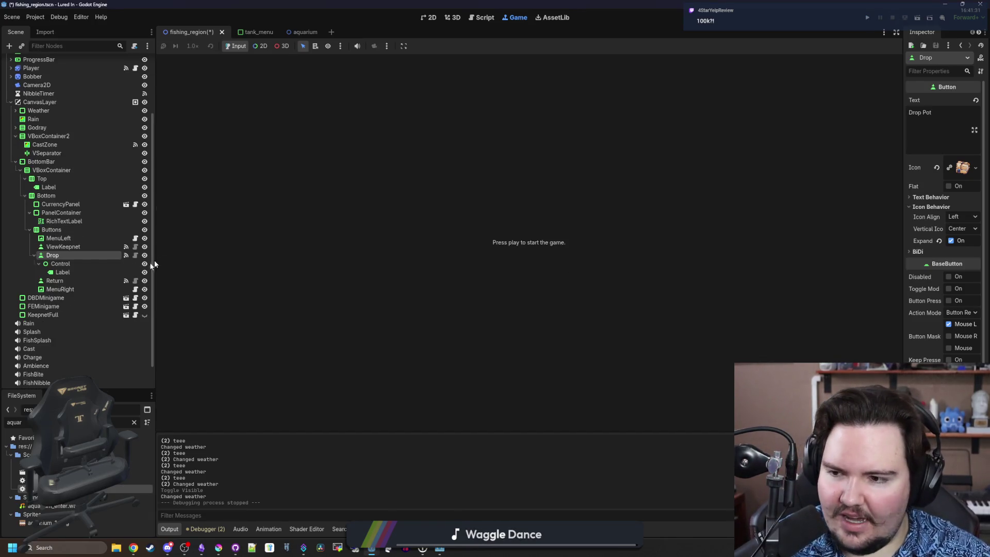
Change the Drop > Control > Label text to -$10,00, then save and run the game
click(98, 264)
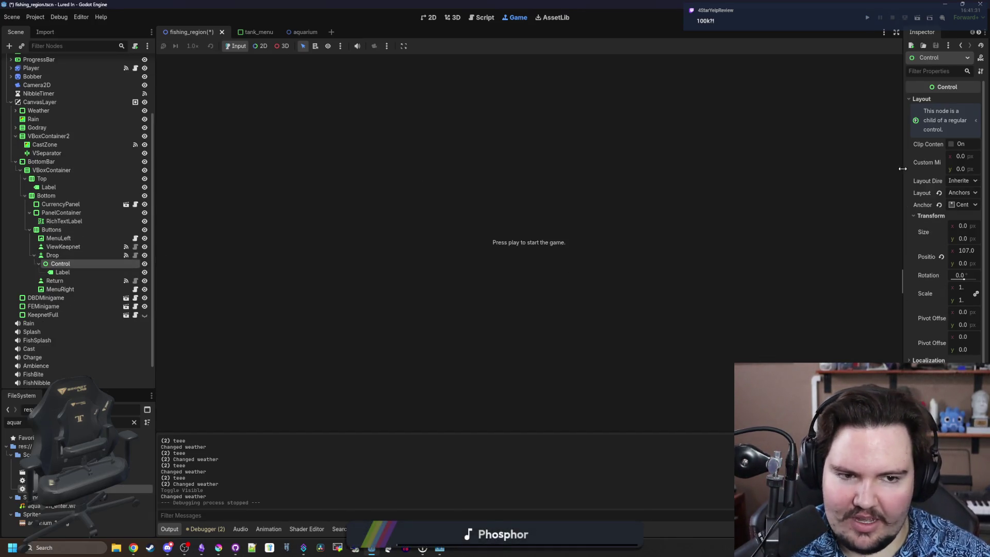
drag(902, 168, 745, 170)
click(85, 271)
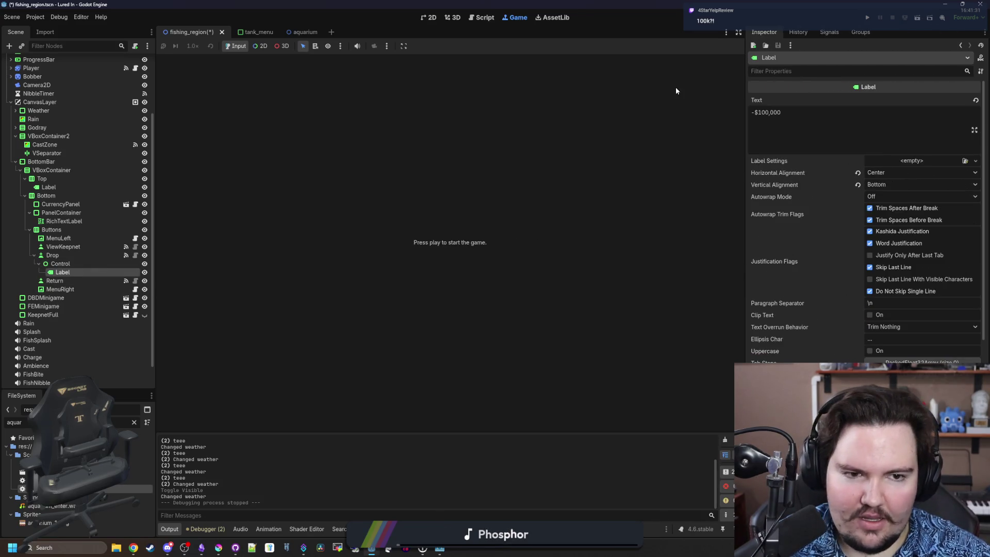
click(778, 113)
key(BackSpace)
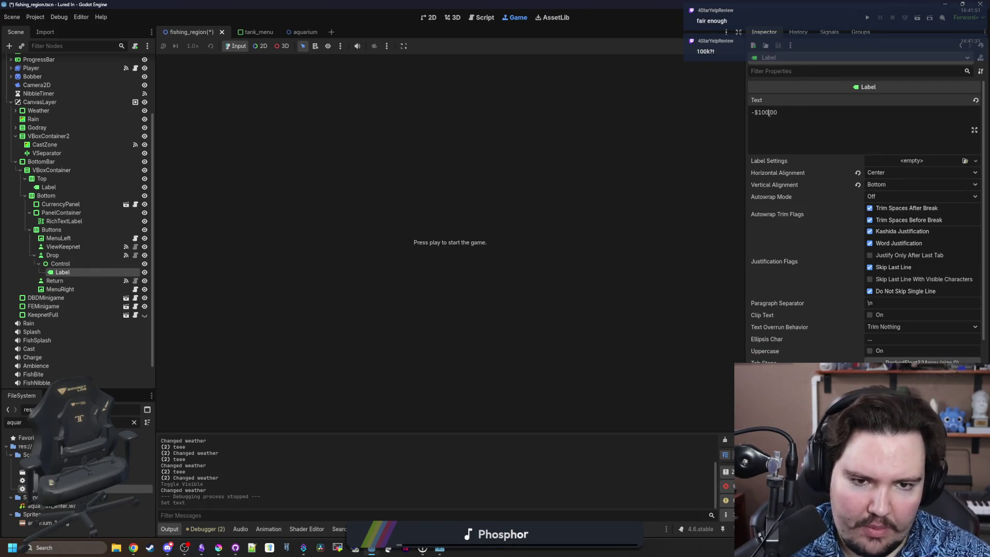
key(F5)
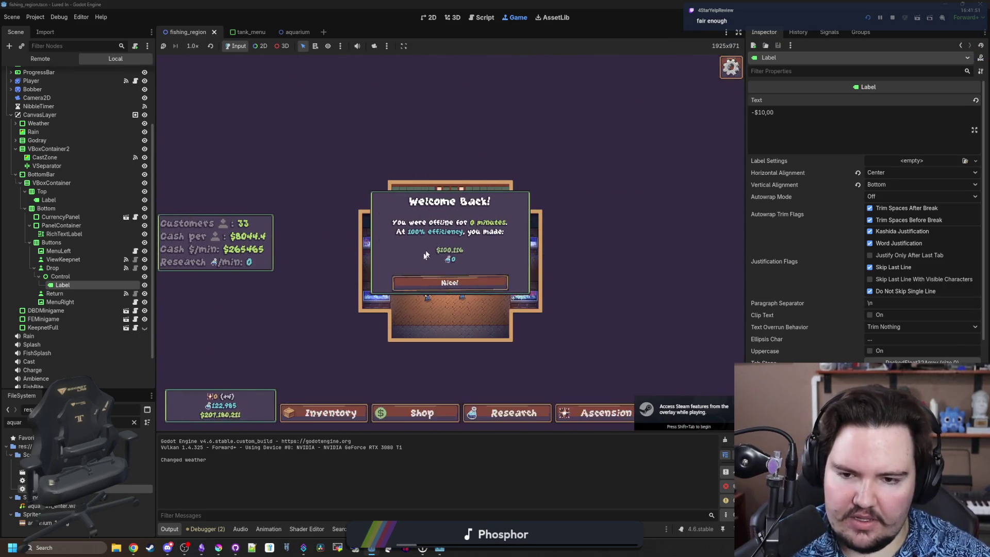
Dismiss the Welcome Back popup and travel to the Pond for $0
click(449, 282)
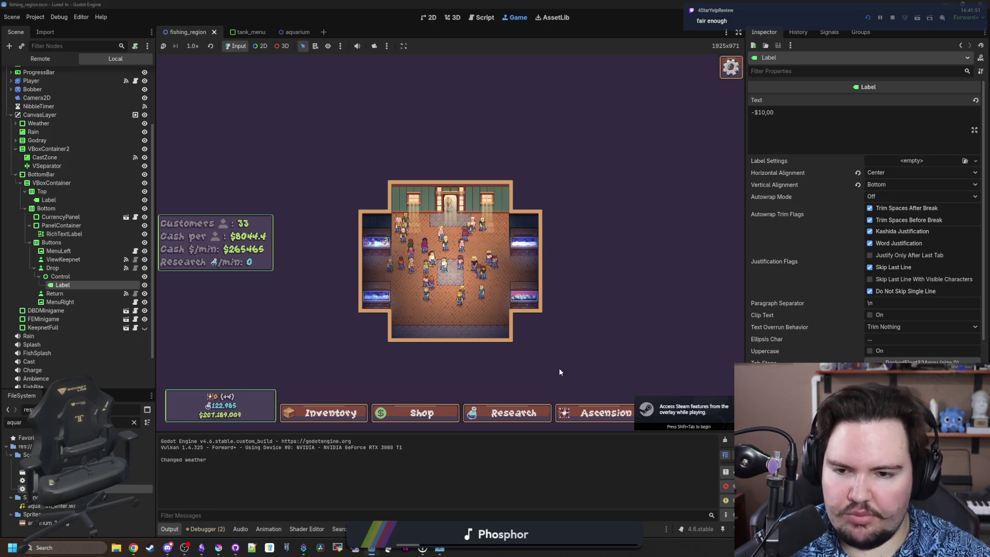
scroll(560, 371, up, 5)
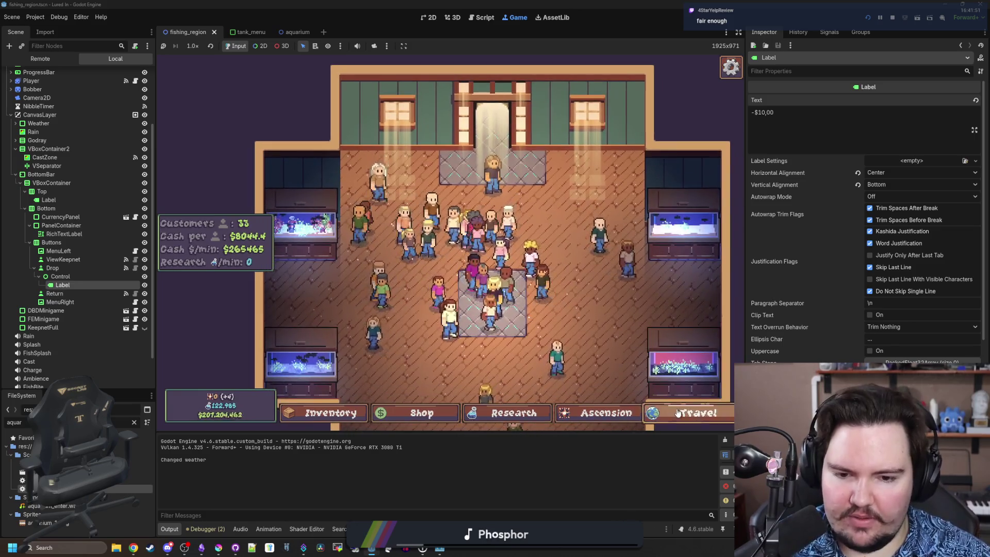
click(691, 413)
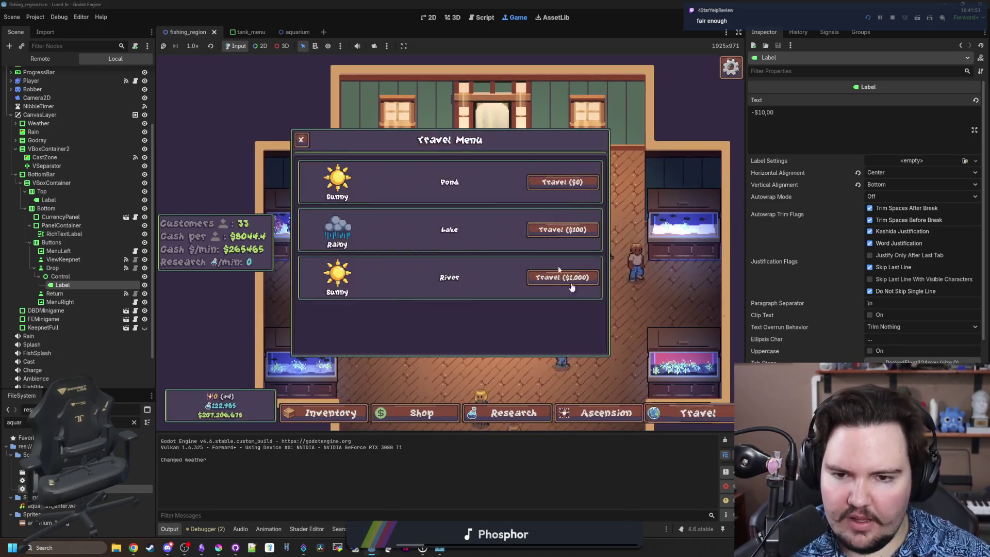
click(562, 183)
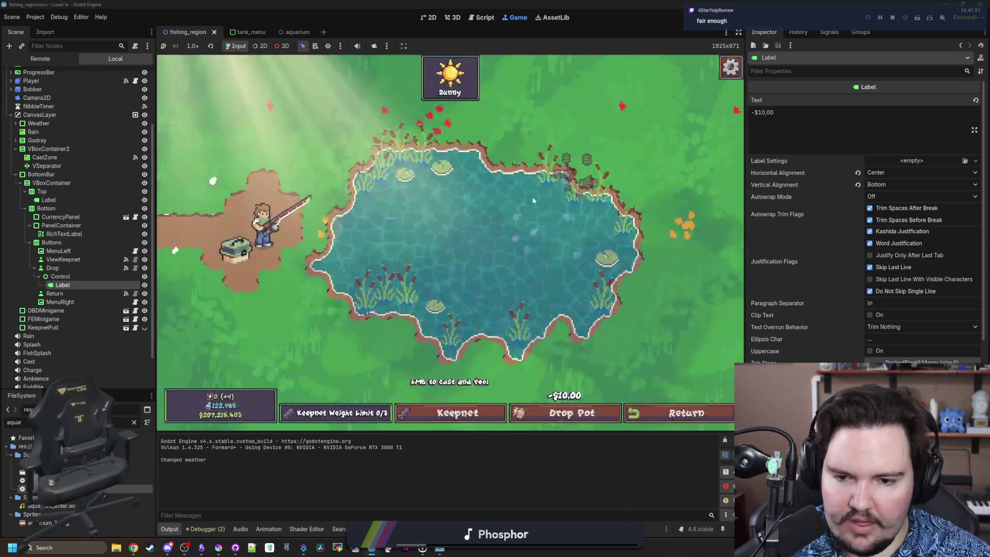
Drop a pot for $10, open and close the keepnet, then cast and reel a line
click(588, 421)
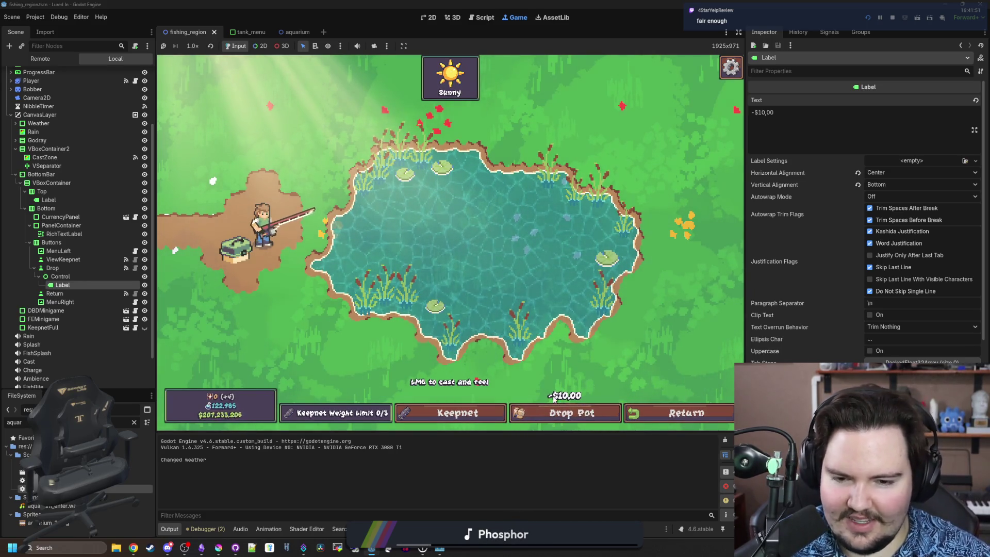
click(453, 413)
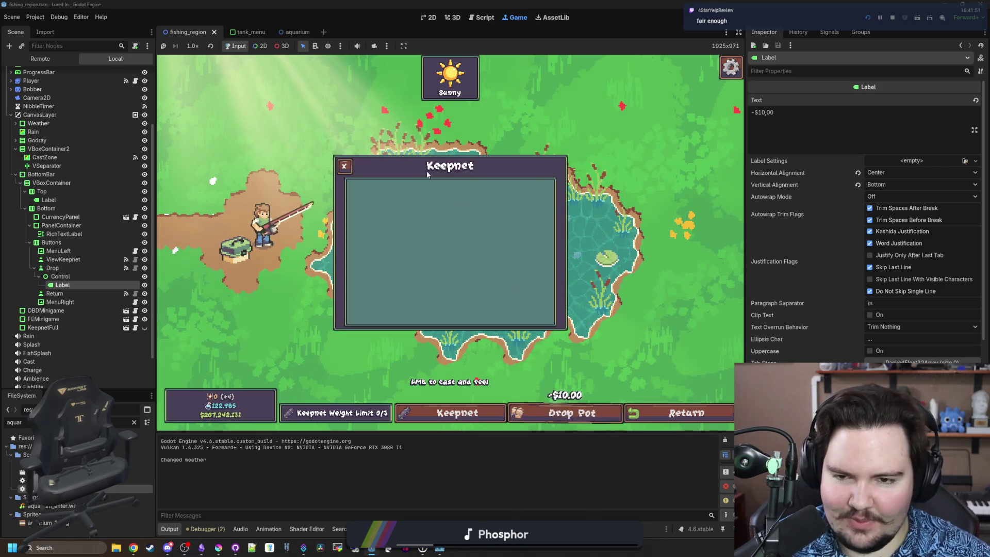
click(344, 164)
drag(468, 243, 479, 164)
click(427, 225)
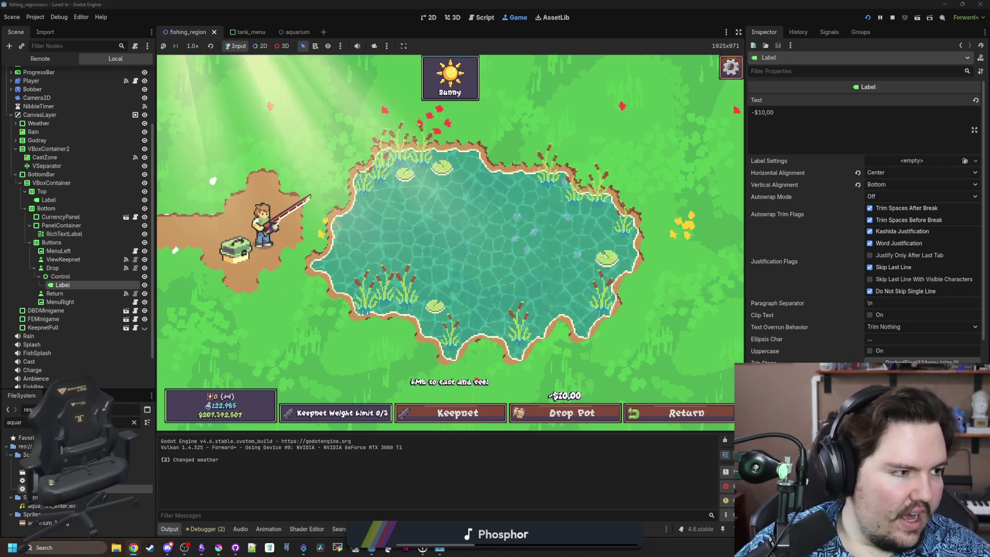
click(133, 547)
Search 'stardewvalley crab pots', open the Crab Pot wiki page maximized and zoomed out
text(sta)
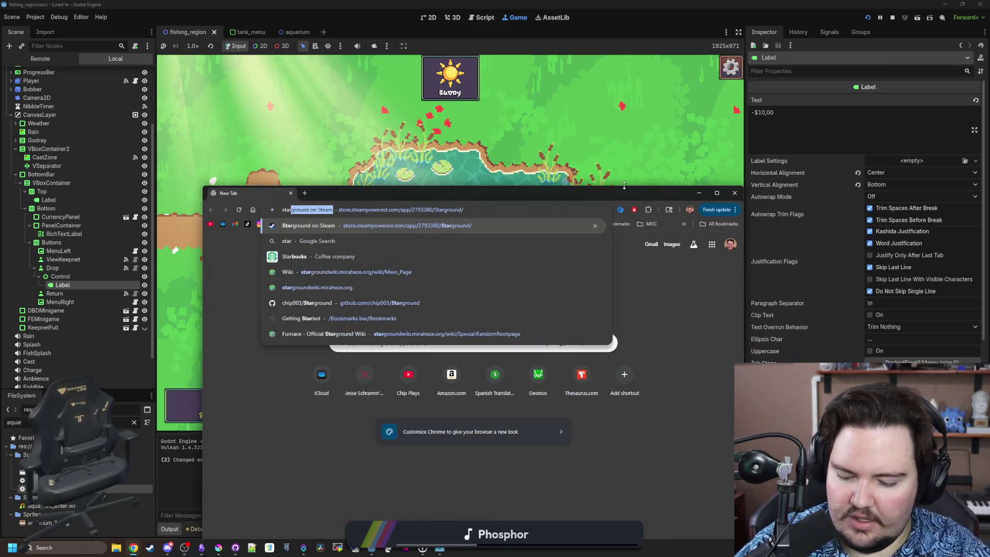
text(rdewvalley cr)
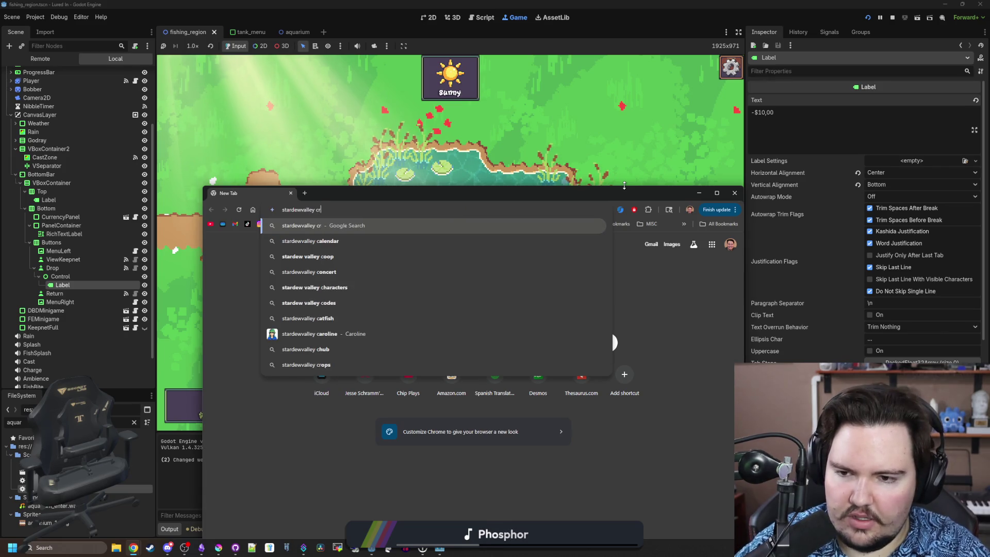
text(ab pots)
key(Return)
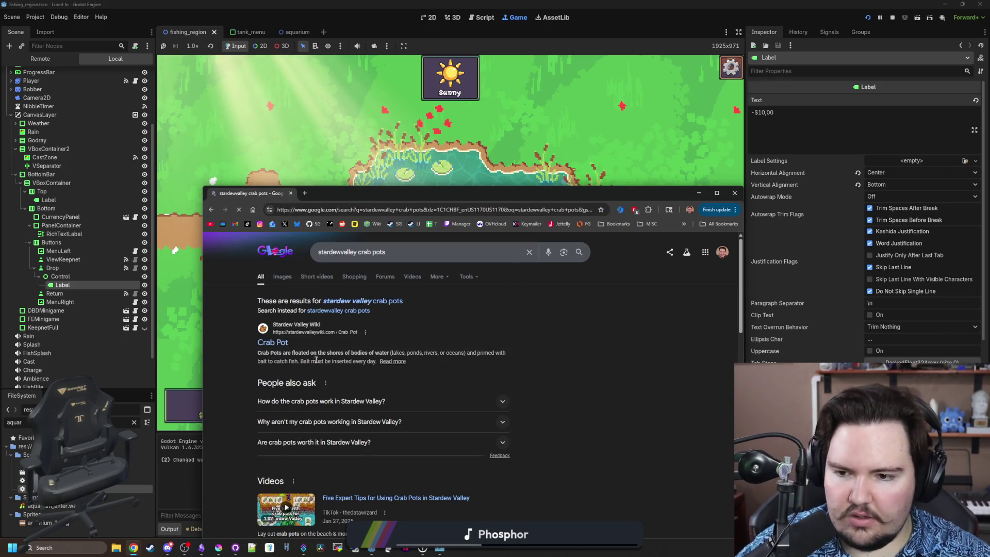
click(286, 349)
double_click(472, 196)
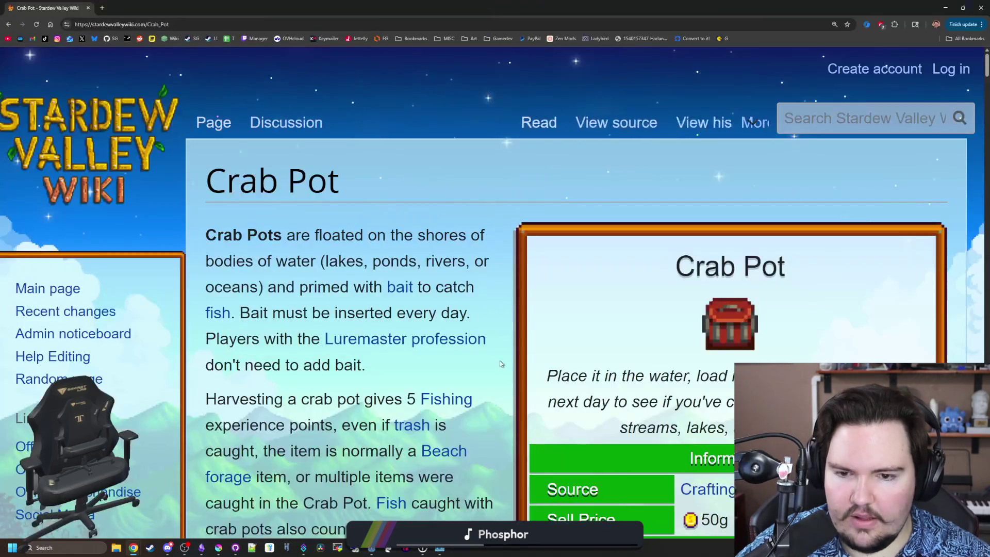
key(ctrl+minus)
key(ctrl+minus)
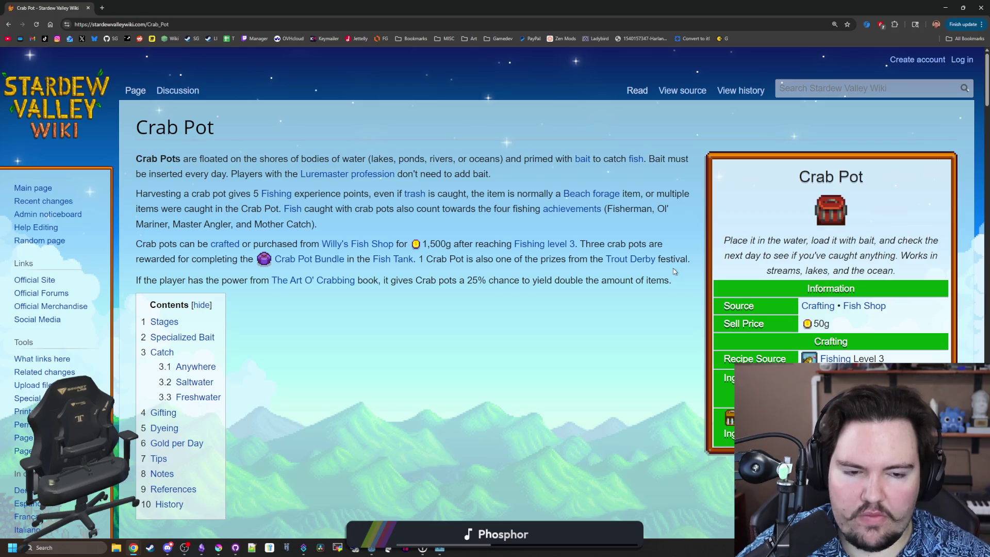
Jump to the Catch section and scroll through the saltwater and freshwater catch tables
scroll(307, 378, down, 5)
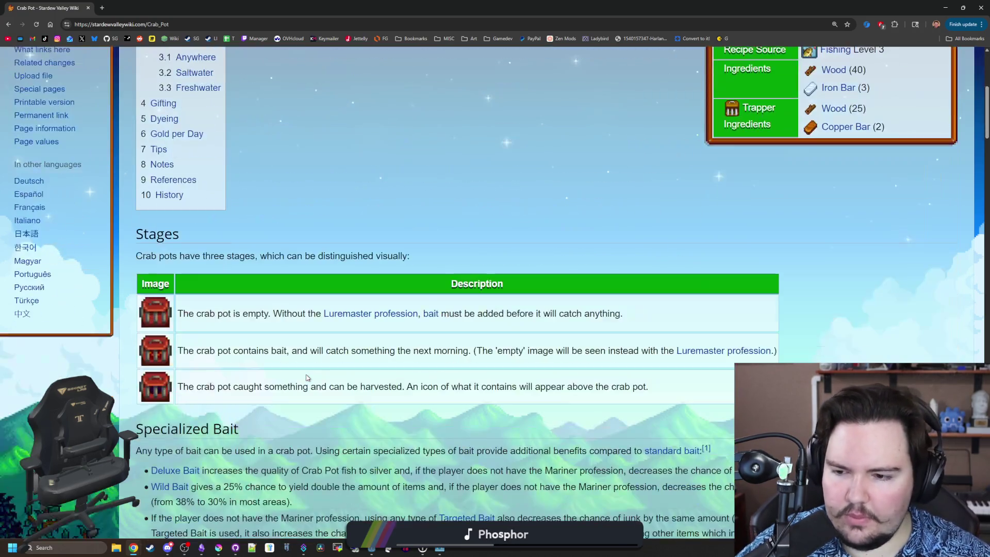
scroll(251, 345, up, 3)
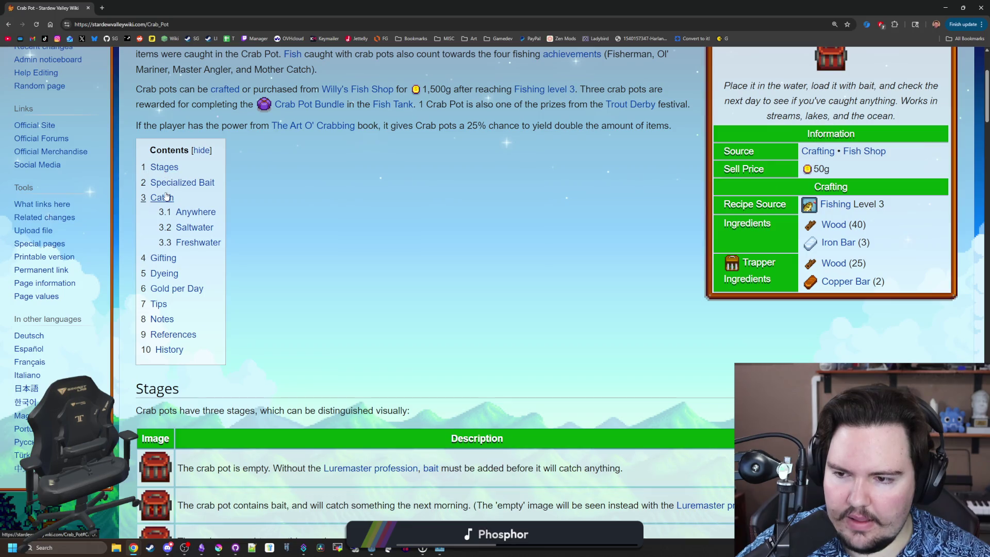
click(166, 196)
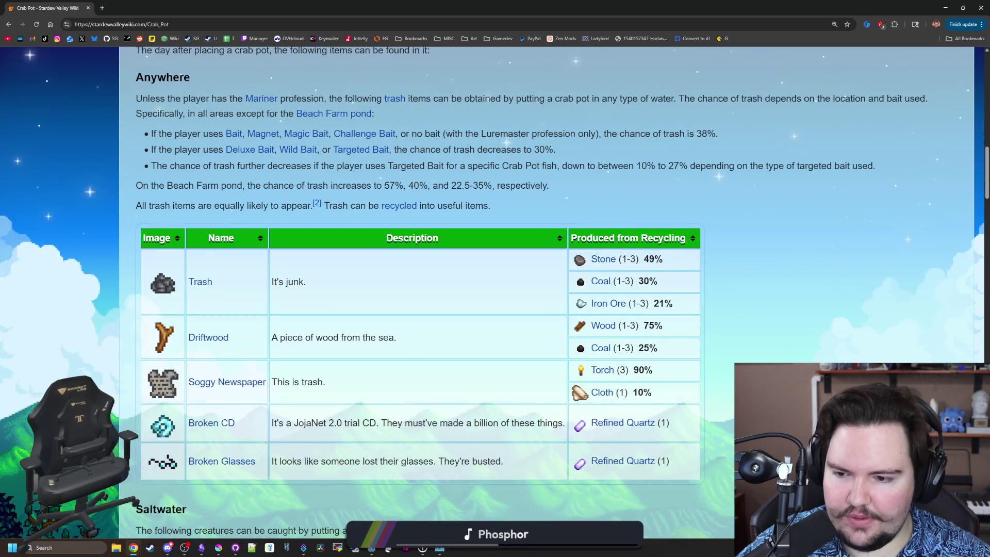
scroll(191, 126, down, 10)
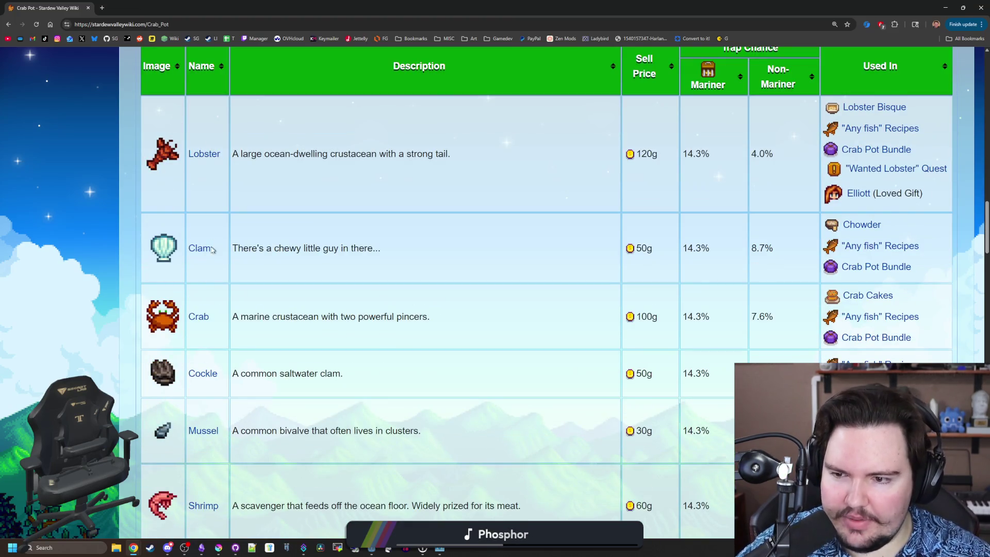
scroll(212, 249, down, 2)
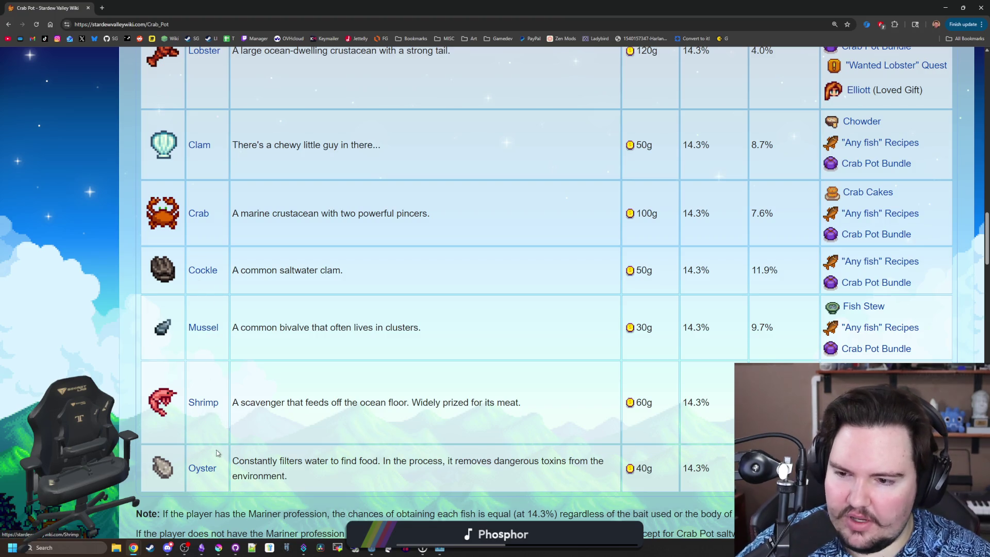
scroll(202, 457, down, 6)
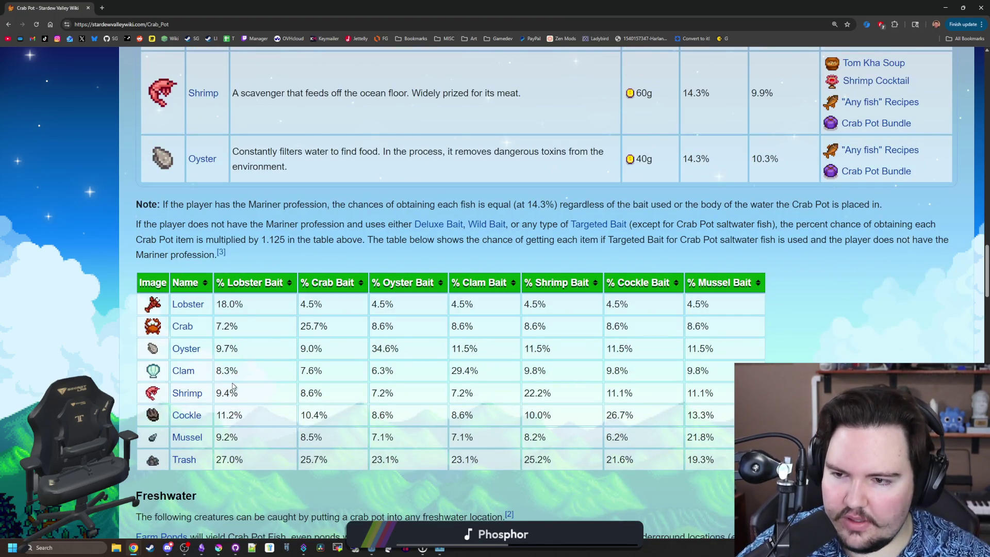
scroll(232, 386, down, 6)
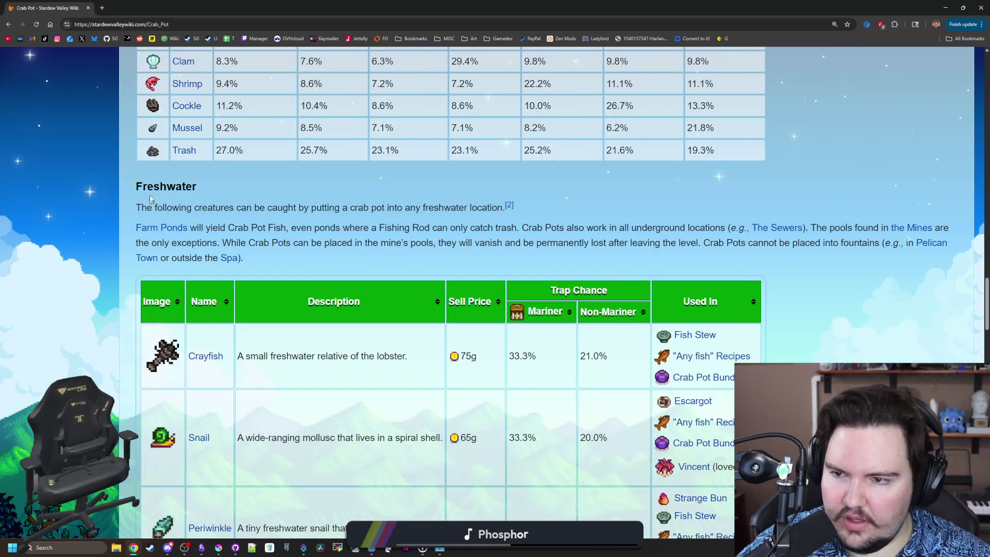
scroll(207, 284, down, 2)
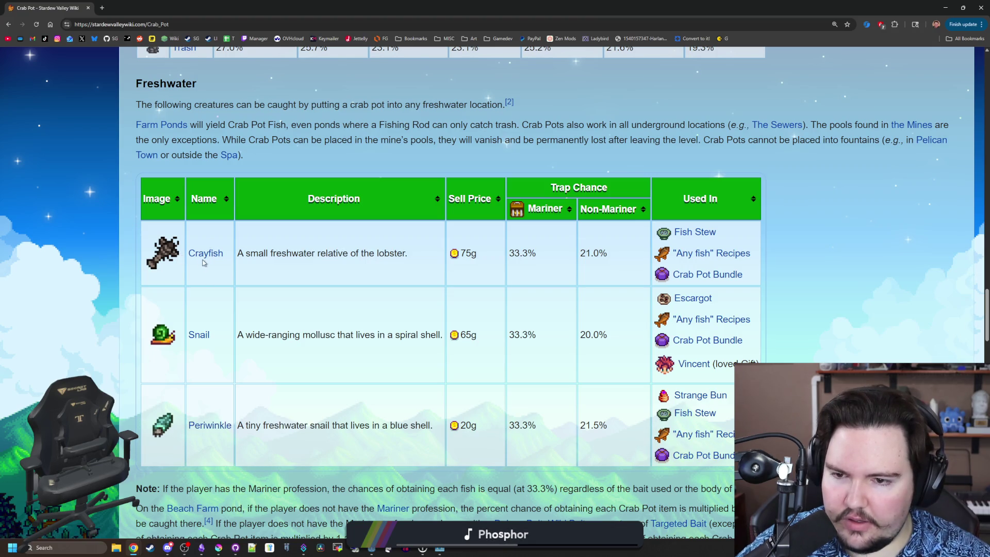
scroll(204, 263, down, 4)
scroll(236, 354, down, 15)
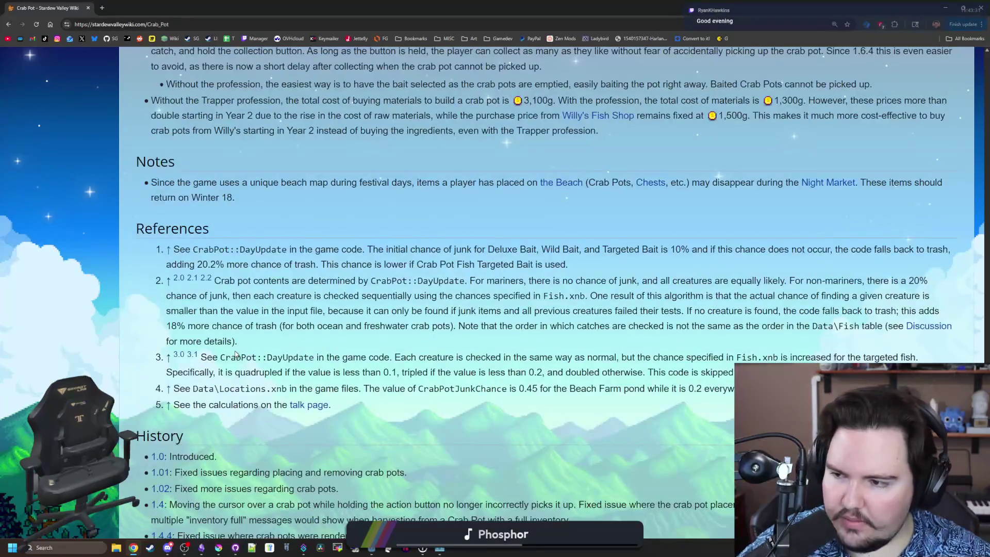
scroll(235, 354, down, 15)
key(Home)
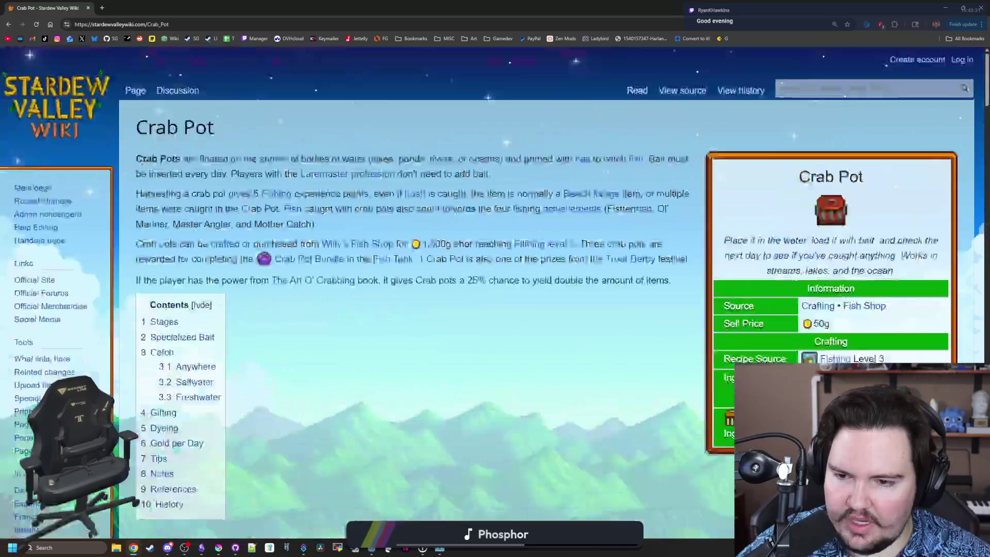
drag(359, 4, 659, 301)
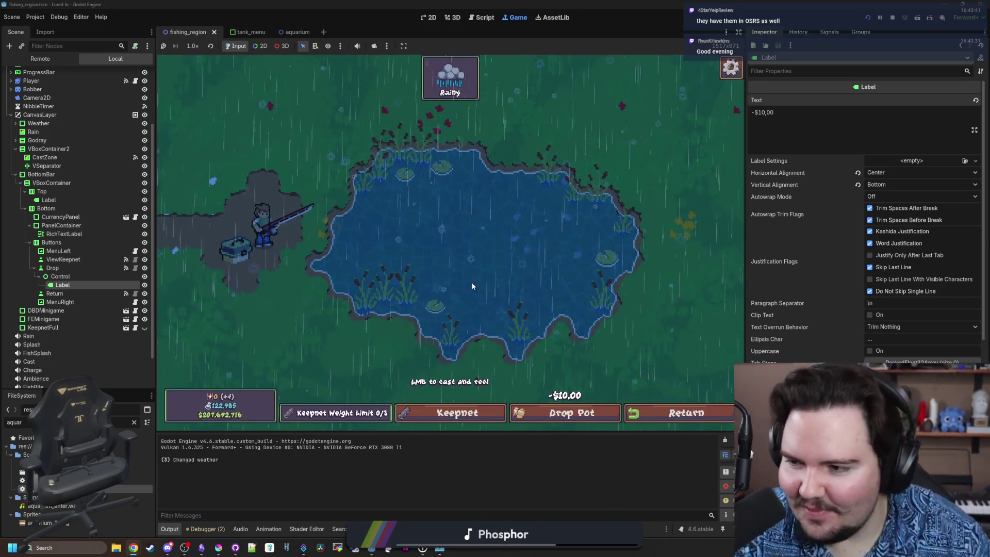
Cast the line, toggle the Keepnet with the controller, and move focus onto Drop Pot
click(505, 248)
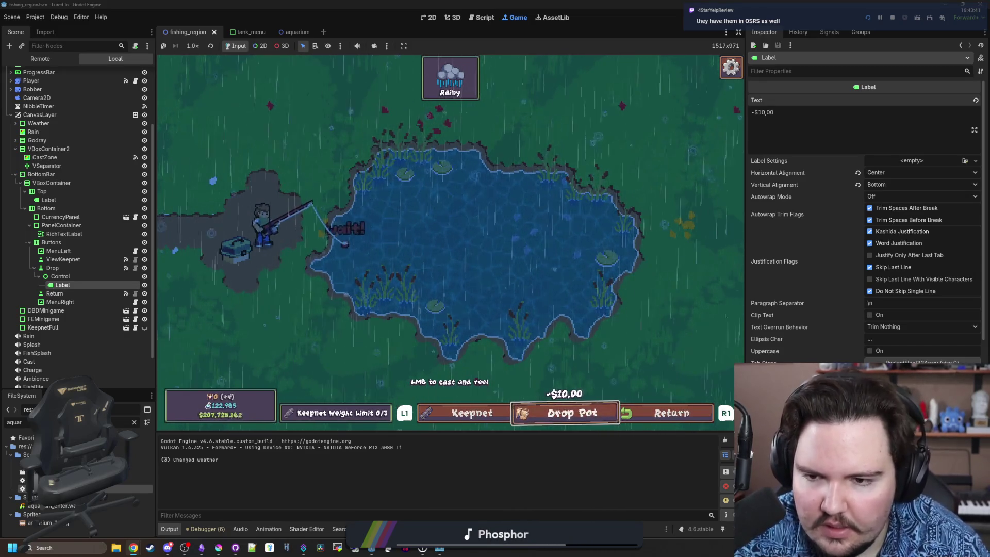
key(e)
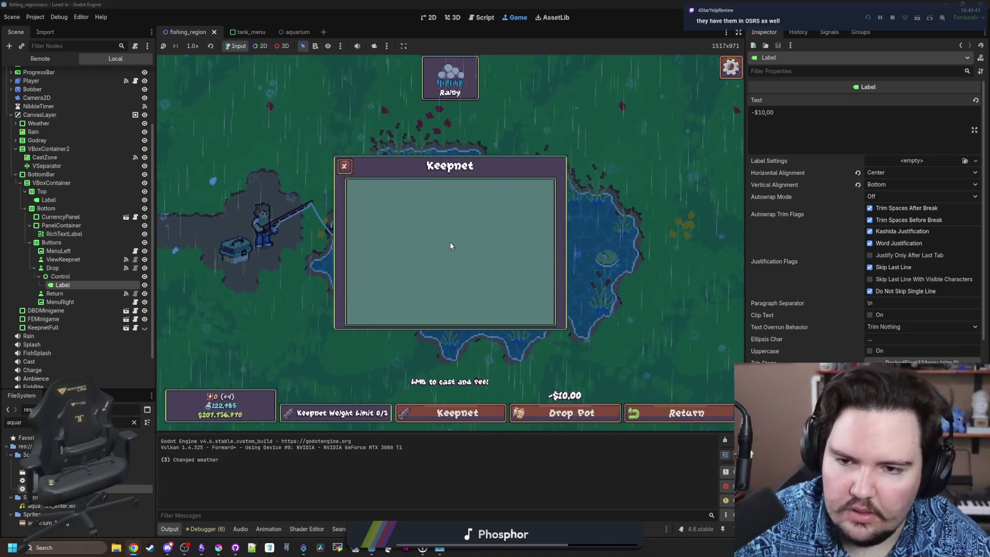
key(e)
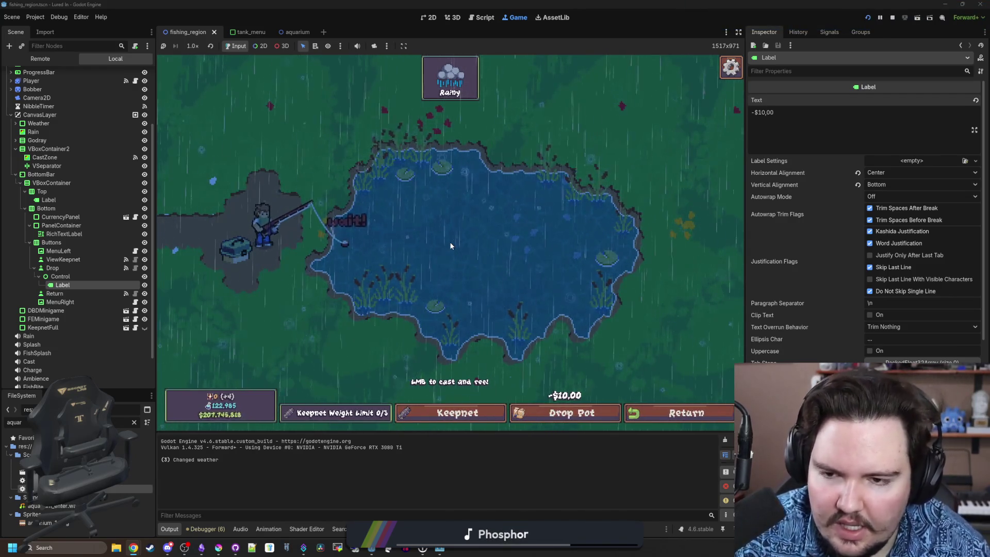
key(Right)
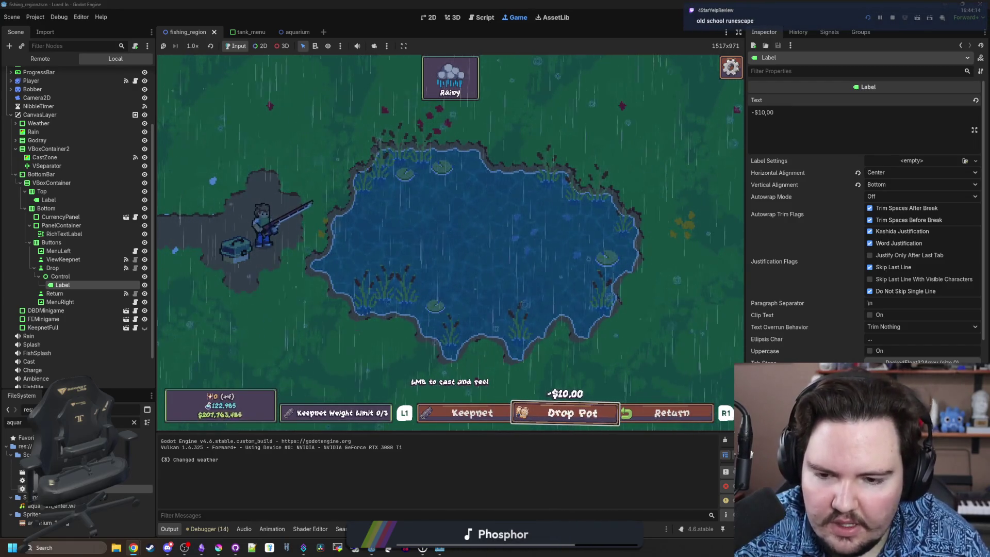
key(e)
key(Escape)
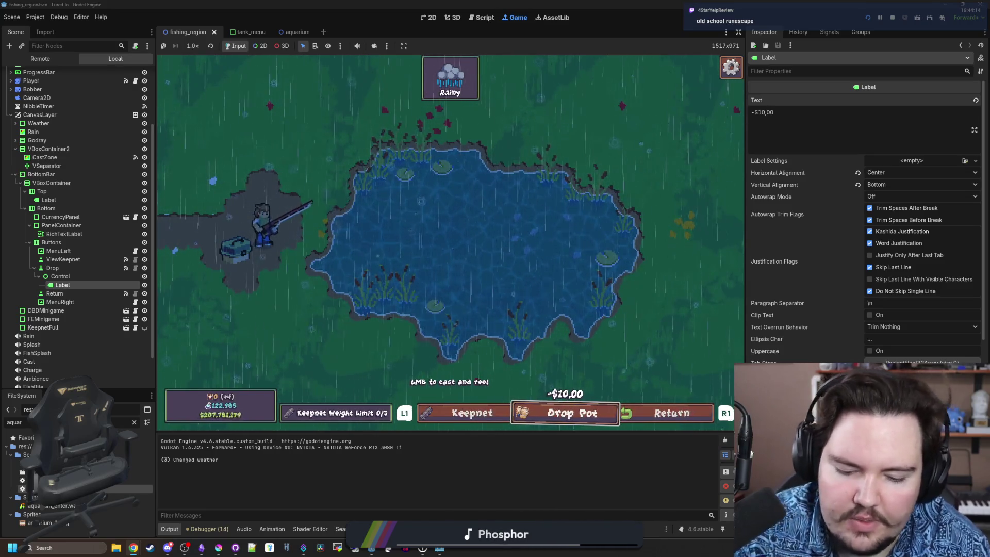
Stop the running game and select the Drop button node
key(super)
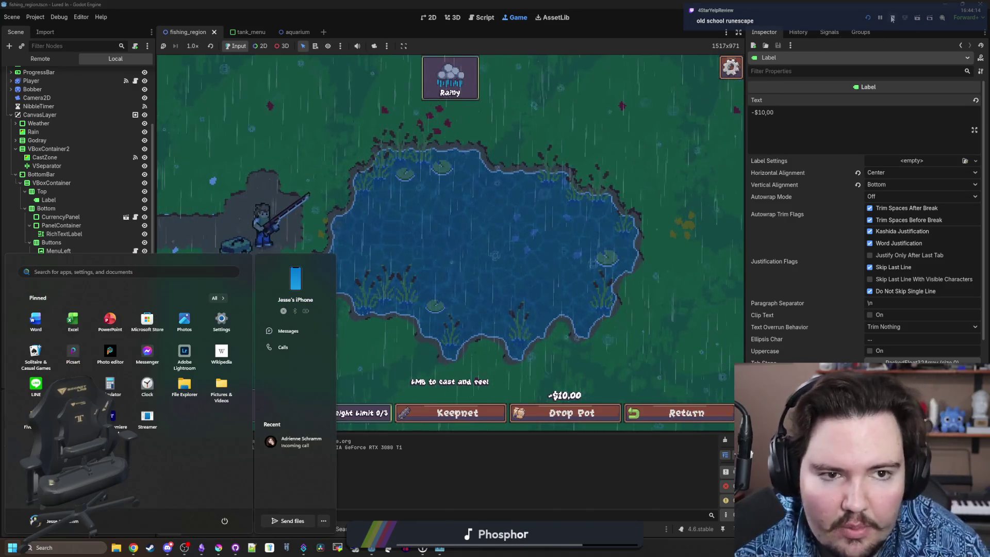
key(F8)
click(72, 253)
Set Drop as ViewKeepnet's right focus neighbour
click(76, 249)
scroll(901, 275, down, 5)
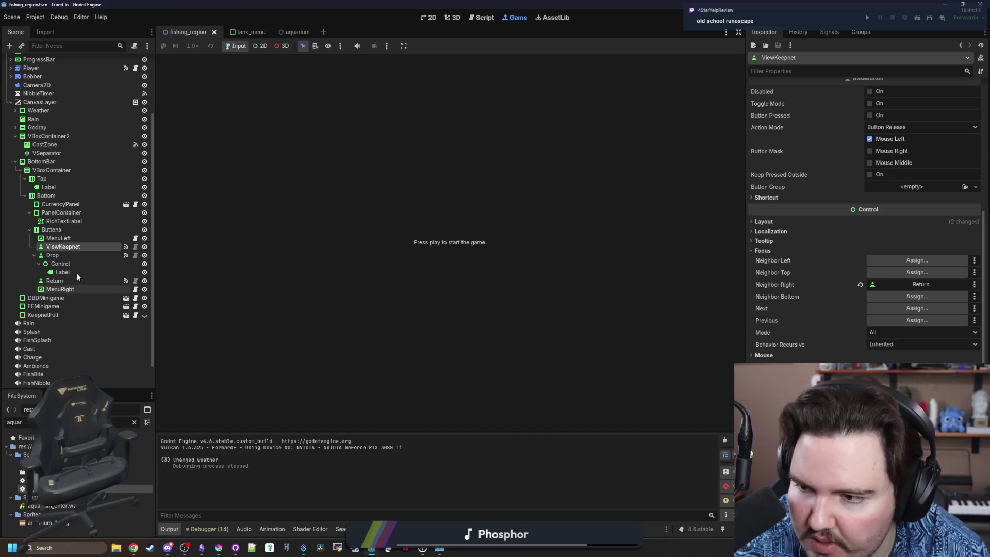
drag(67, 254, 902, 285)
Set ViewKeepnet as Drop's left focus neighbour and save the fishing_region scene
click(52, 254)
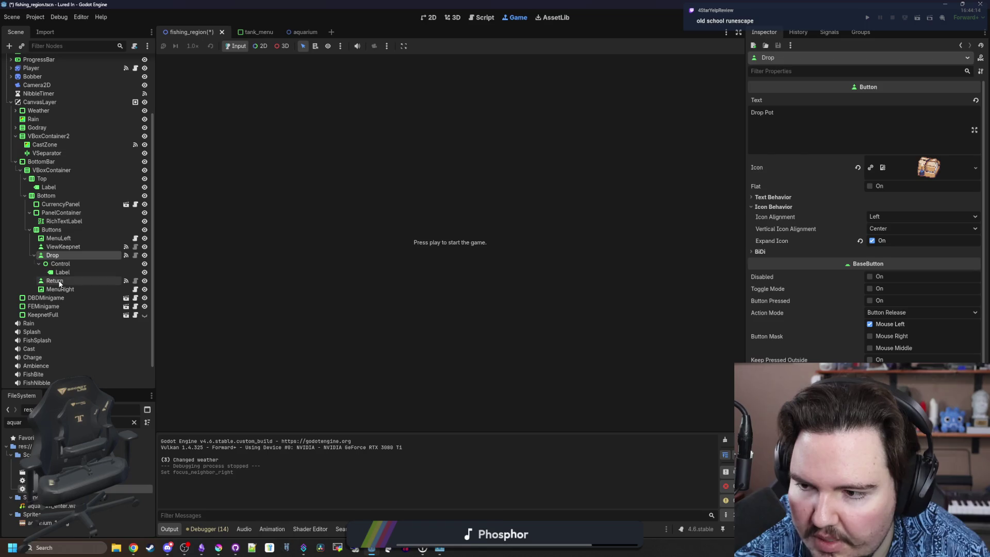
drag(55, 280, 910, 300)
mouse_move(64, 297)
mouse_down()
mouse_move(61, 263)
mouse_move(61, 281)
mouse_up()
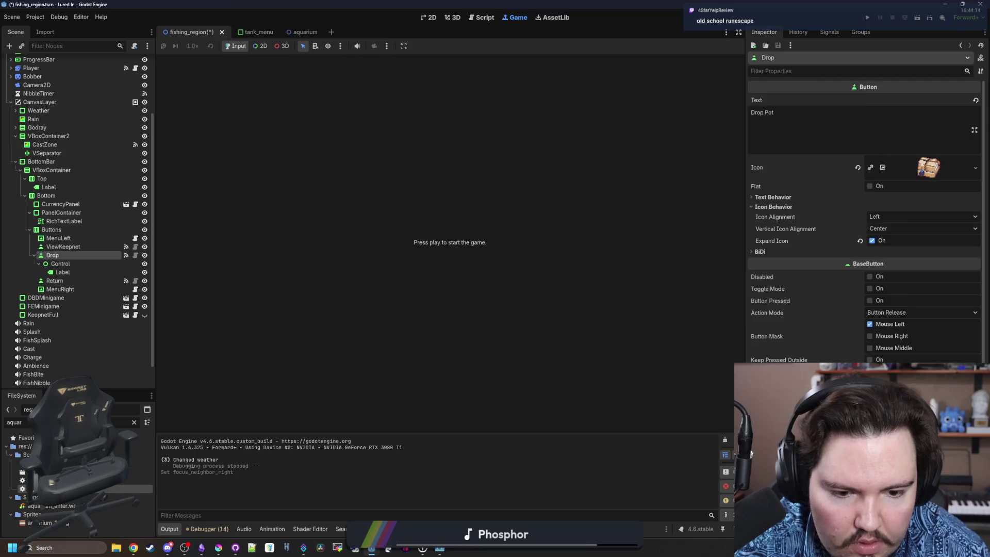
scroll(866, 222, down, 5)
click(774, 346)
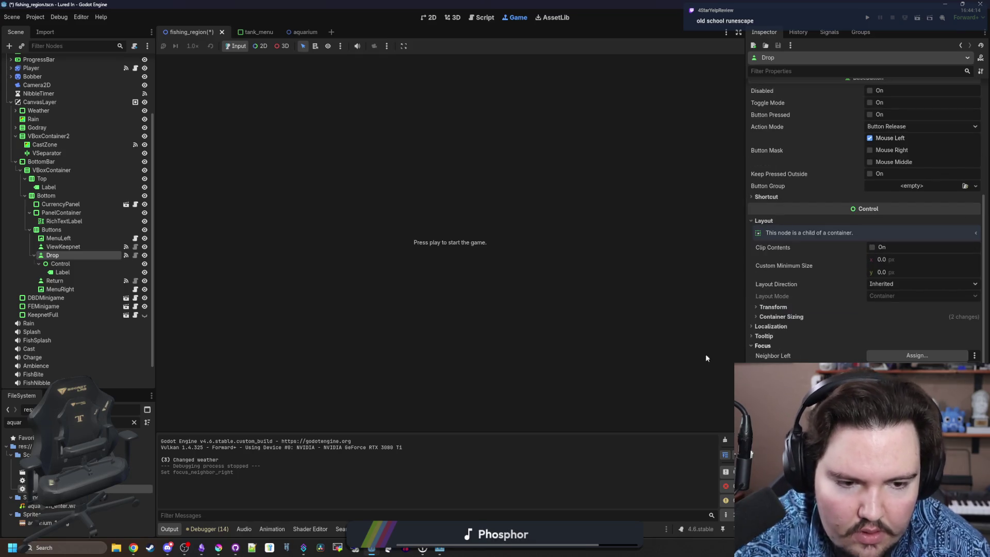
mouse_move(63, 281)
mouse_down()
mouse_move(907, 356)
mouse_move(907, 371)
mouse_up()
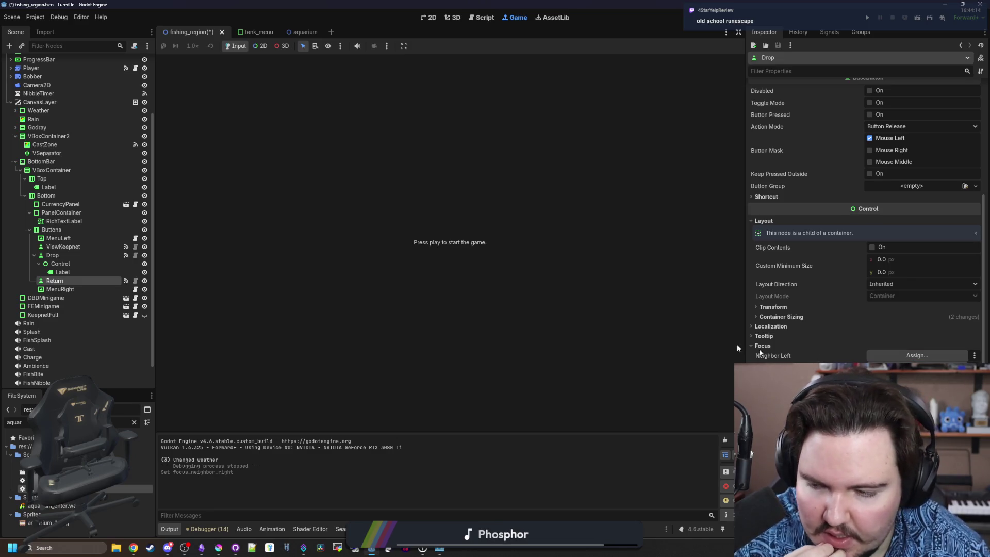
drag(63, 246, 901, 357)
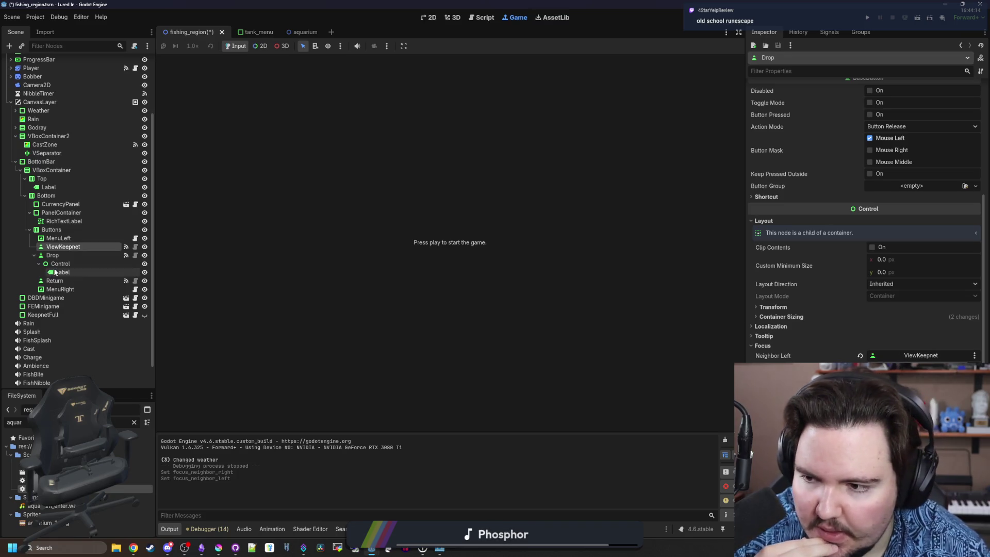
click(55, 281)
click(53, 255)
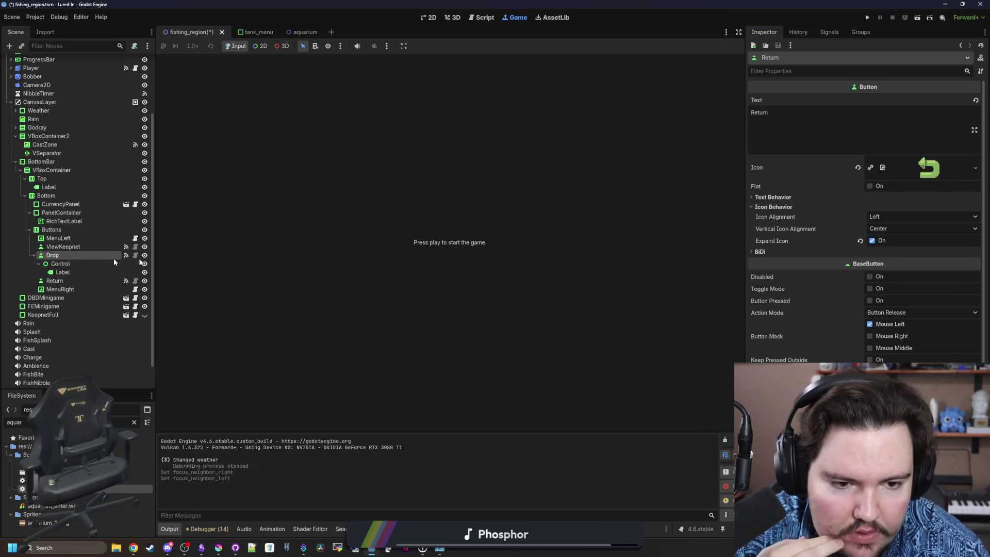
scroll(750, 453, down, 3)
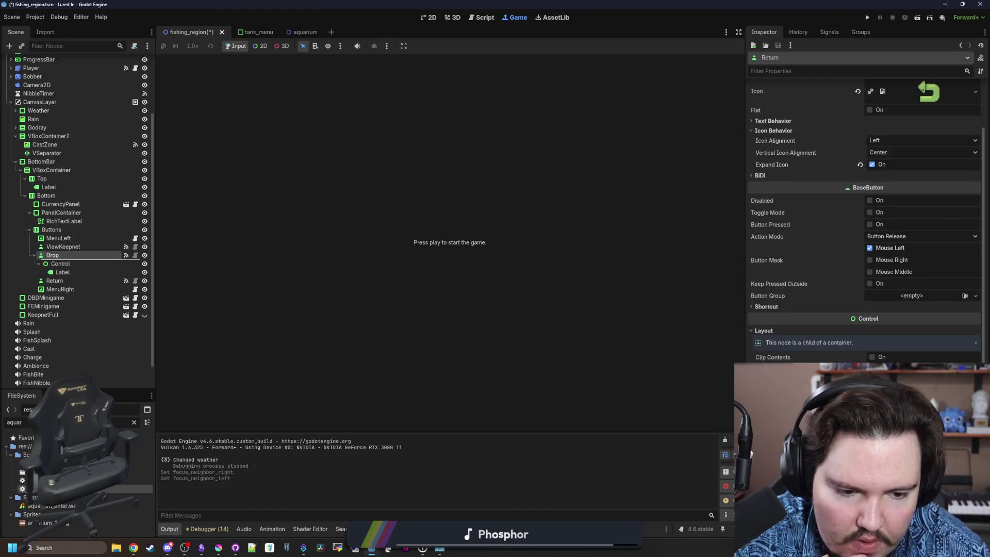
key(ctrl+s)
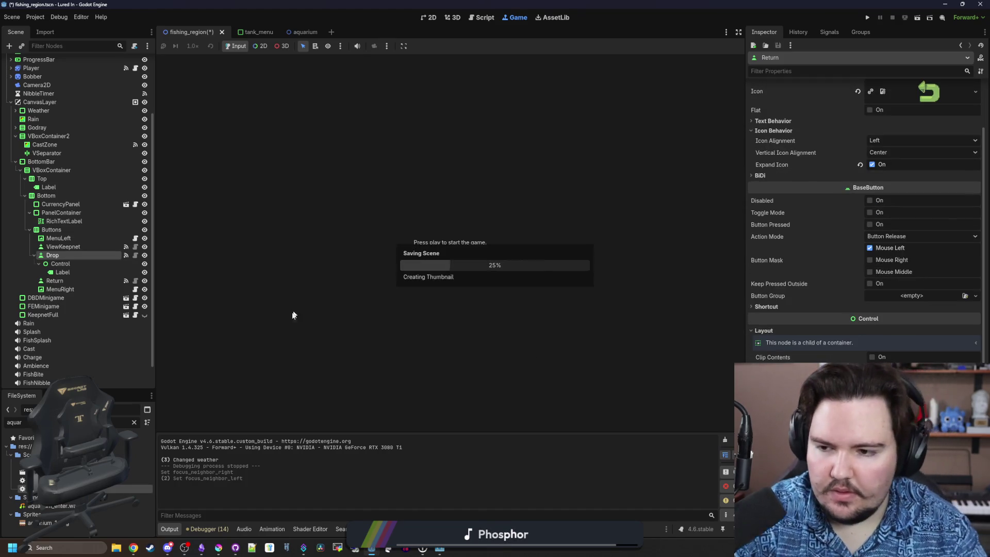
Insert Drop at index 1 of FishingRegion's Bar Buttons, save, and run Lured In
scroll(78, 103, up, 4)
click(63, 62)
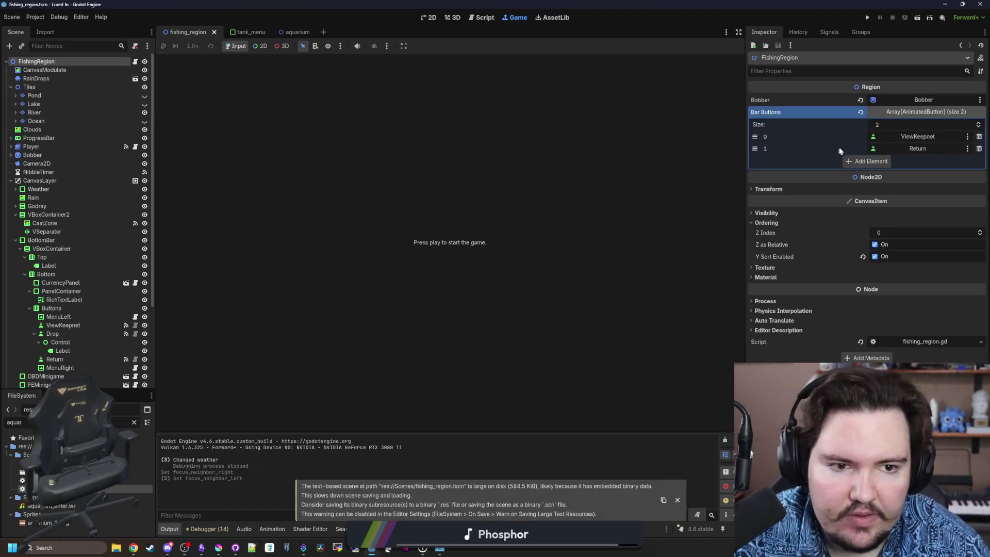
scroll(116, 310, down, 3)
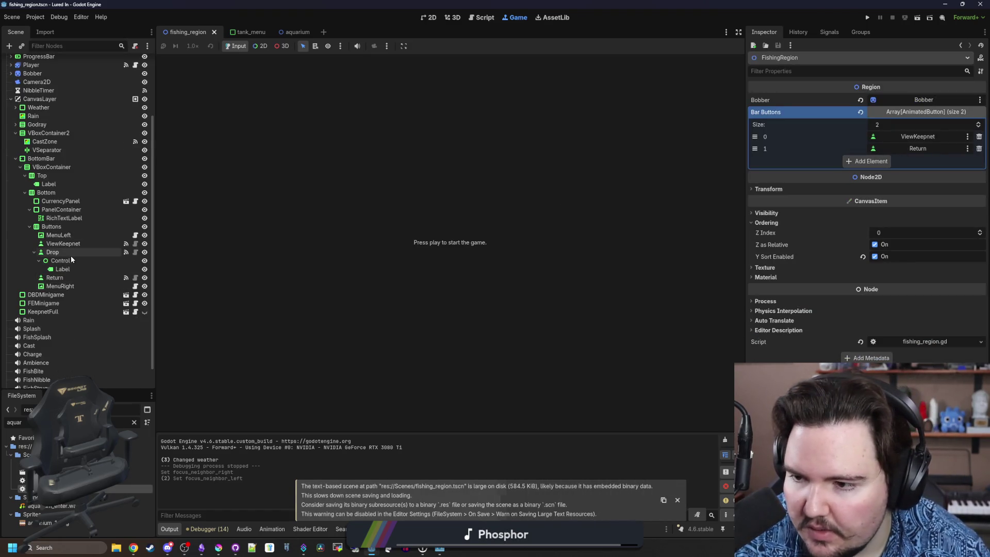
mouse_move(66, 254)
mouse_down()
mouse_move(919, 146)
mouse_move(917, 126)
mouse_move(912, 160)
mouse_up()
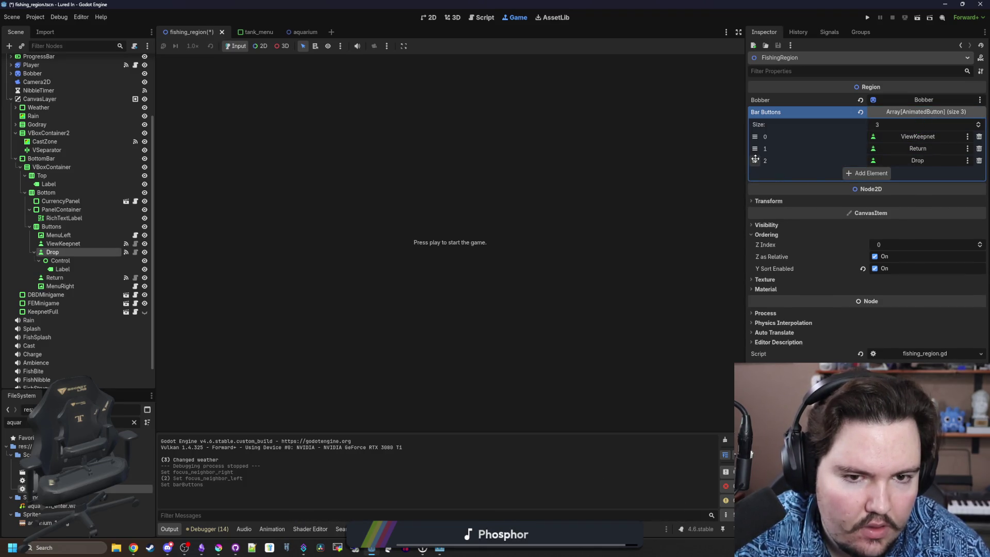
key(ctrl+s)
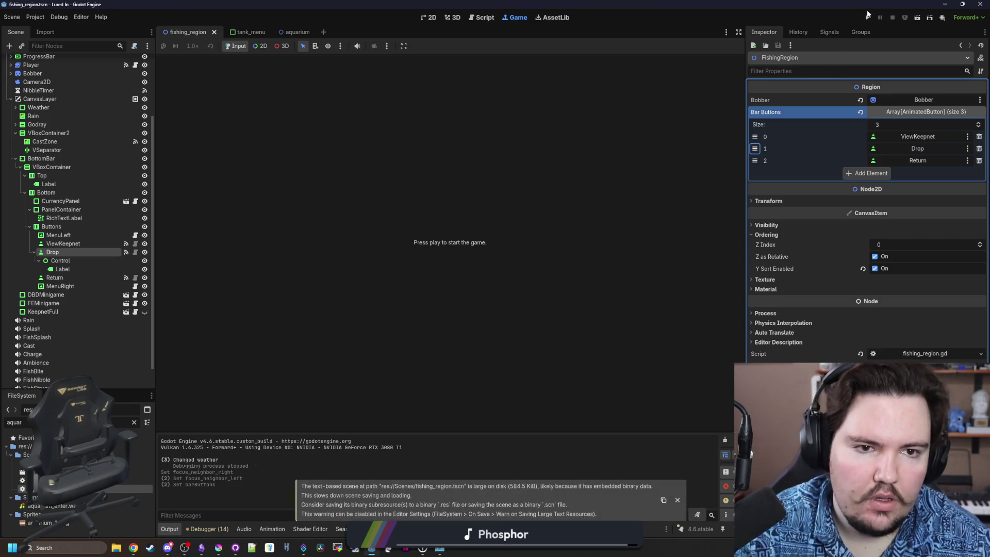
click(868, 17)
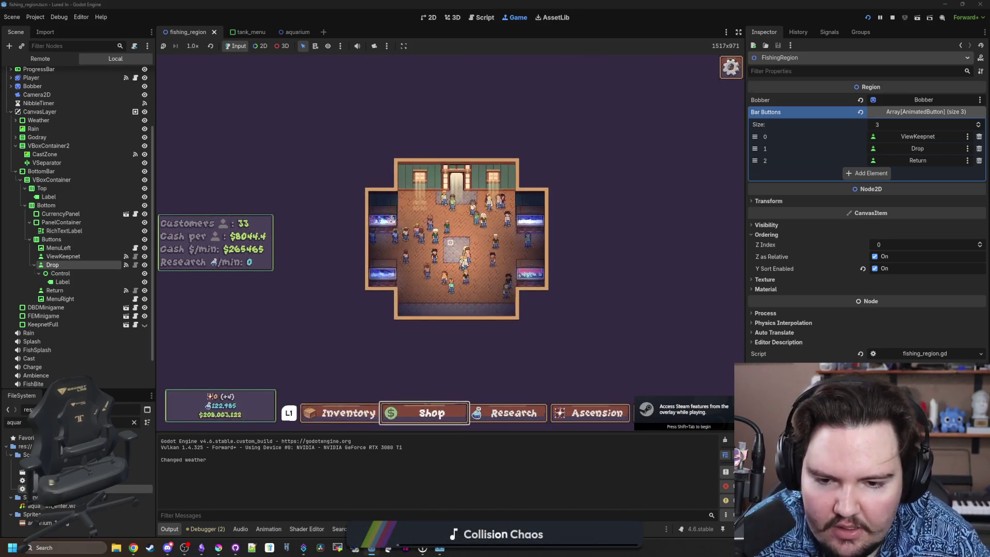
Travel to the Pond, cast and reel the line, then cast again
click(563, 182)
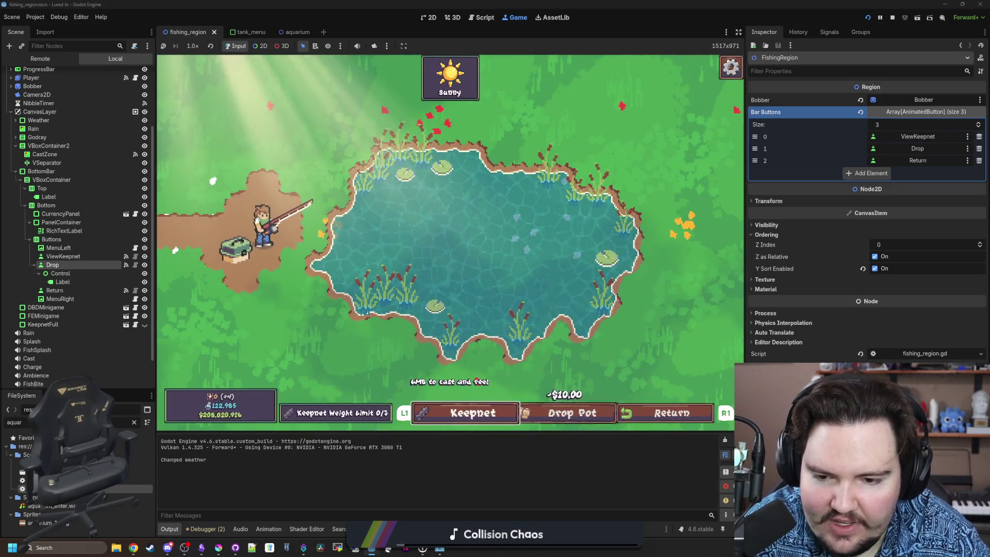
click(521, 238)
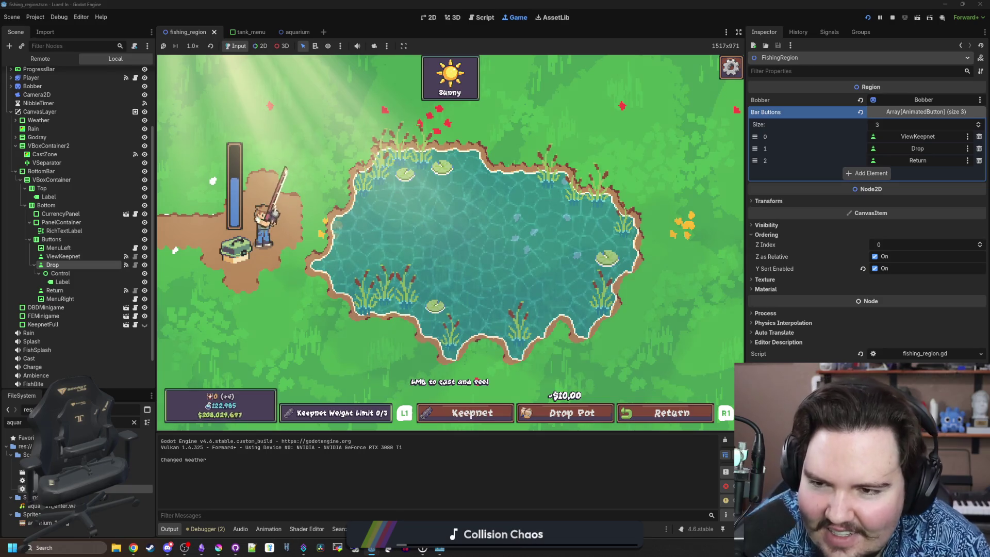
click(521, 238)
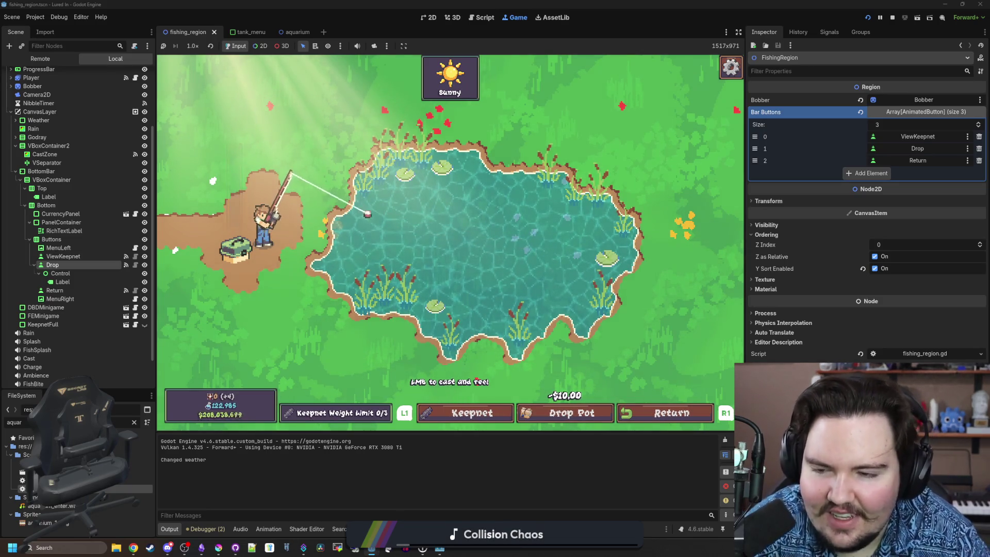
click(536, 242)
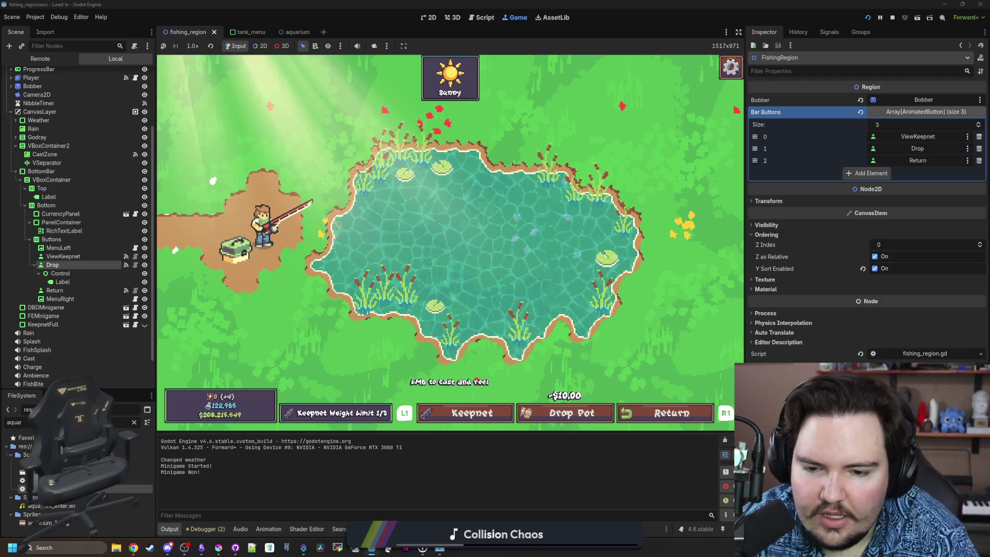
Cycle bottom-bar focus through Drop Pot, Return and Keepnet, then return to the shop
key(Right)
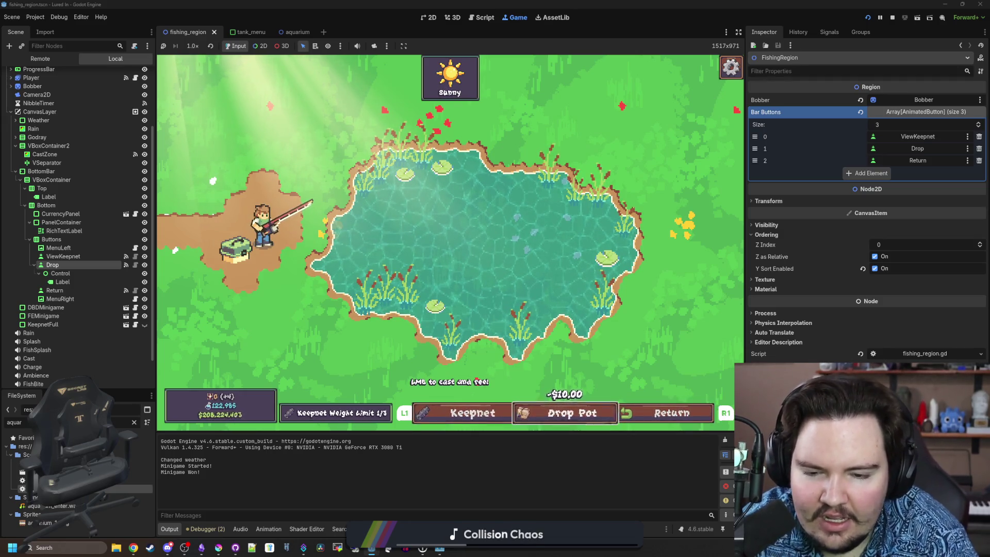
key(Right)
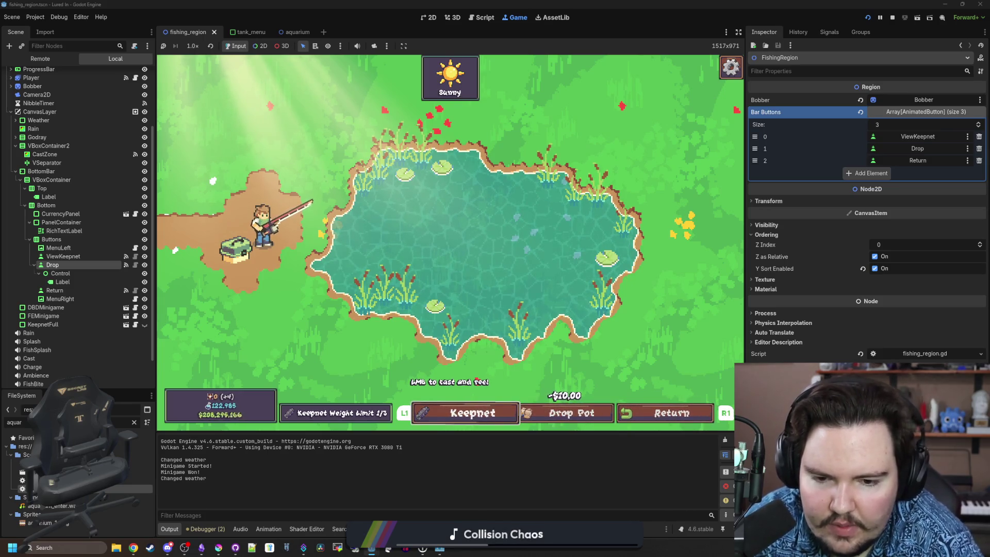
key(Left)
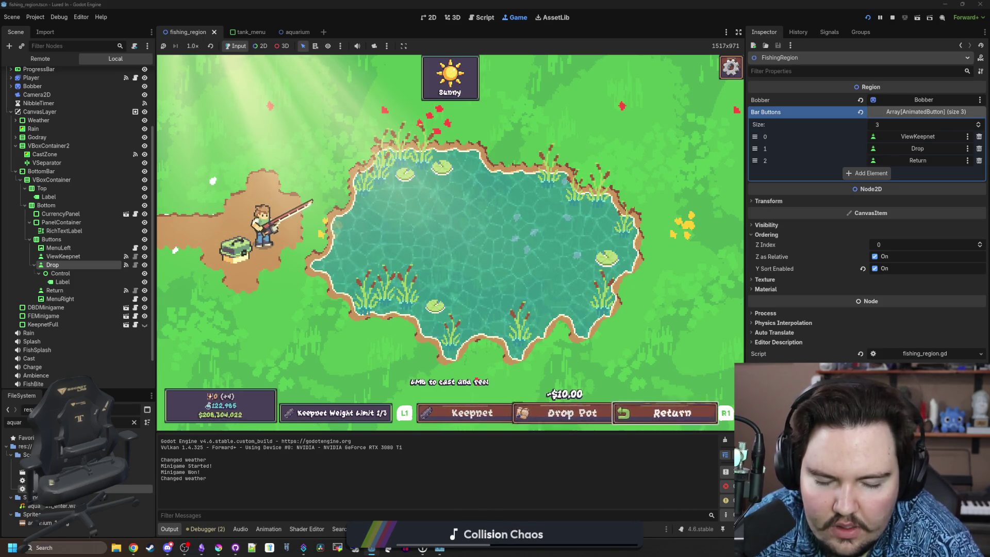
key(Return)
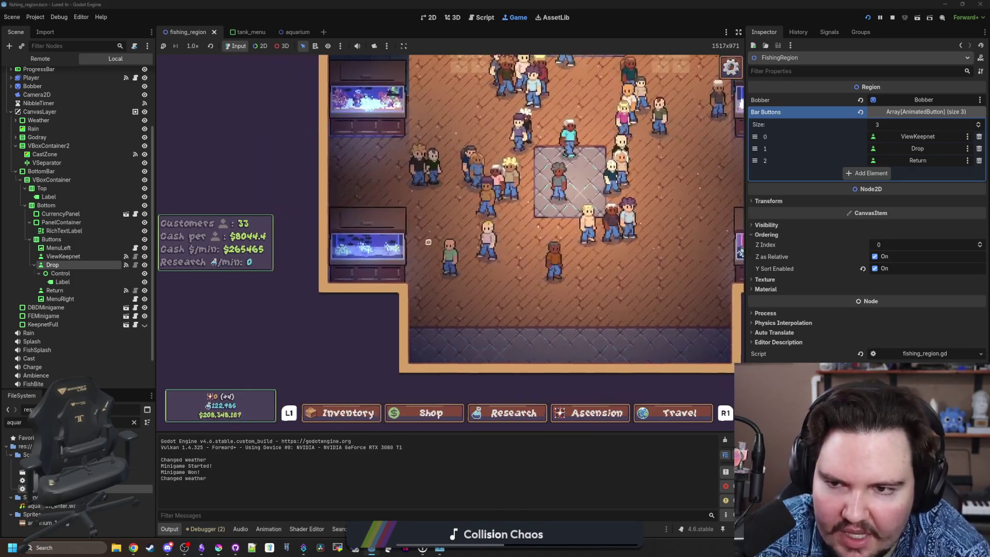
Open Fish Tank 3 and switch over to the bristlenose pleco image search
key(e)
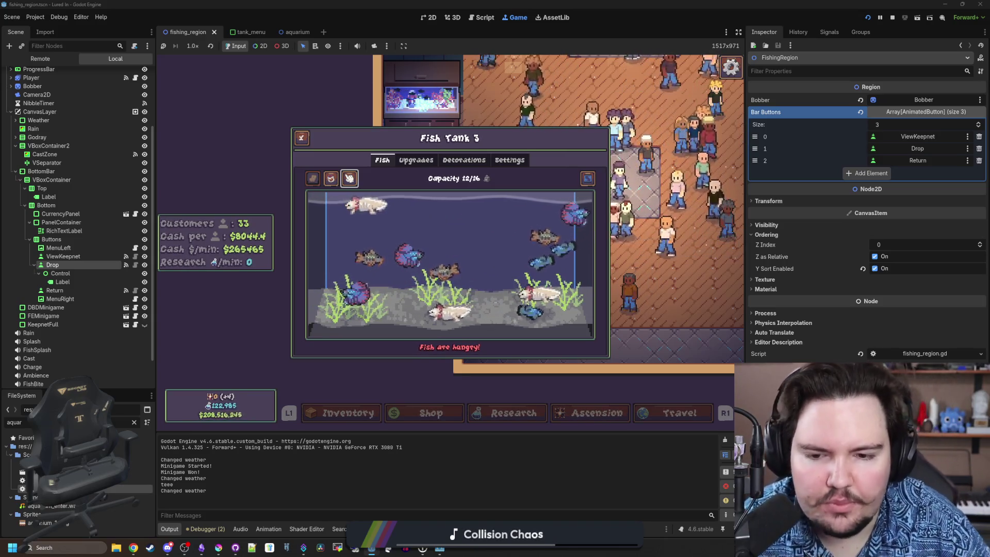
key(super)
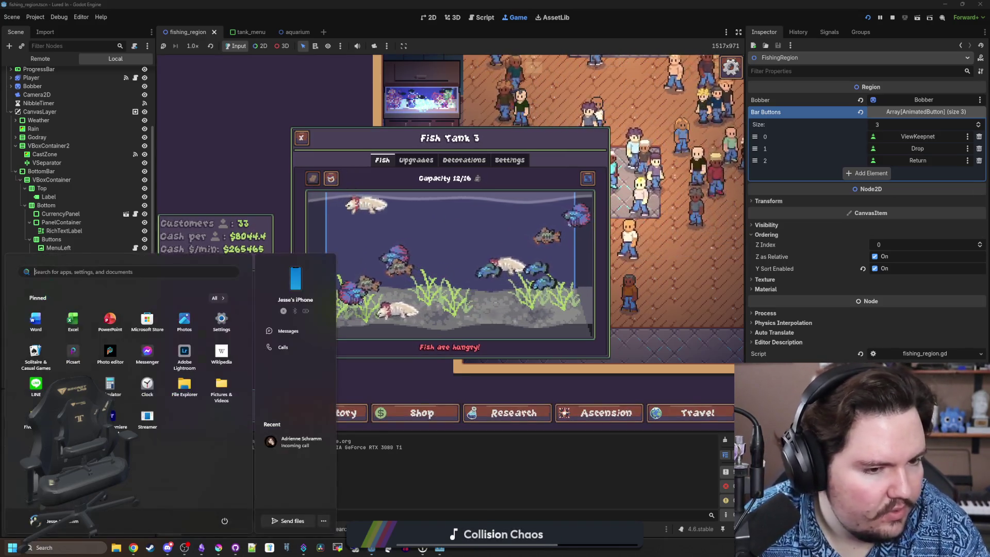
key(super)
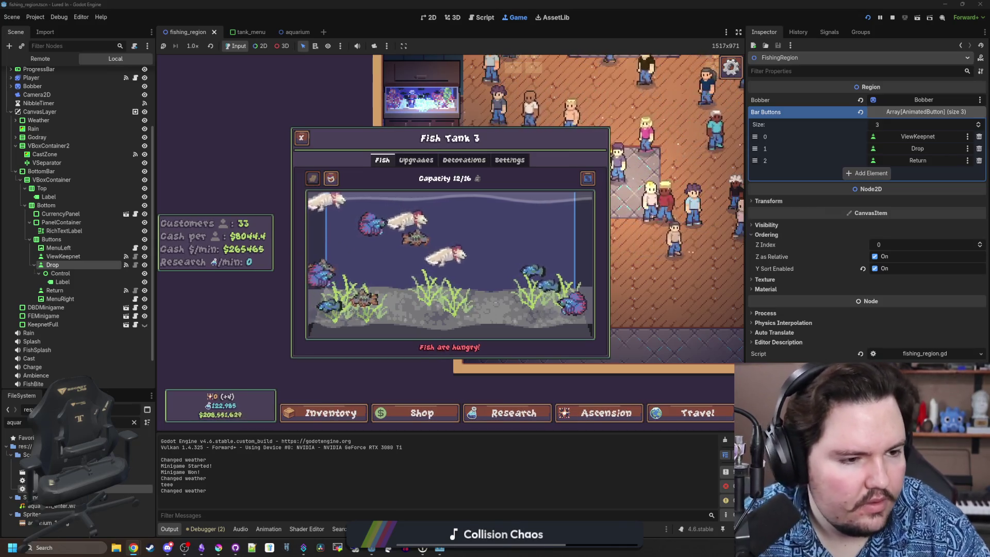
key(alt+Tab)
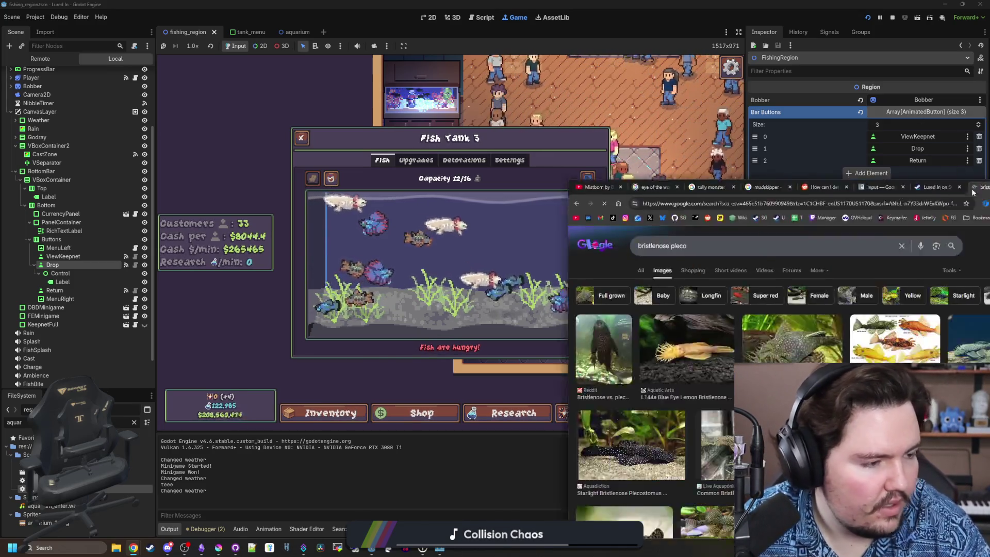
Preview pleco images from The Spruce Pets, Fishlore, FantaSEA Aquariums, Reddit and Only Fins
click(246, 176)
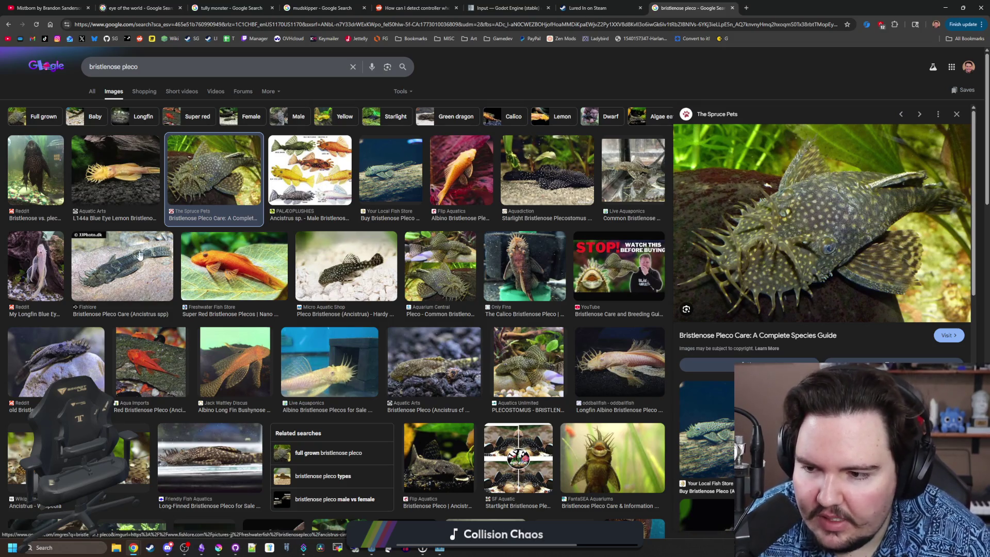
click(146, 268)
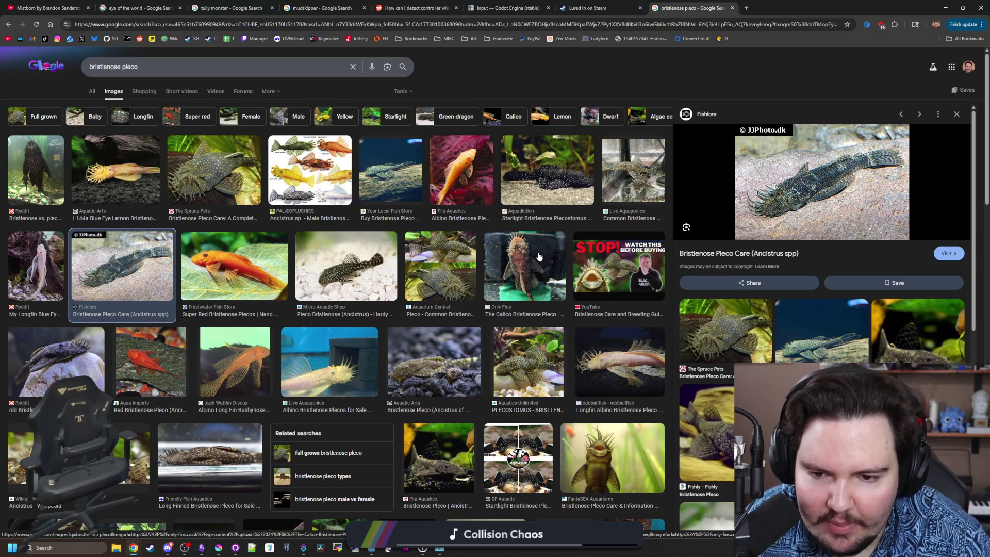
click(214, 157)
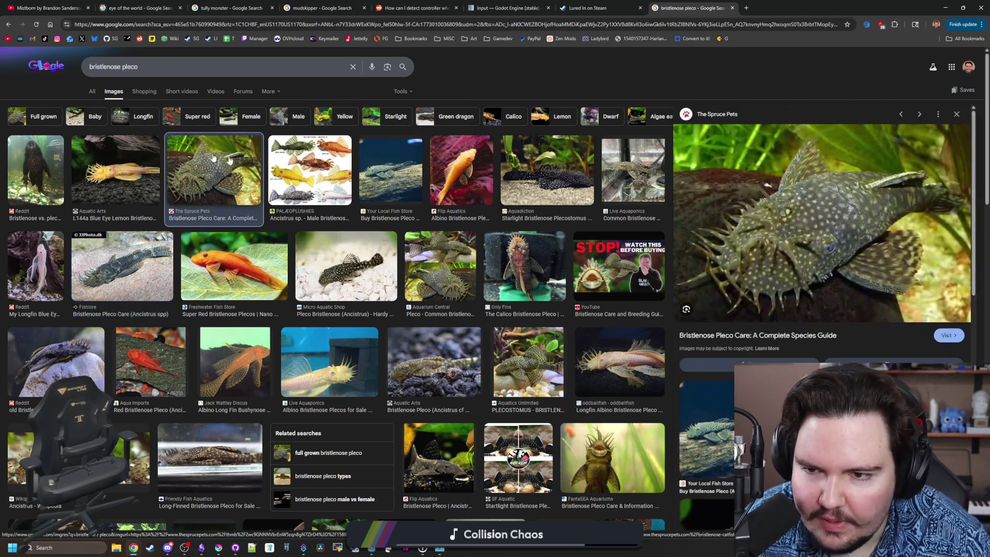
click(612, 456)
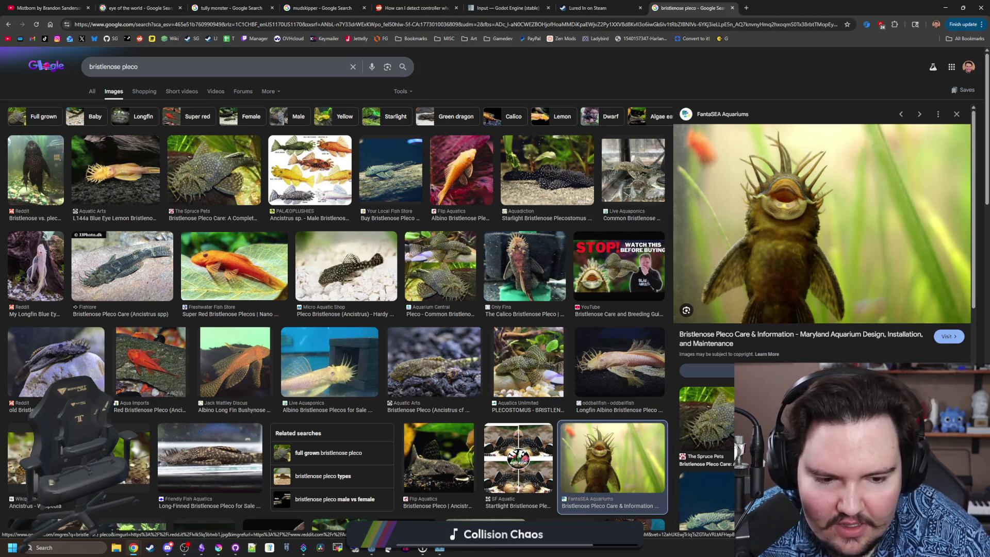
click(825, 412)
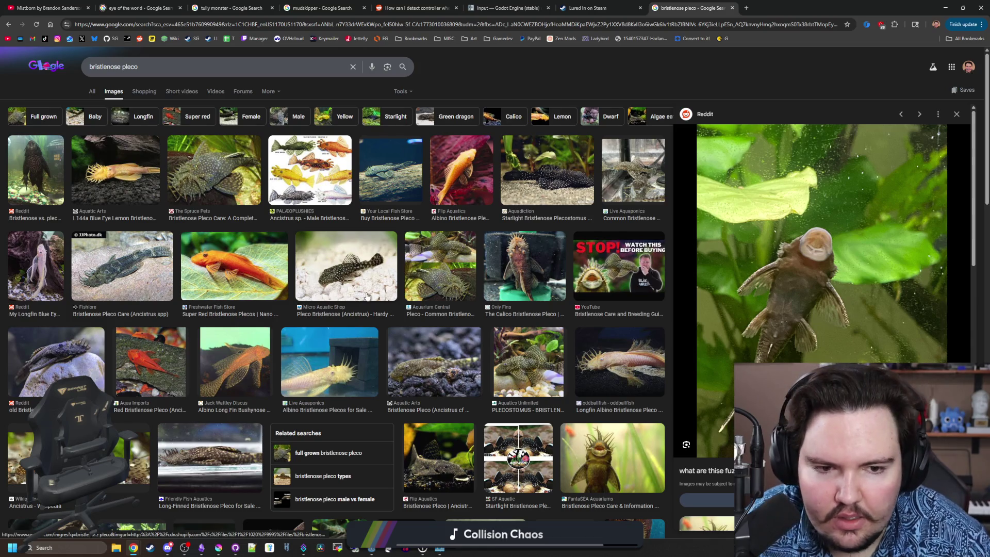
click(365, 269)
click(536, 279)
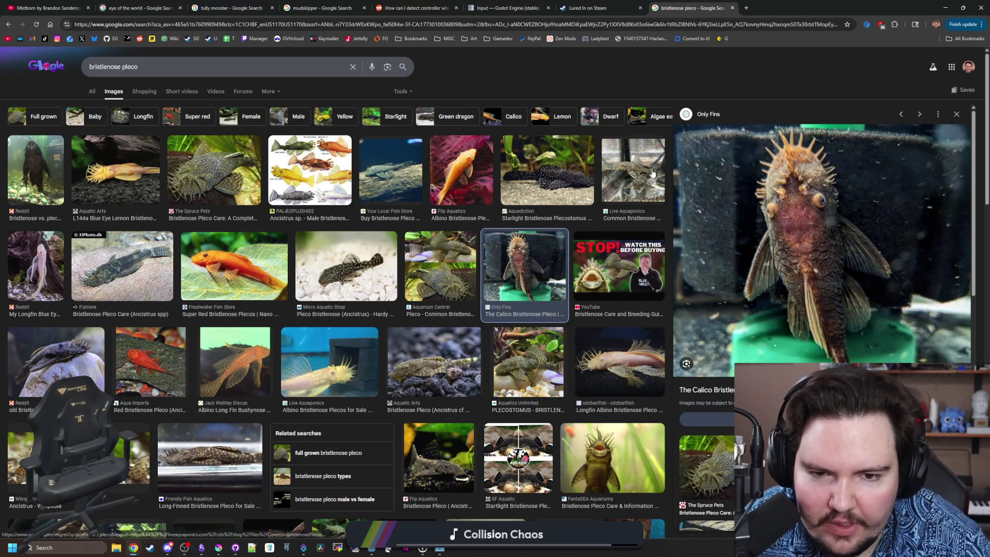
Preview Chewy's Bushy Nose Pleco image, then show the All results for bristlenose pleco
scroll(342, 181, down, 4)
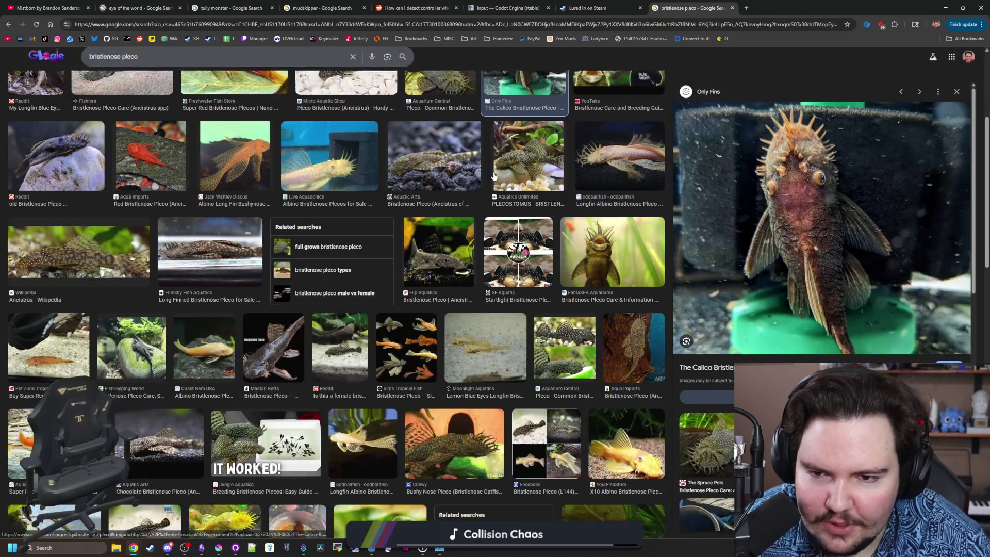
click(475, 417)
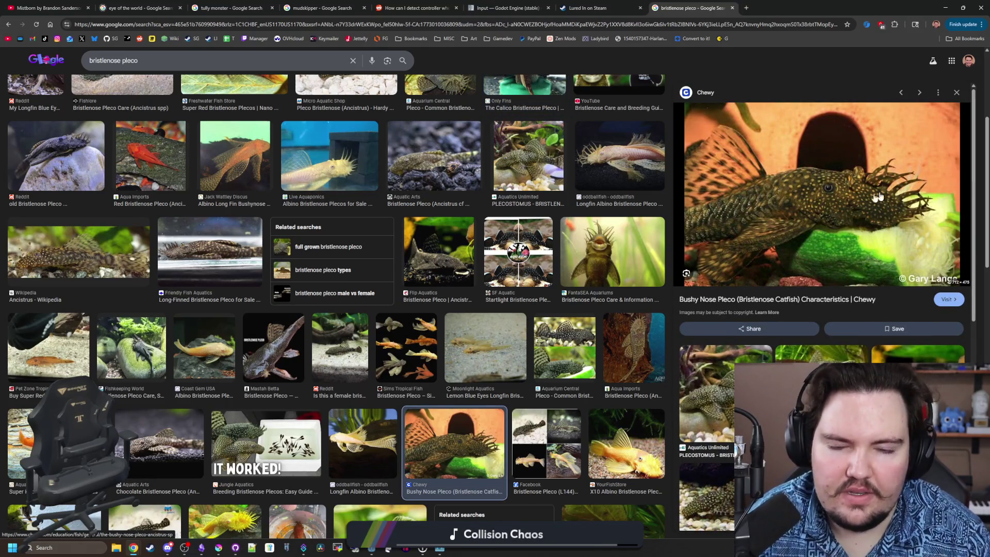
scroll(207, 238, down, 2)
scroll(212, 260, down, 3)
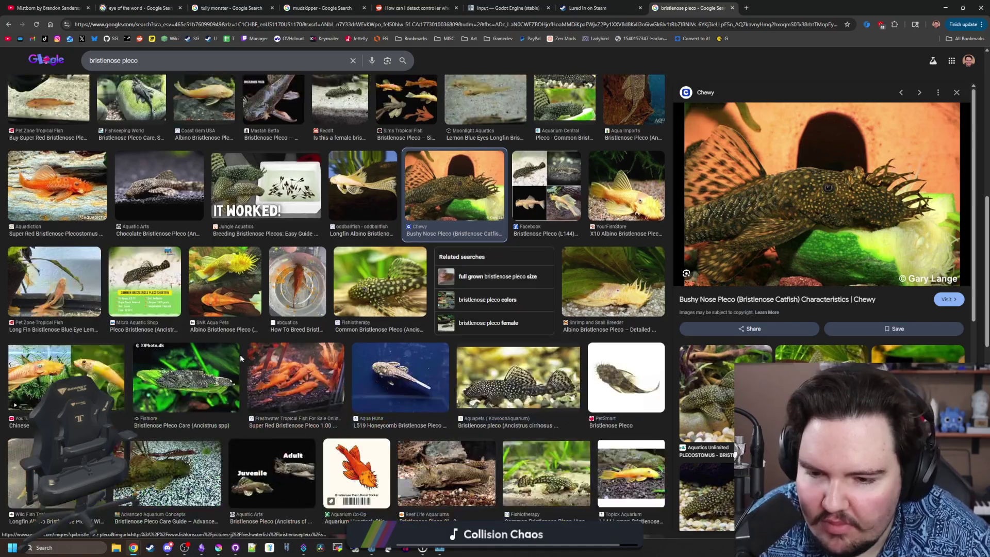
scroll(240, 355, up, 9)
click(89, 91)
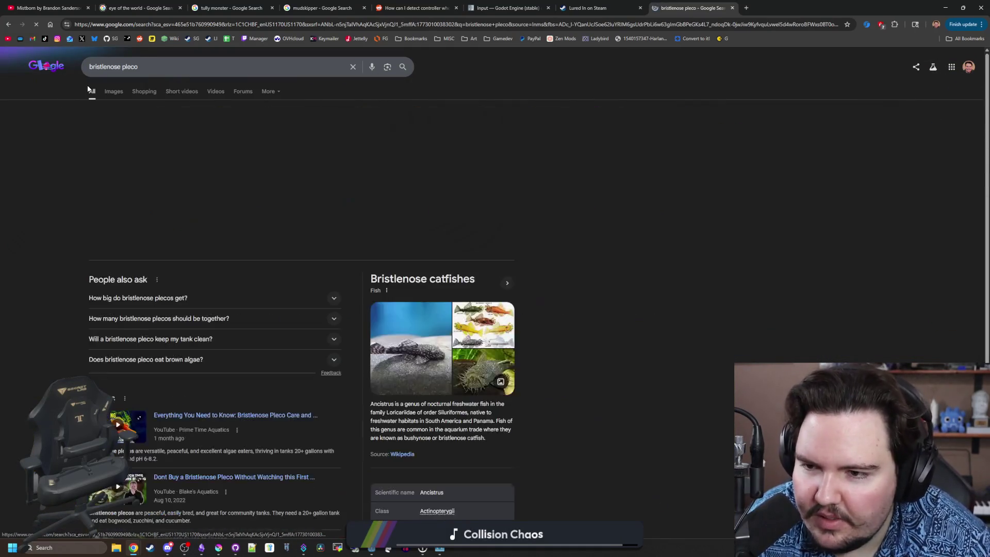
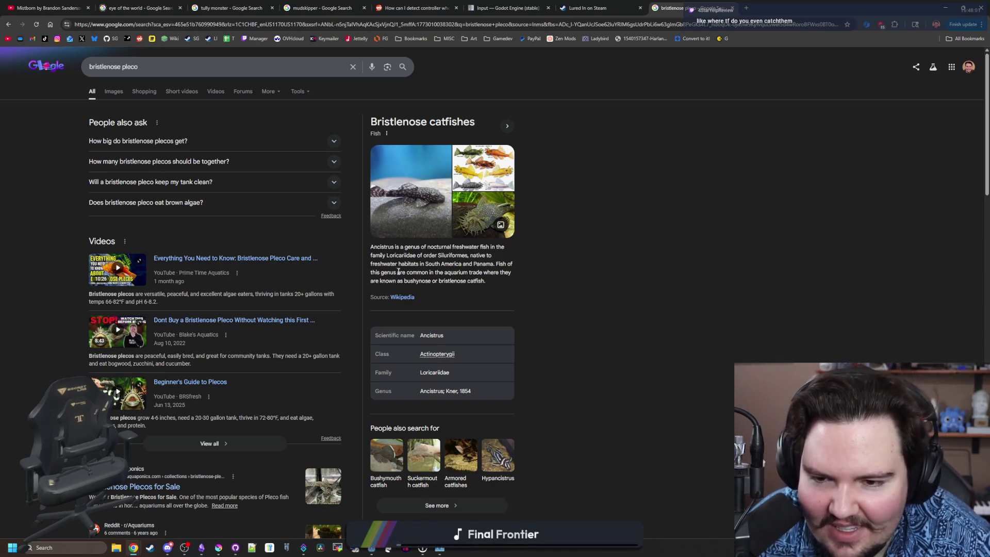
Highlight a phrase in the Bristlenose catfishes description, then clear the selection
drag(378, 266, 447, 264)
click(482, 263)
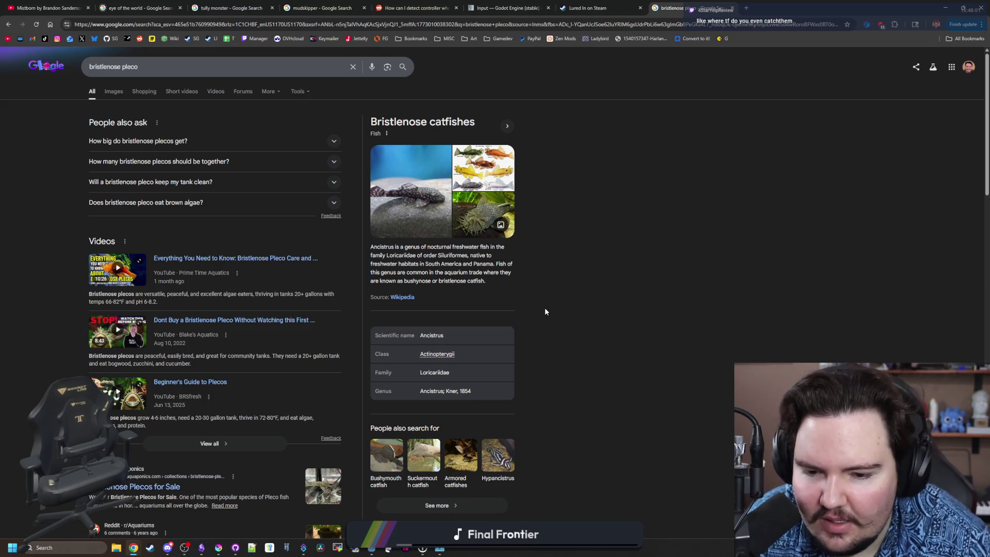
scroll(133, 189, down, 3)
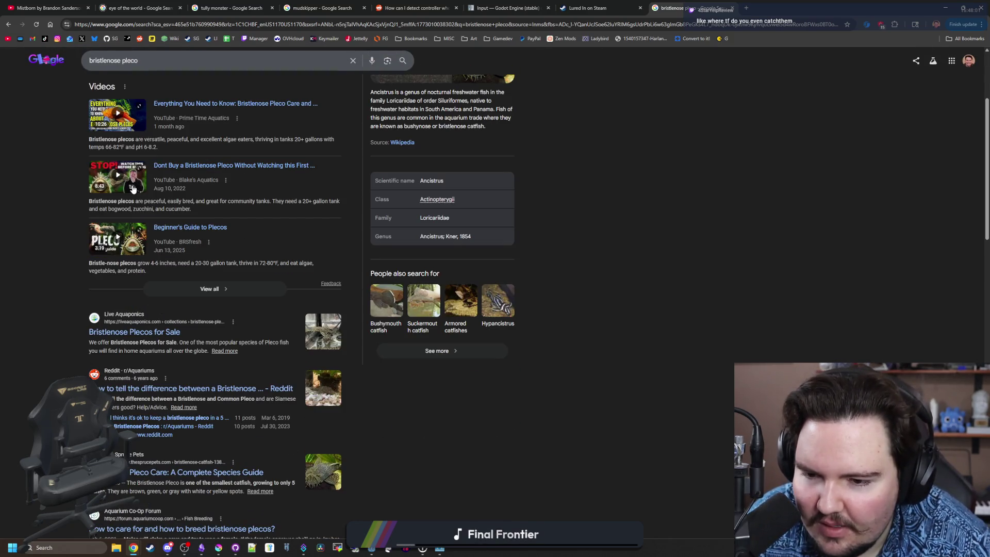
scroll(133, 189, up, 3)
Switch to image results and preview the PALÆOPLUSHIES bristlenose colour chart
click(107, 95)
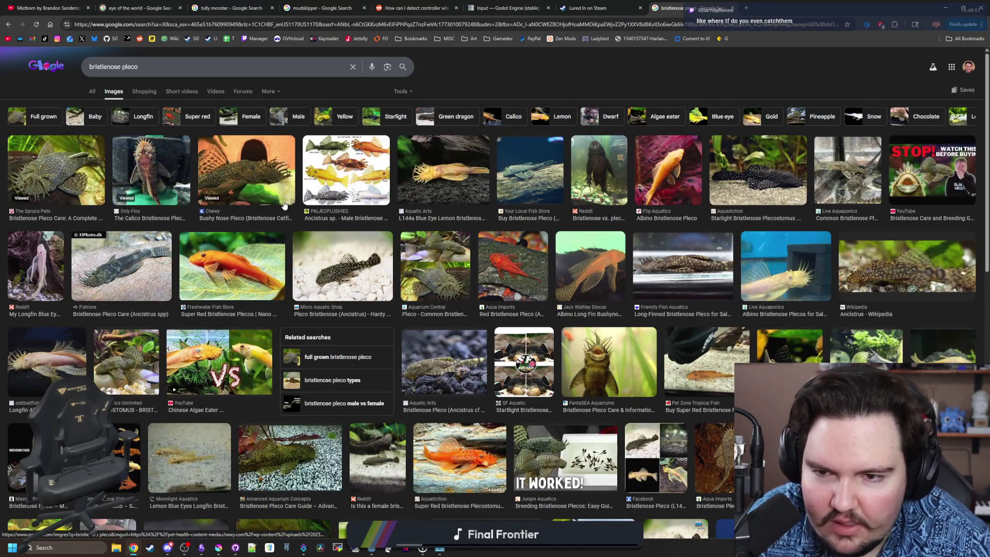
click(340, 173)
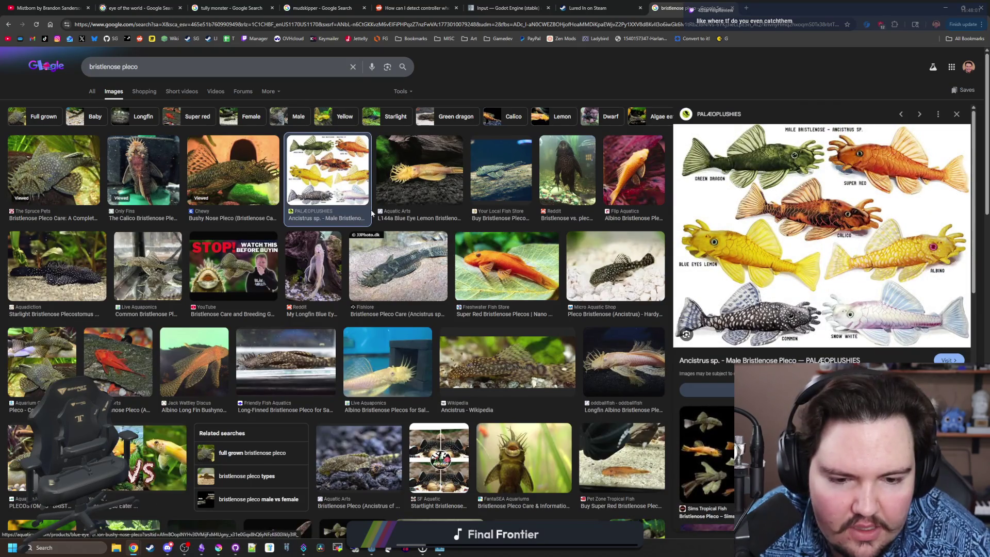
click(956, 114)
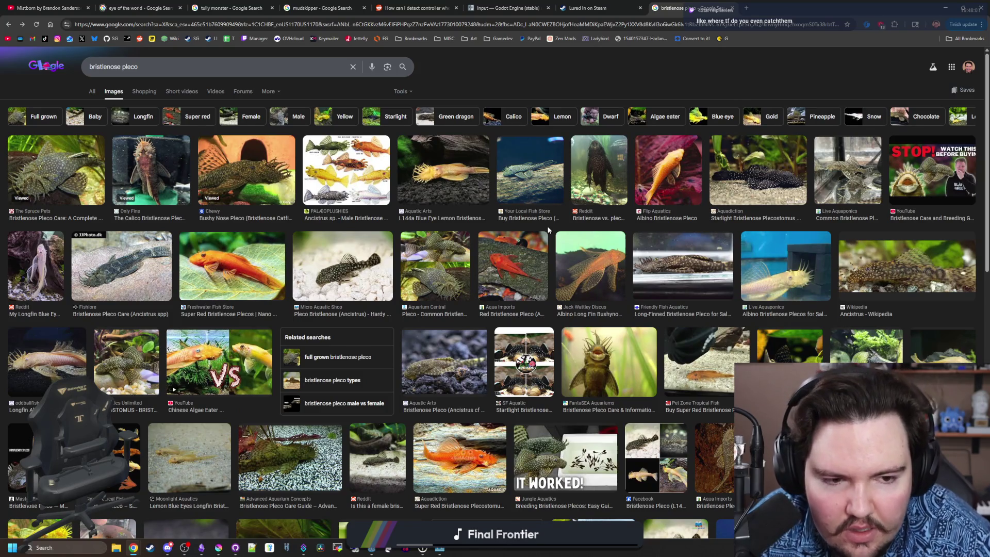
scroll(548, 230, down, 5)
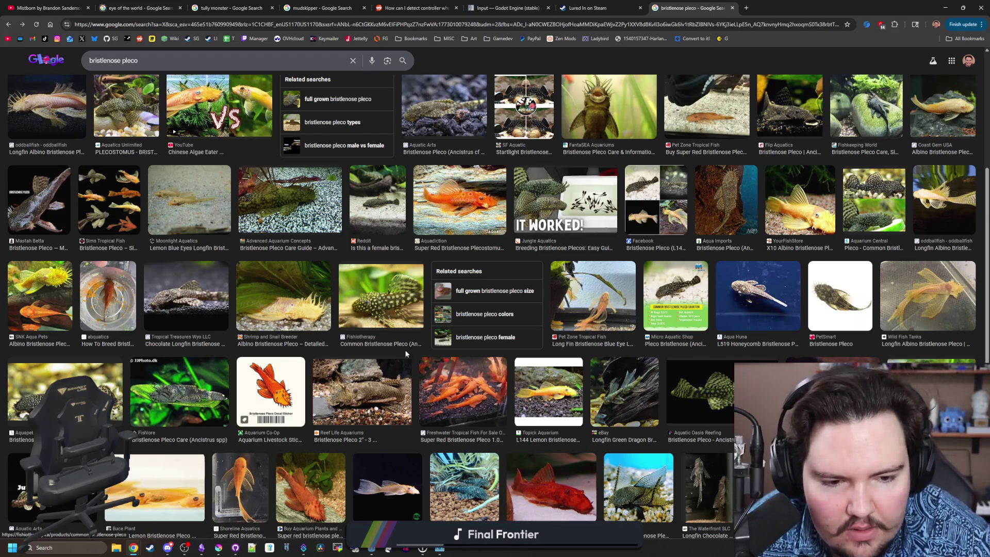
scroll(404, 349, down, 2)
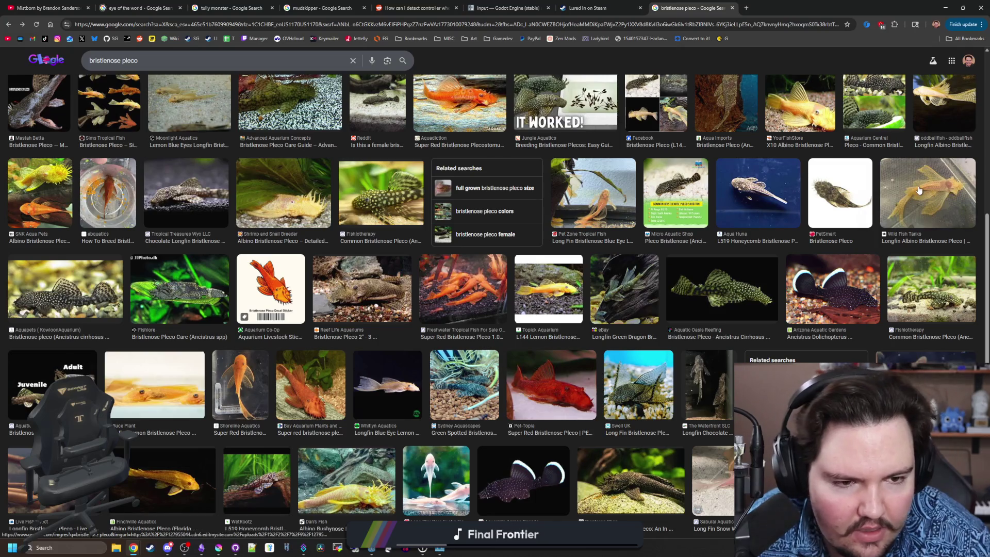
Preview the Wild Fish Tanks and Jack Wattley Discus albino long-fin pleco photos
click(887, 200)
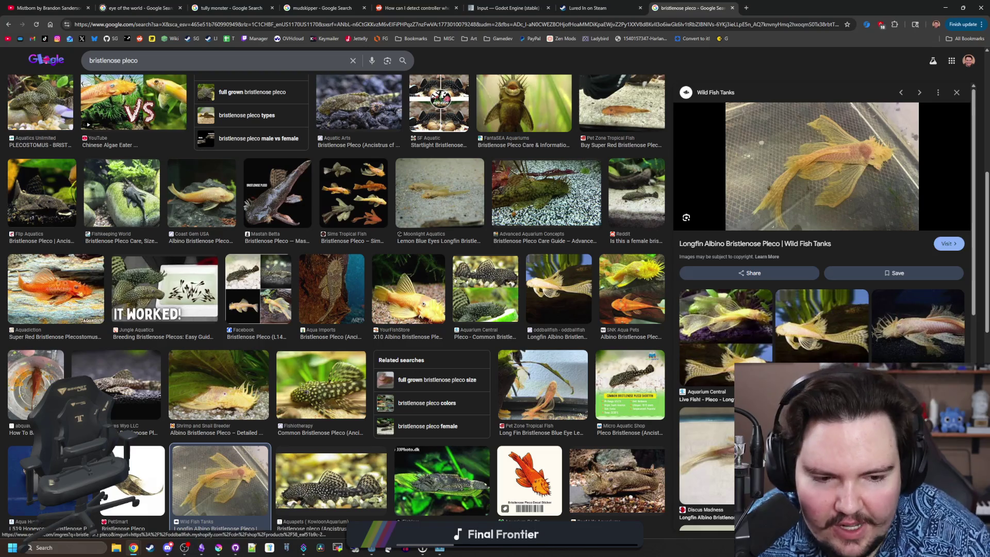
scroll(832, 353, down, 4)
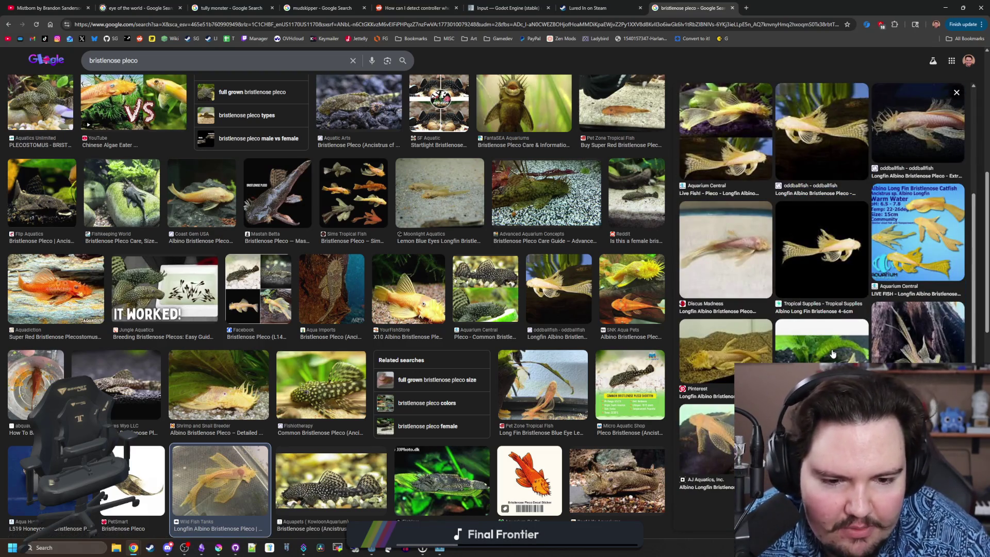
scroll(832, 353, down, 2)
click(831, 353)
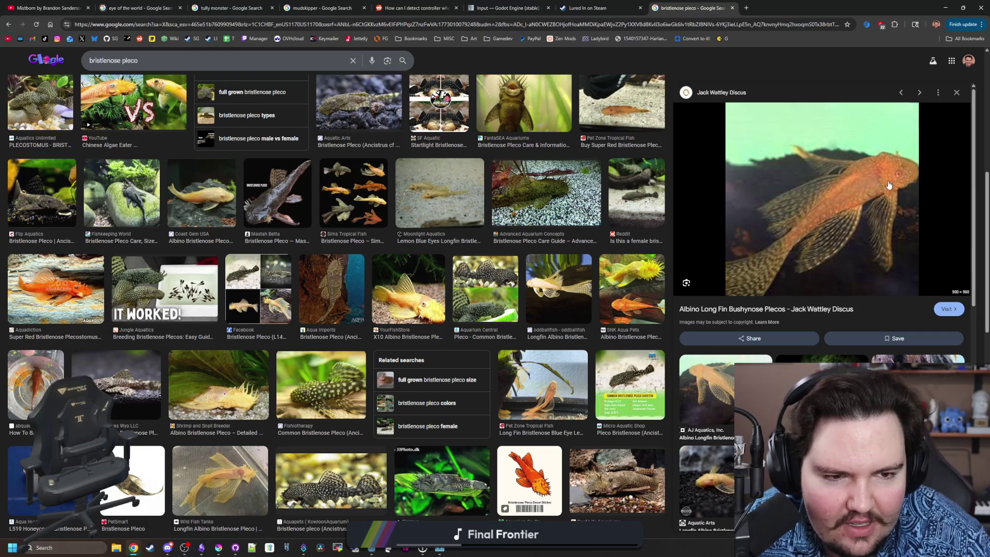
scroll(461, 309, down, 8)
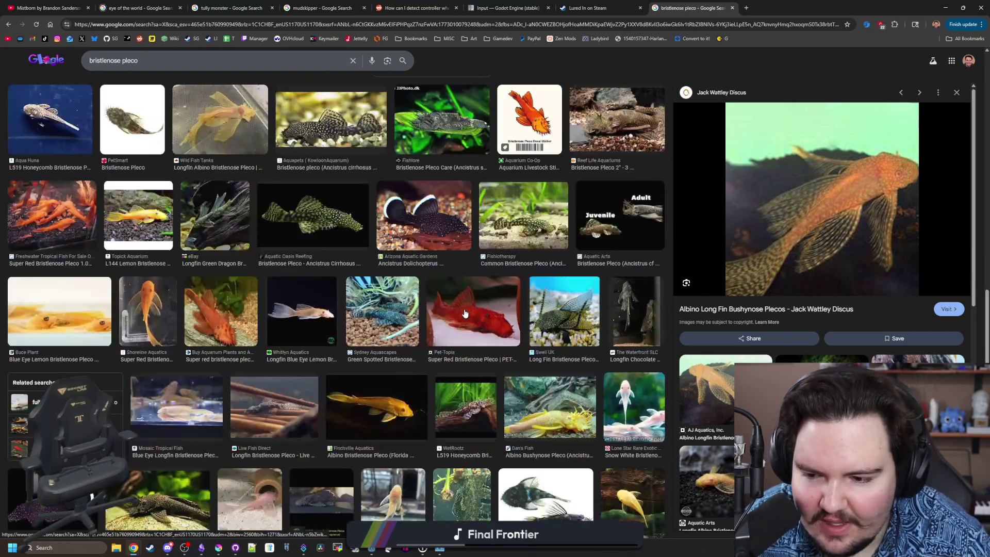
scroll(460, 310, up, 6)
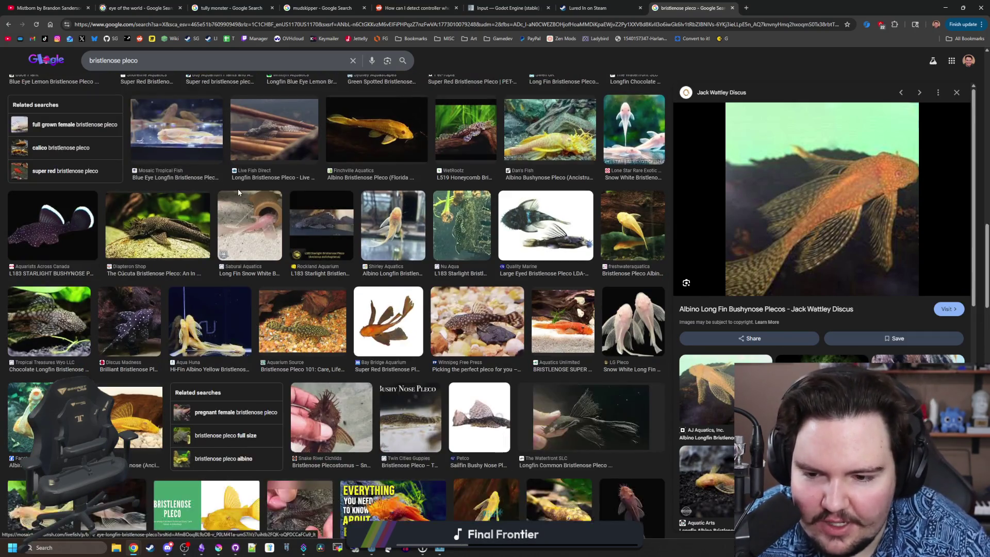
scroll(237, 188, up, 4)
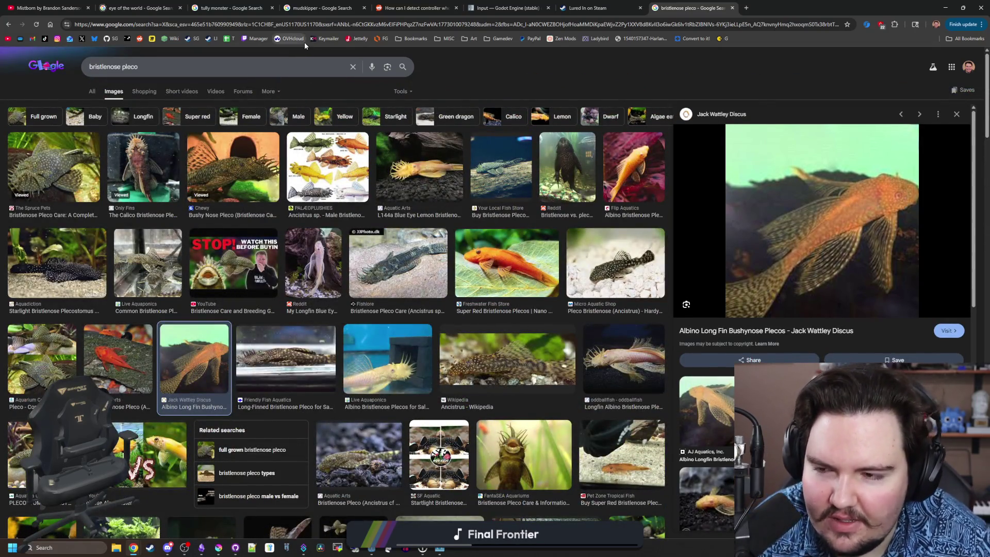
key(ctrl+l)
Search for 'betta' and show its image results
text(betta)
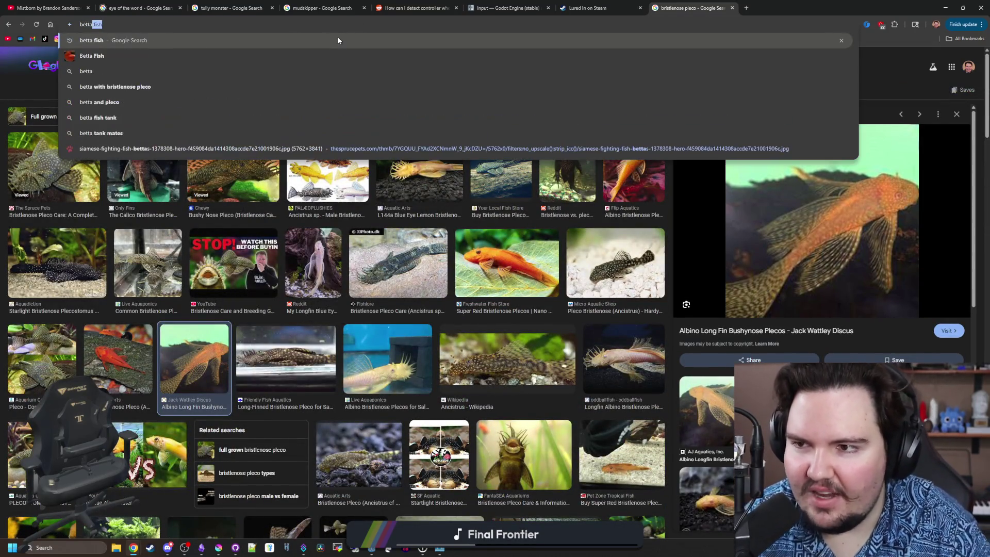
key(Return)
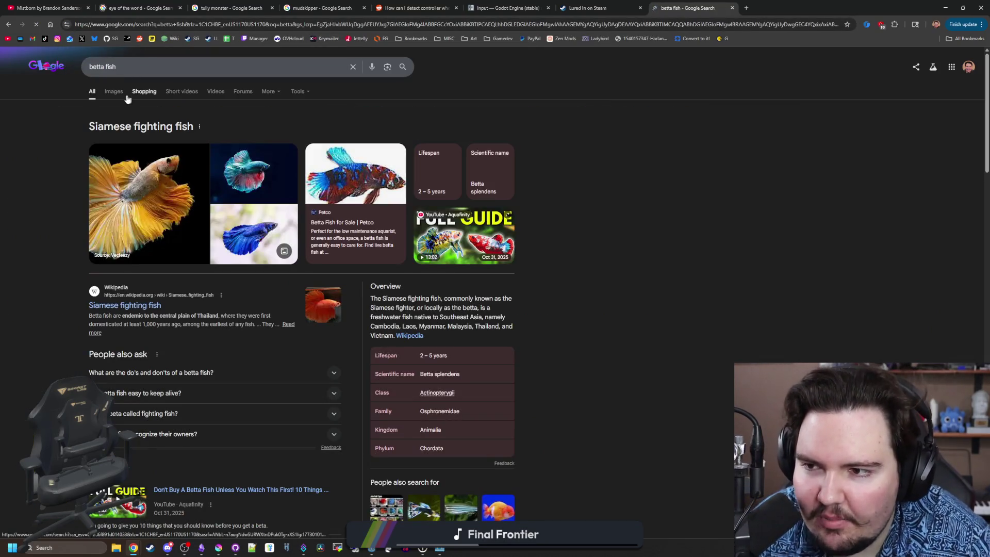
click(114, 96)
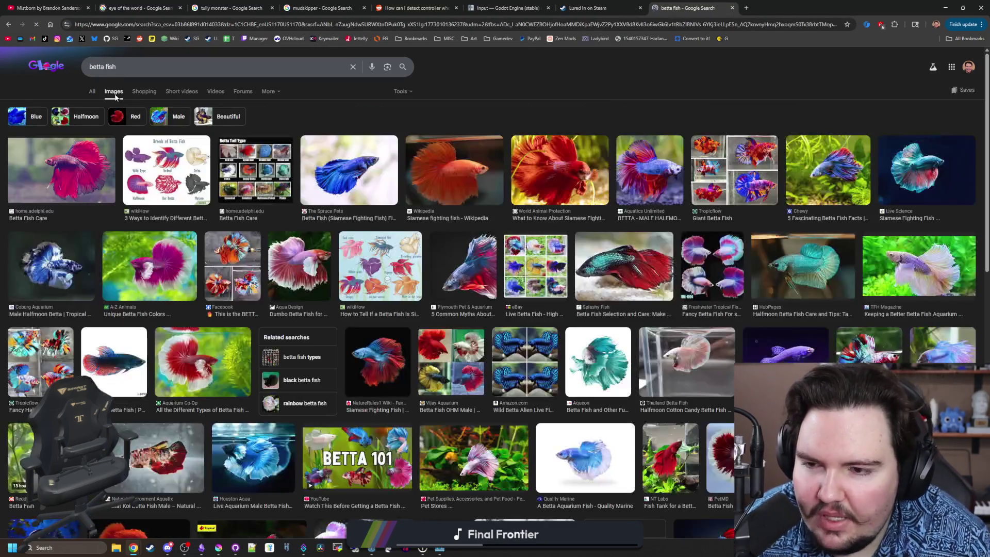
Preview the wikiHow breeds chart, Vijay Aquarium collage, Tropicflow halfmoon and Live Science bettas
click(168, 195)
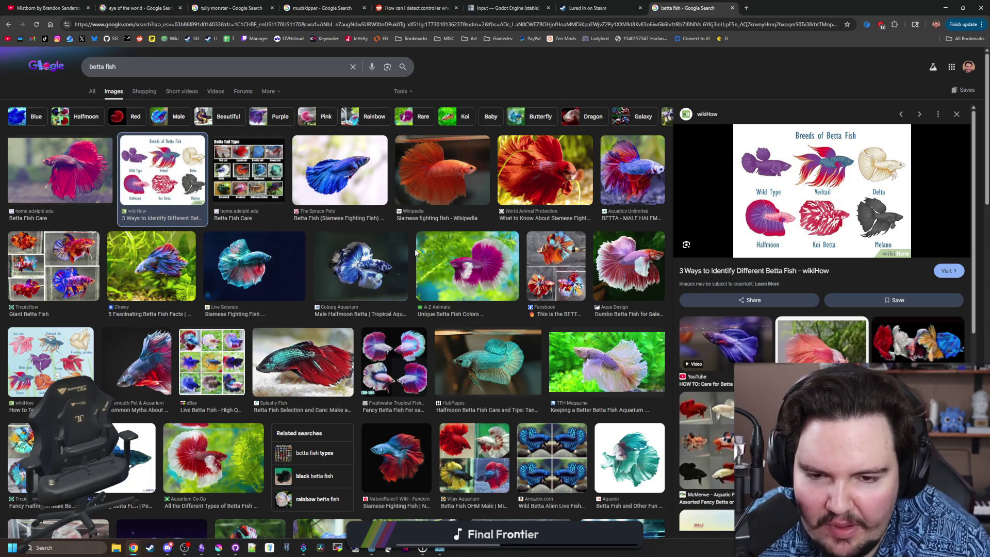
scroll(484, 351, down, 2)
click(485, 351)
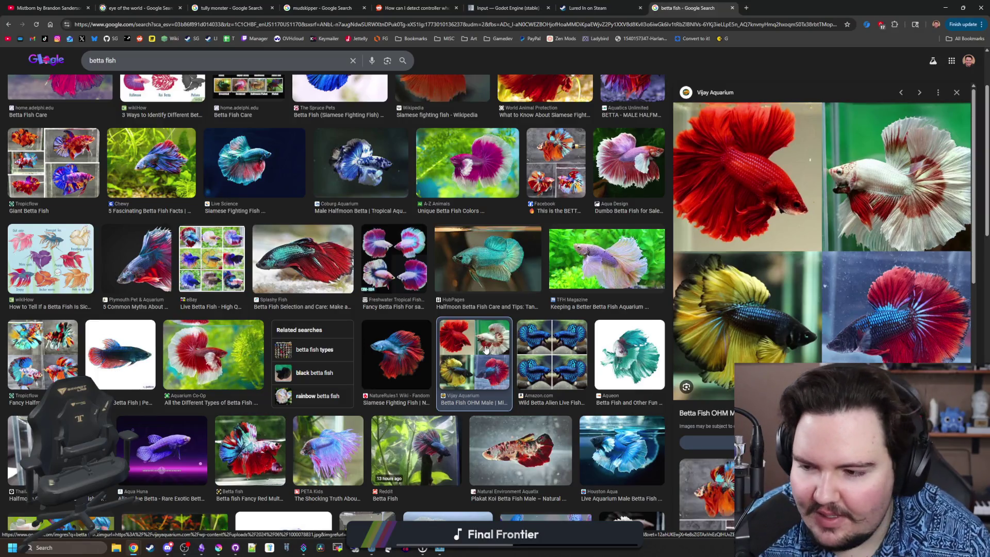
click(68, 344)
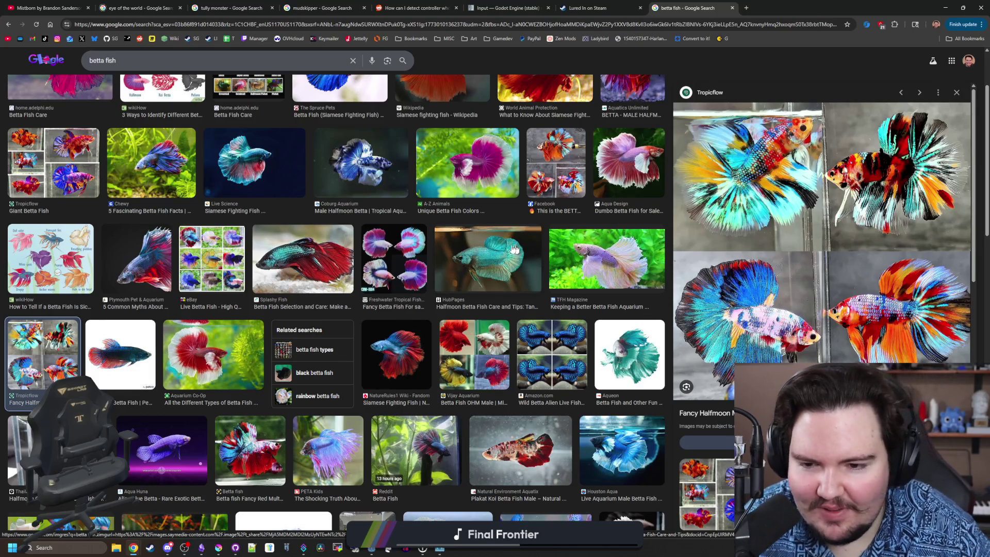
scroll(215, 275, up, 2)
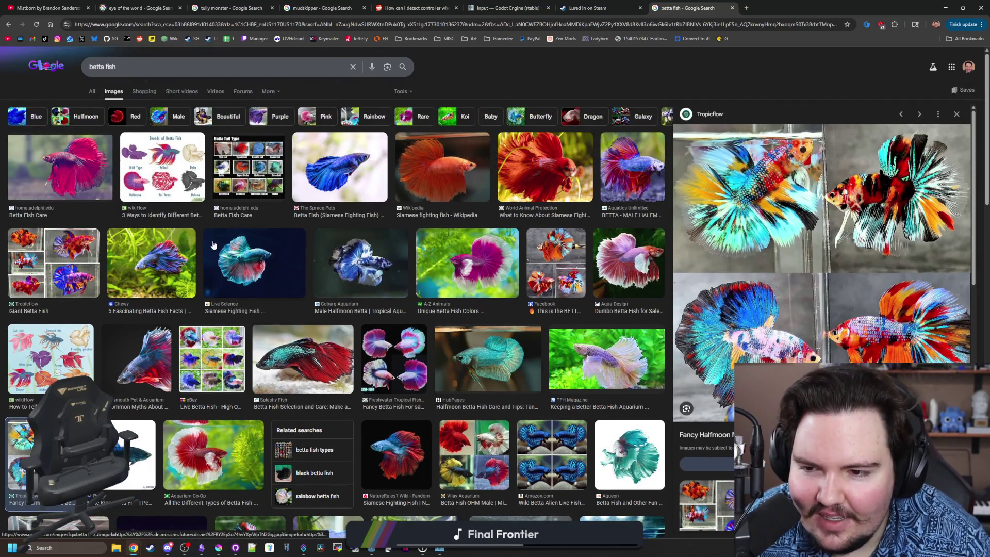
click(243, 251)
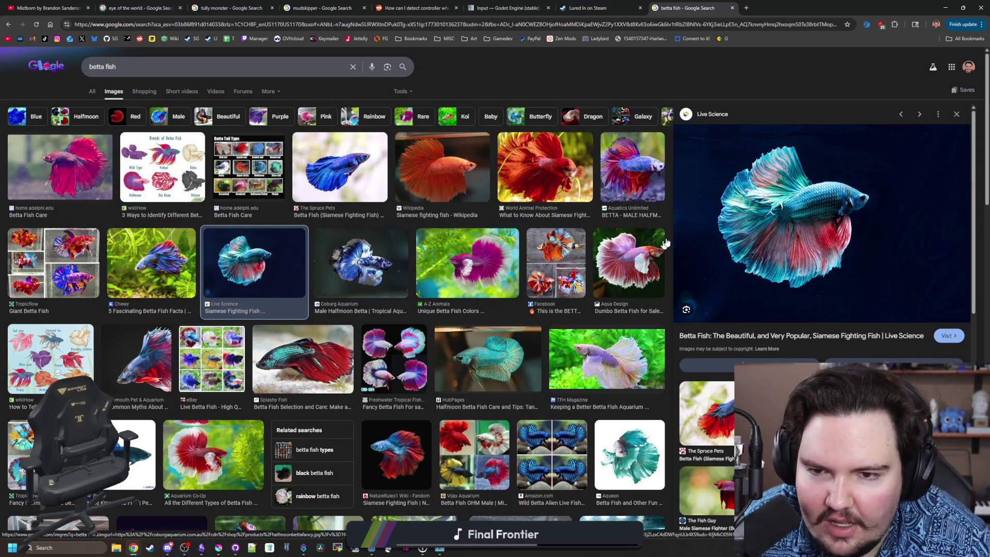
Preview the Wikipedia orange betta photo and scroll through the remaining results
click(489, 181)
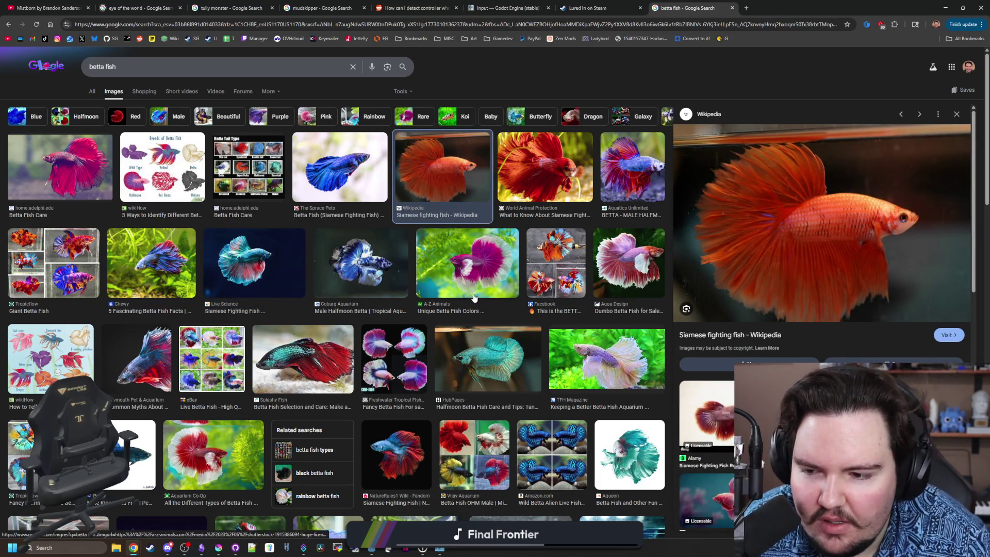
scroll(474, 297, down, 3)
scroll(473, 297, down, 2)
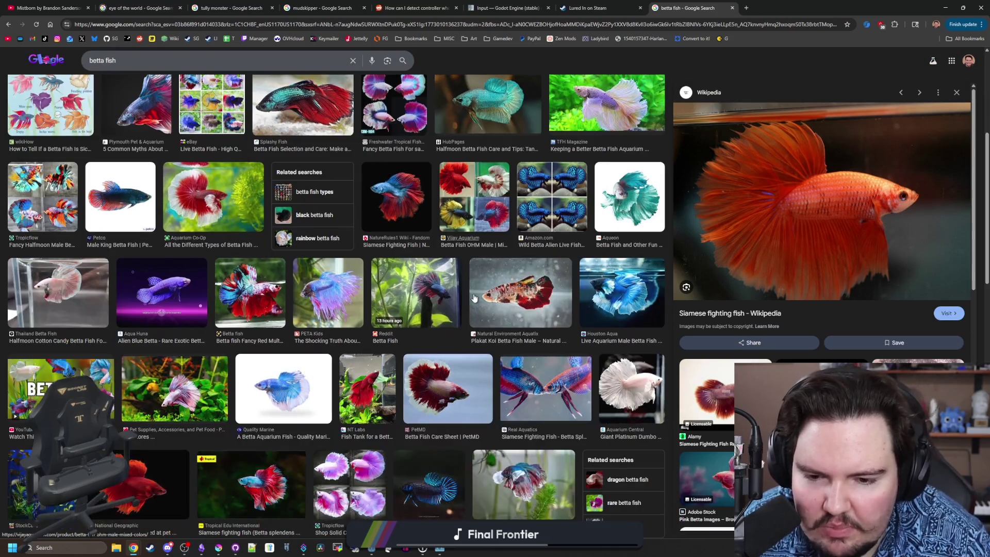
scroll(473, 298, down, 2)
scroll(474, 298, down, 2)
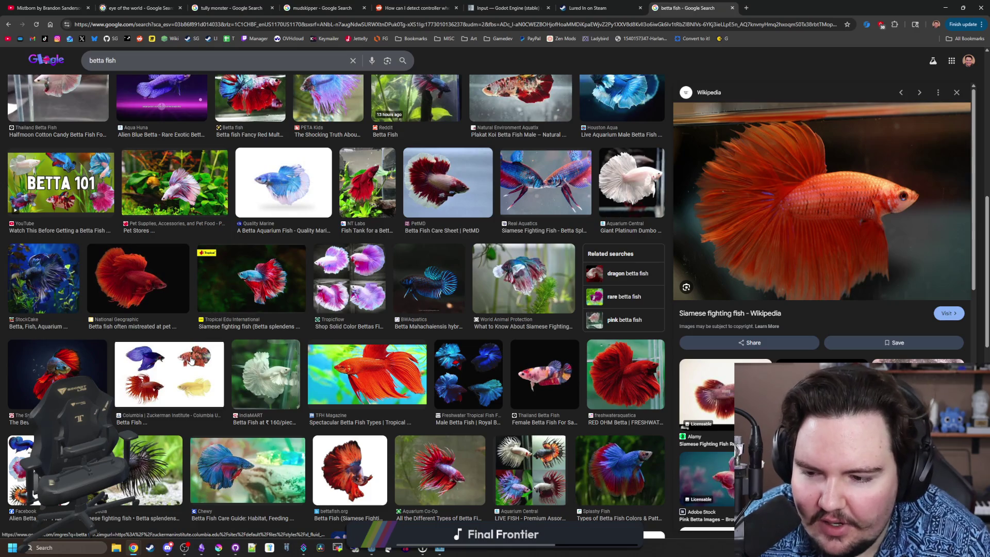
scroll(191, 360, down, 3)
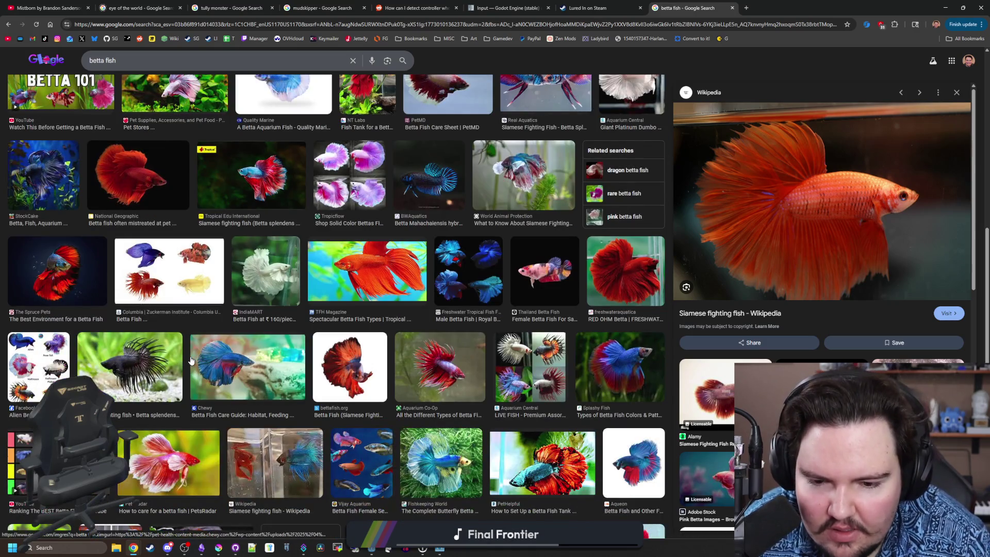
scroll(191, 361, down, 3)
scroll(191, 361, down, 5)
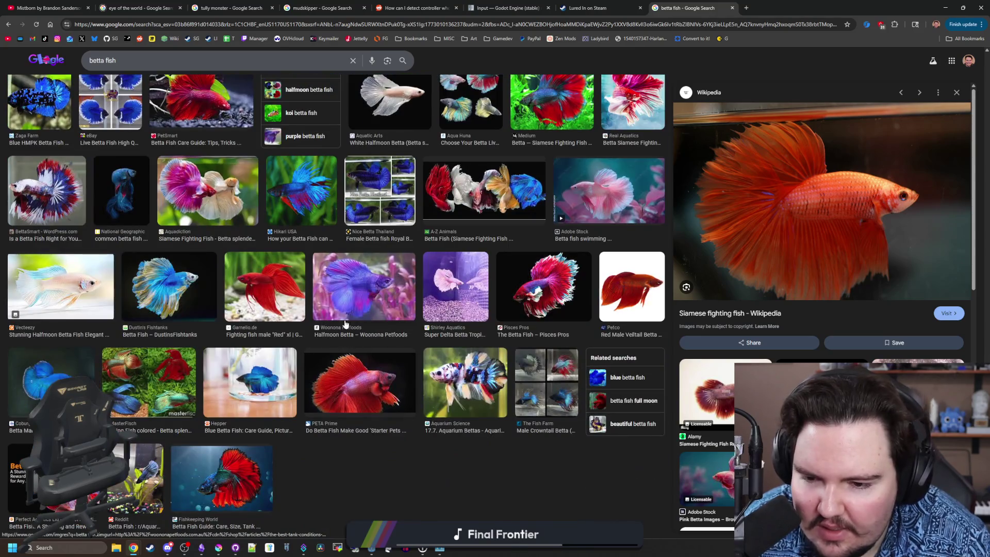
scroll(324, 308, down, 10)
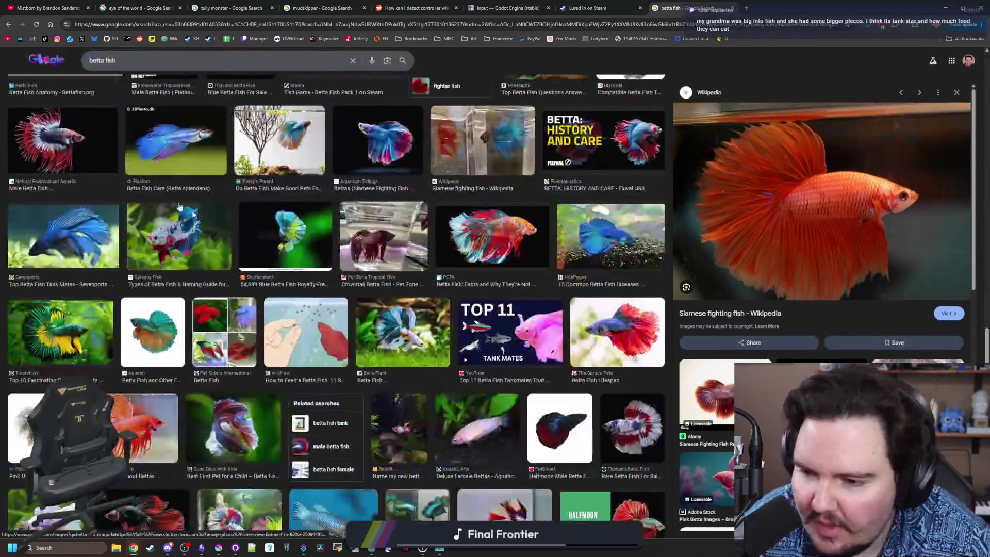
scroll(180, 210, up, 20)
triple_click(103, 64)
Search 'green betta fish' and preview the Shutterstock, Wikipedia, Avatar Gordon and Aquarium Co-Op bettas
text(g)
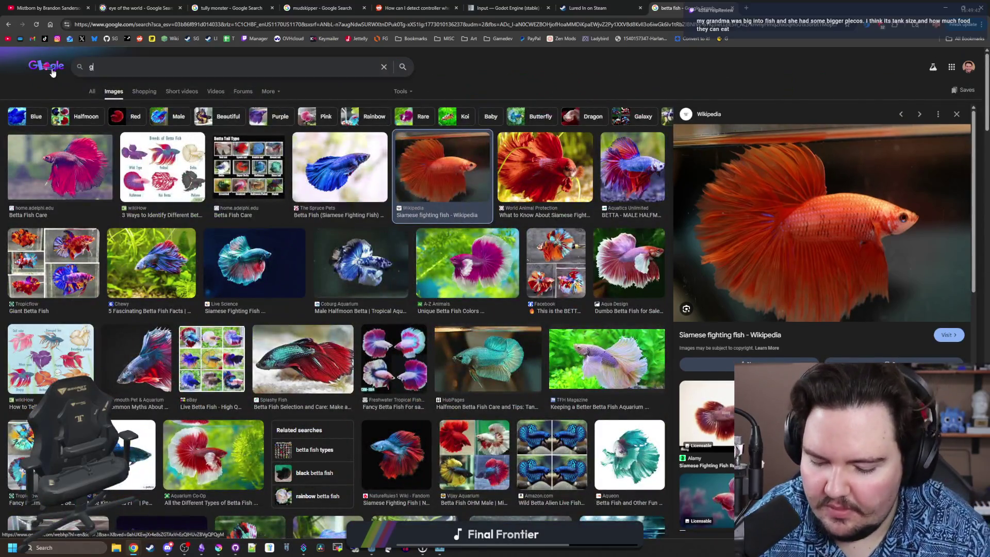
text(reen betta fish)
key(Return)
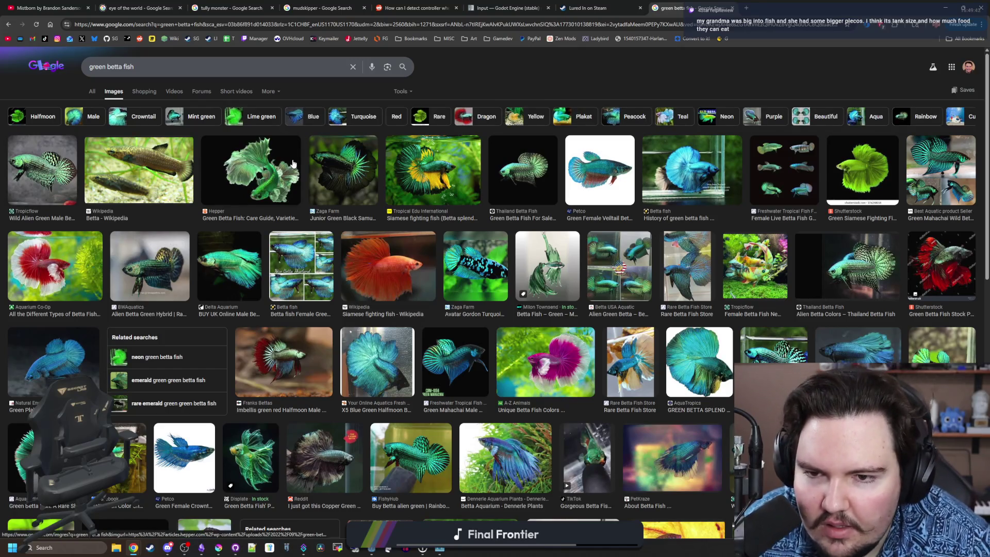
click(862, 170)
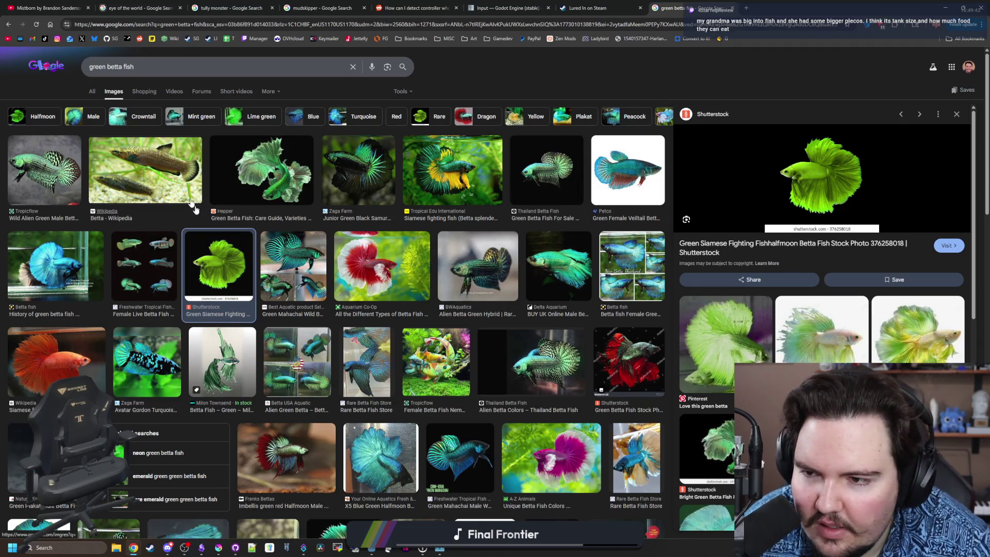
click(158, 163)
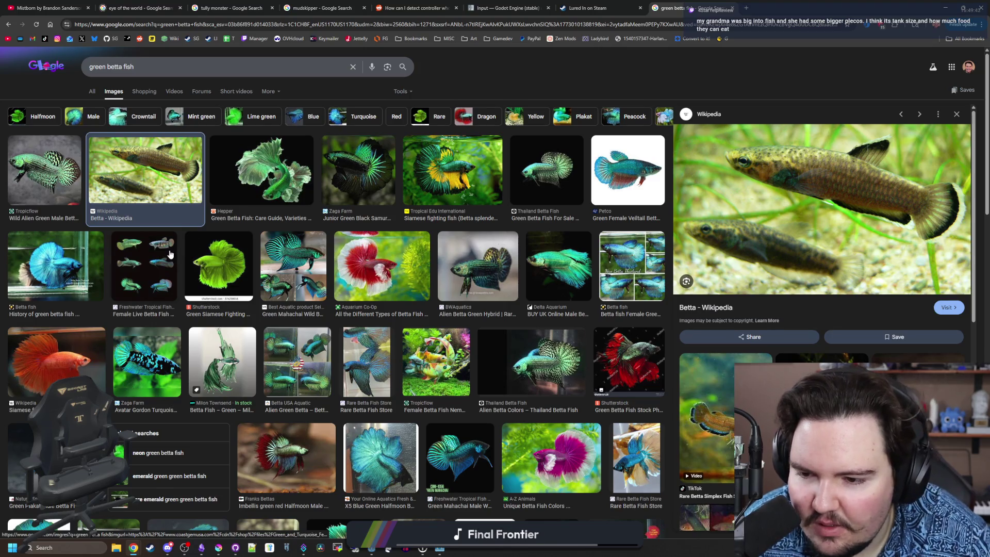
click(163, 368)
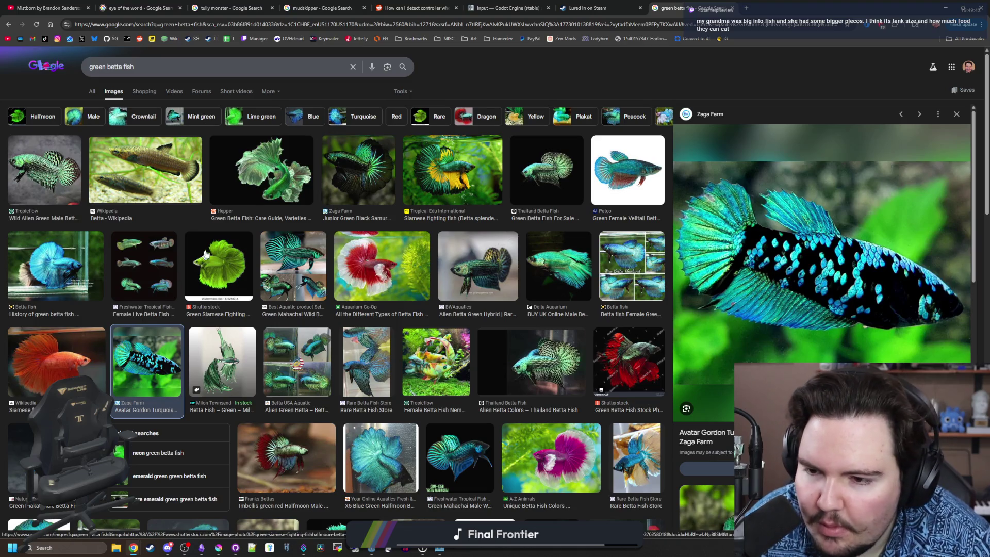
click(414, 315)
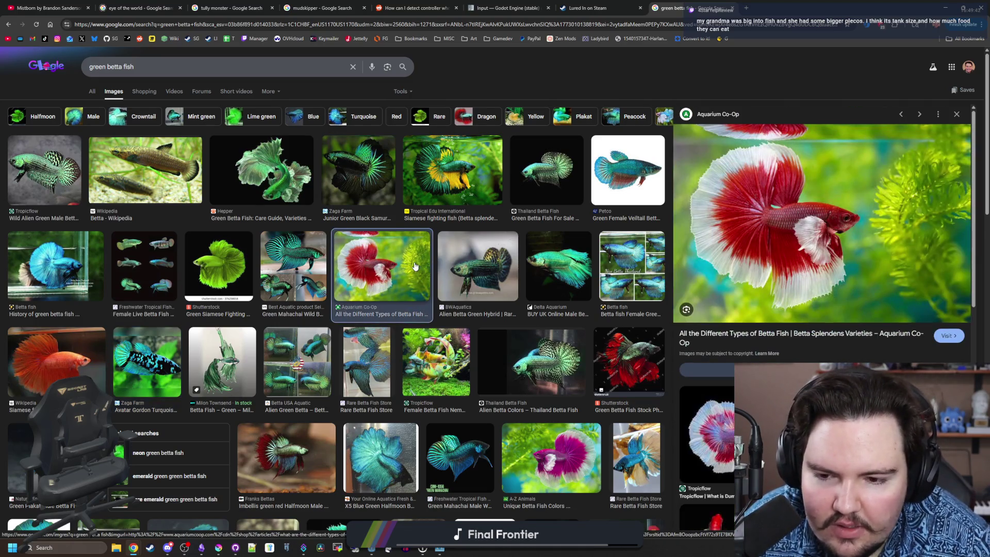
Preview the green Rosetail halfmoon betta, then the Coast Gem USA wild male betta
scroll(415, 265, down, 1)
scroll(415, 266, down, 1)
scroll(415, 265, down, 3)
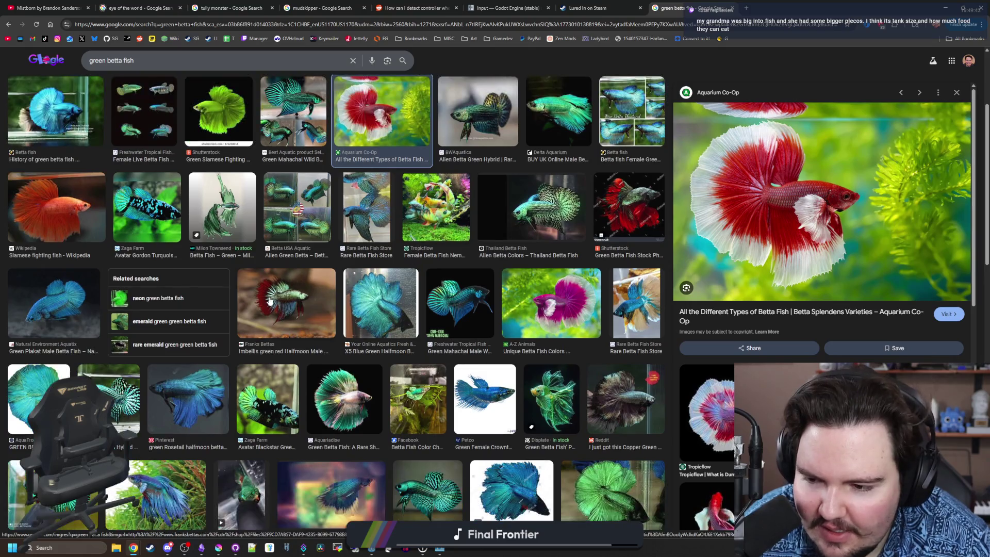
click(202, 312)
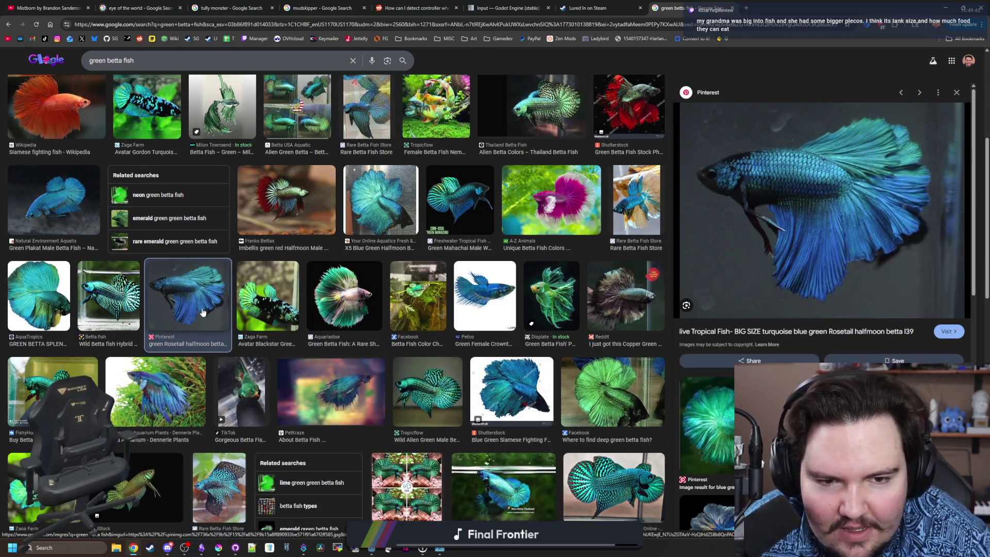
scroll(202, 312, down, 4)
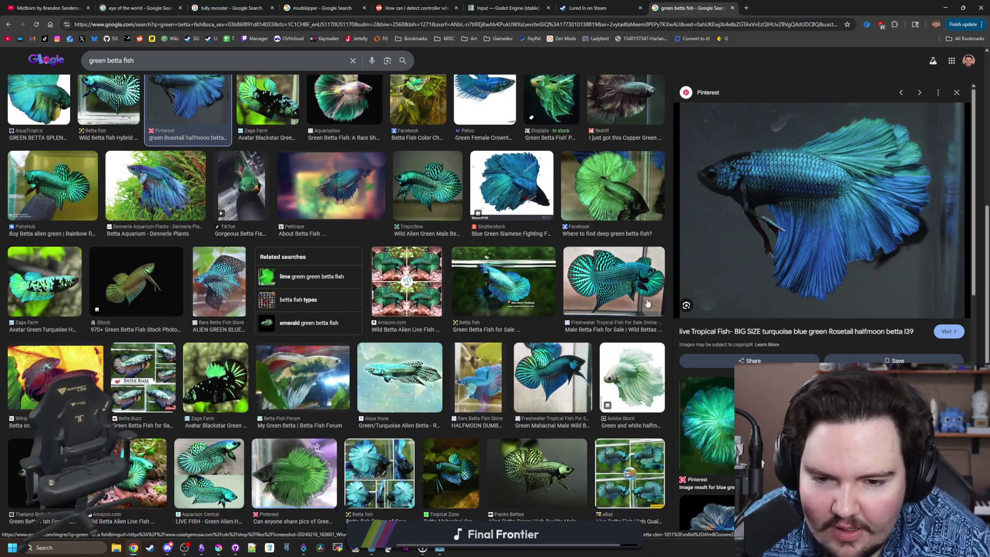
click(613, 281)
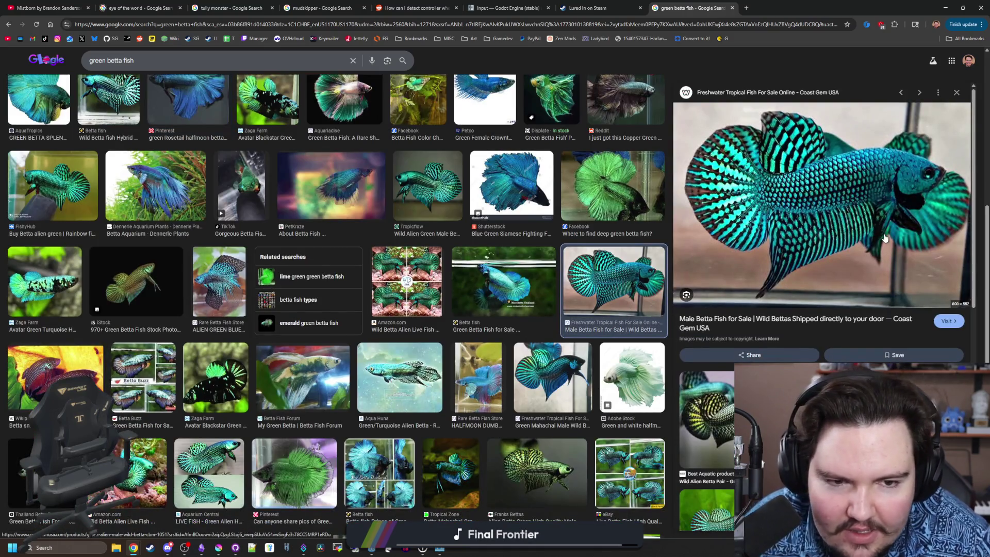
scroll(423, 300, down, 1)
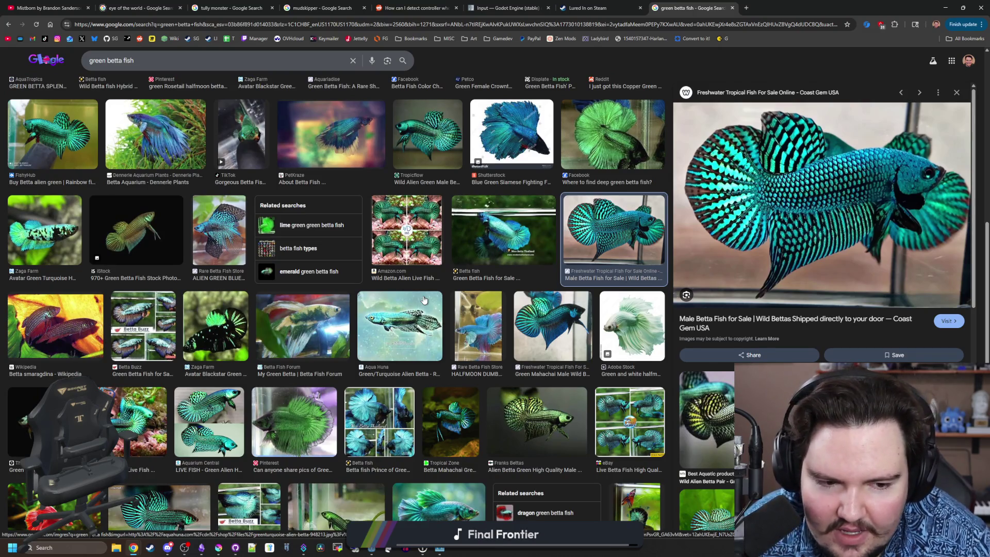
scroll(424, 299, down, 7)
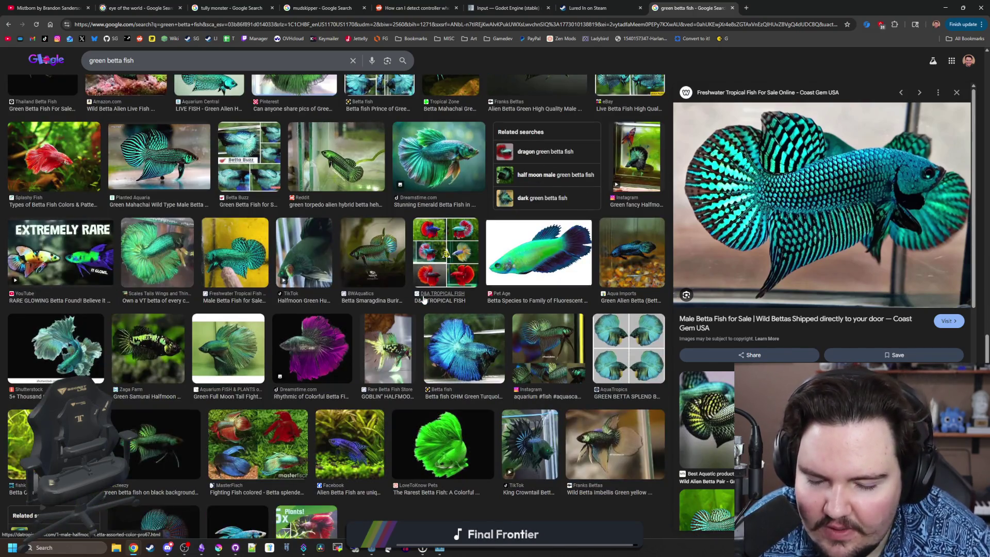
scroll(423, 299, down, 8)
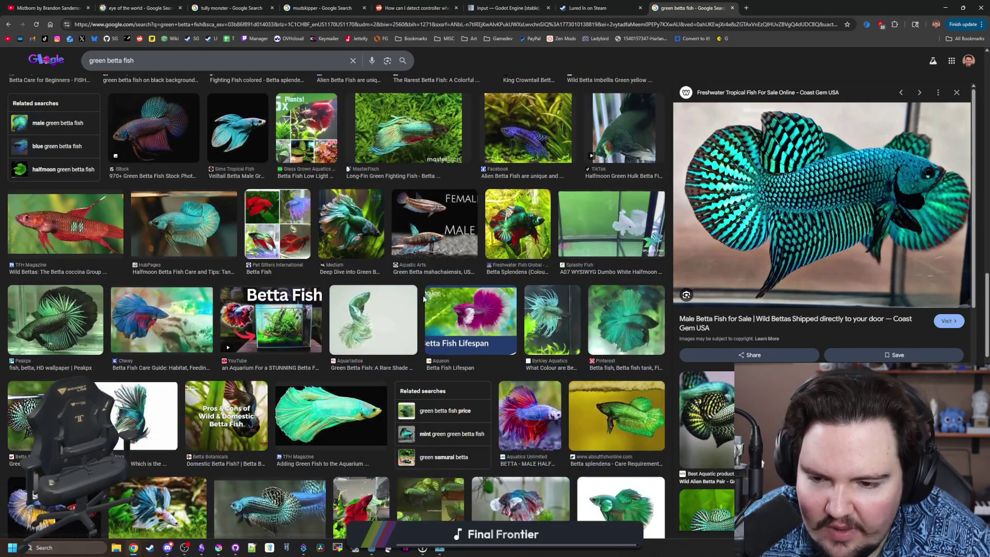
scroll(332, 141, up, 20)
triple_click(84, 71)
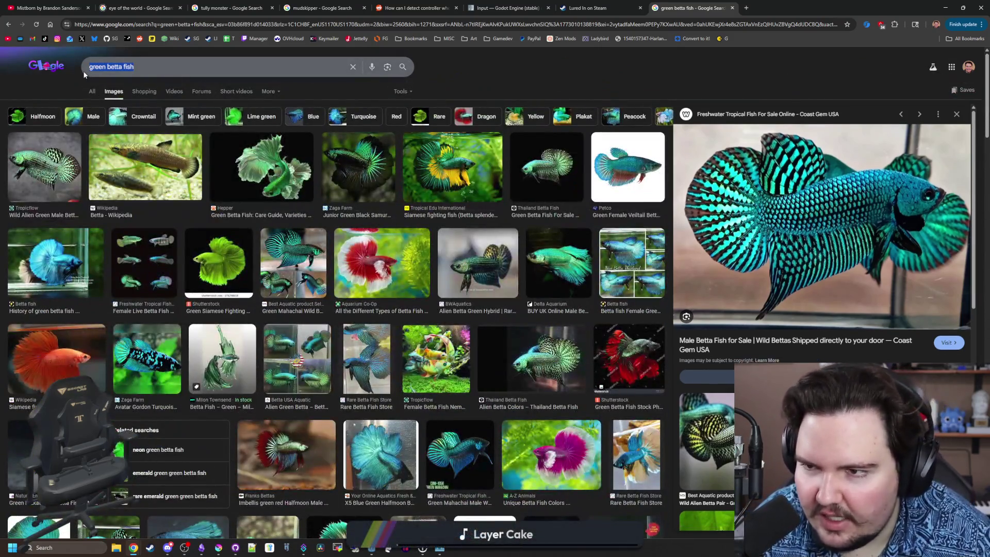
Search 'rainbow trout' and preview several trout images, ending on Montana Trout Outfitters
text(rainbow trout)
key(Return)
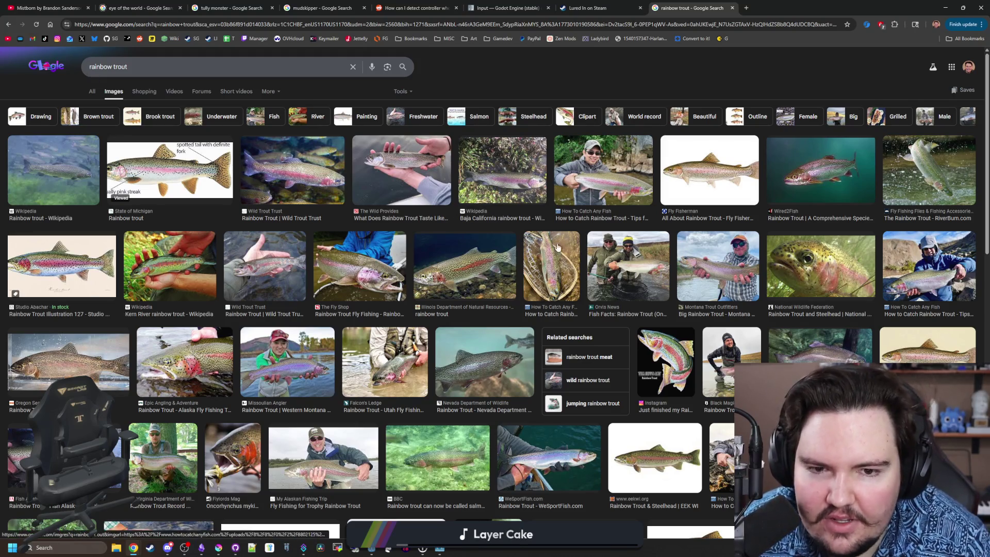
click(618, 159)
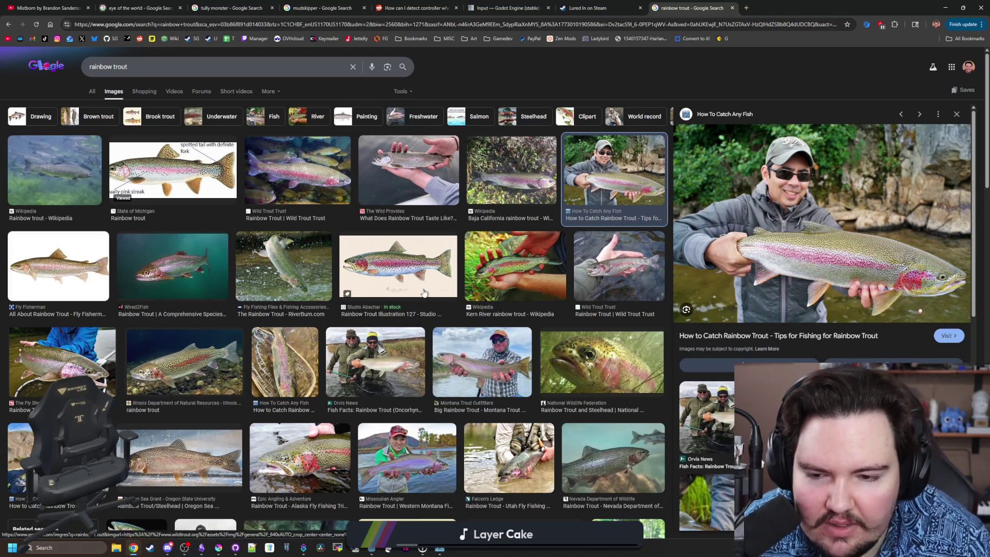
click(398, 265)
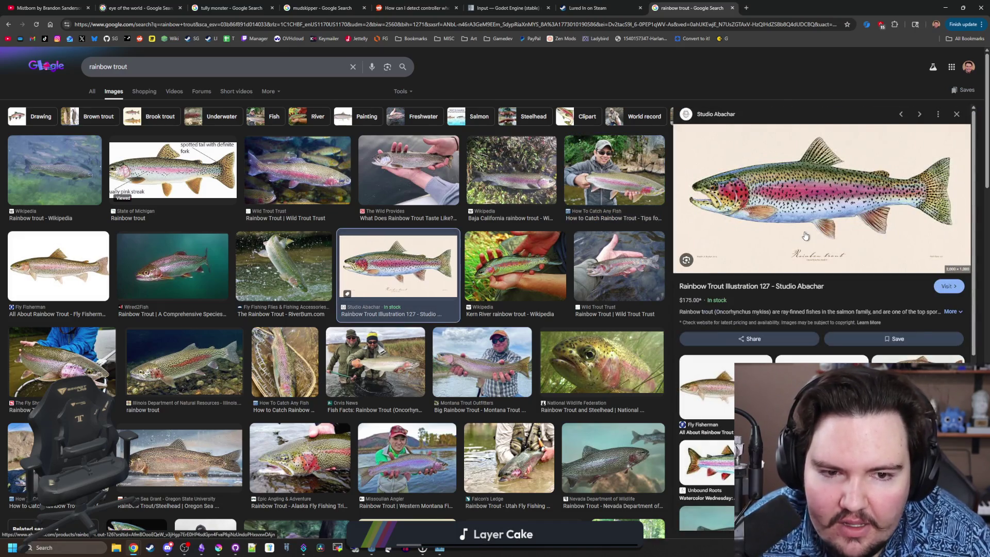
click(490, 172)
click(632, 187)
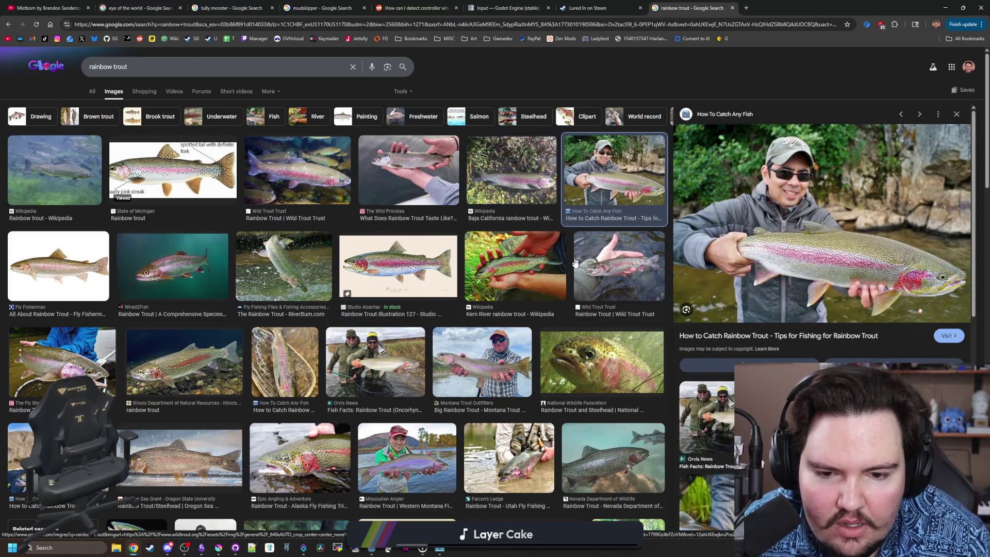
click(567, 366)
click(509, 379)
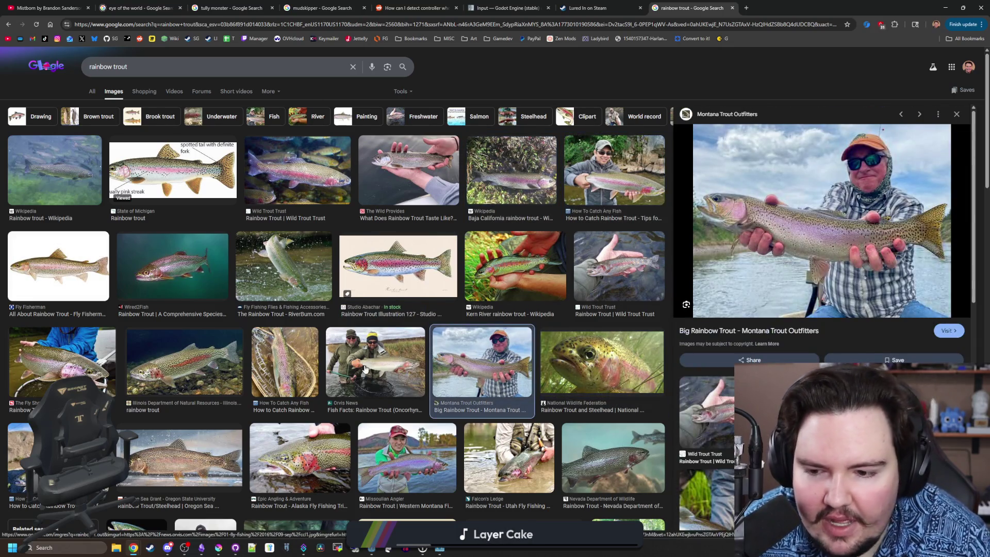
Scroll through the rainbow trout image results, then switch to the general web results
scroll(365, 369, down, 4)
scroll(364, 369, down, 3)
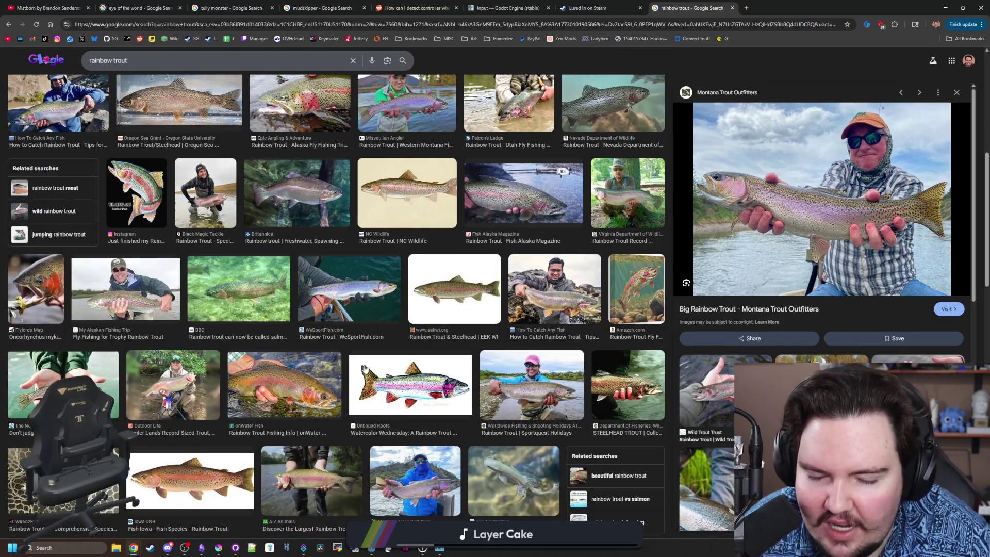
scroll(365, 369, down, 4)
scroll(365, 369, down, 3)
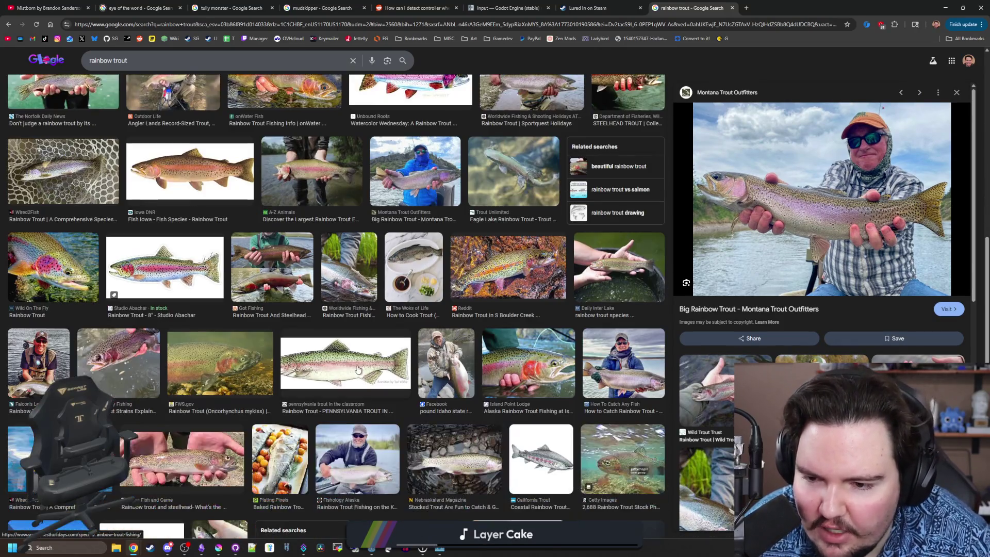
scroll(357, 370, down, 2)
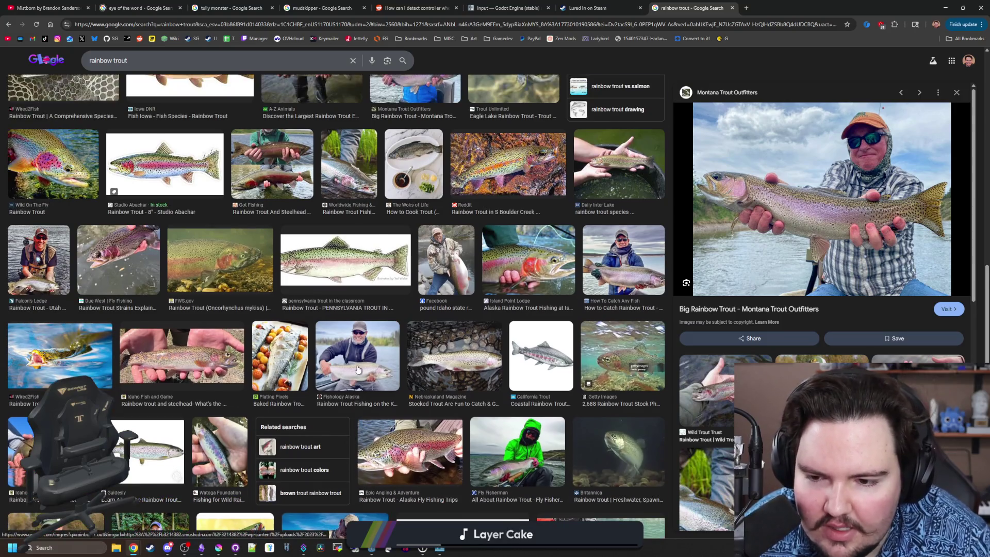
scroll(358, 369, down, 4)
scroll(357, 369, down, 4)
scroll(354, 370, down, 7)
scroll(355, 370, down, 5)
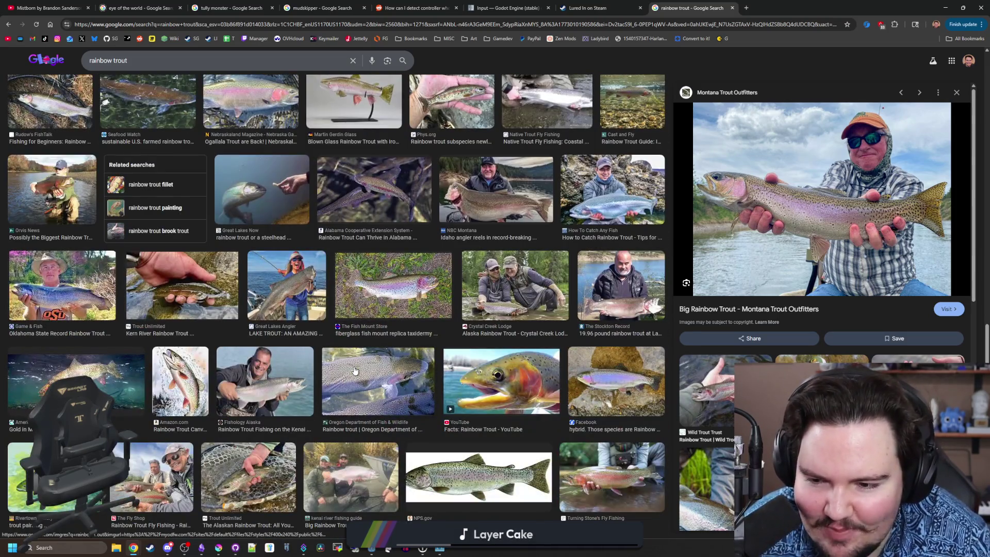
scroll(355, 370, down, 4)
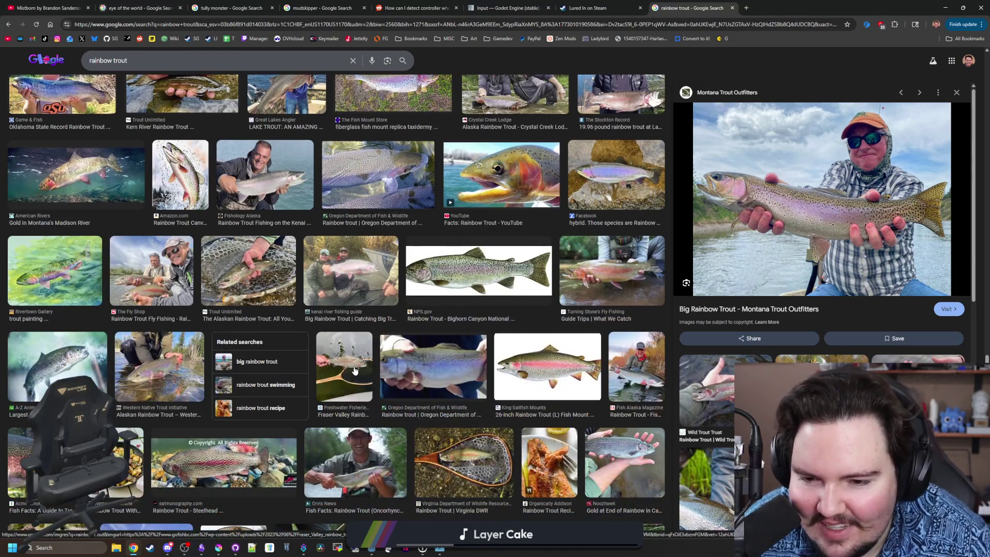
scroll(354, 370, down, 4)
scroll(355, 370, down, 4)
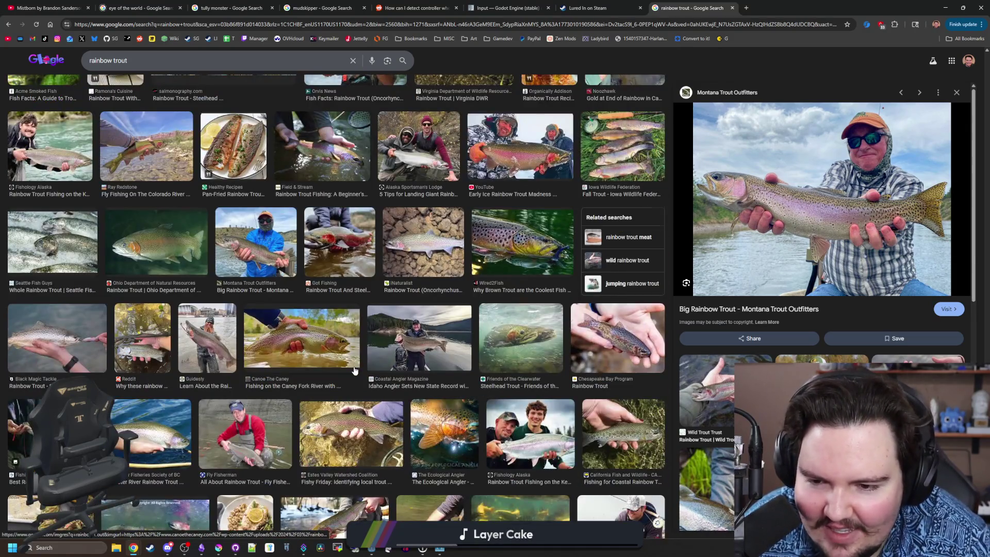
scroll(355, 370, down, 5)
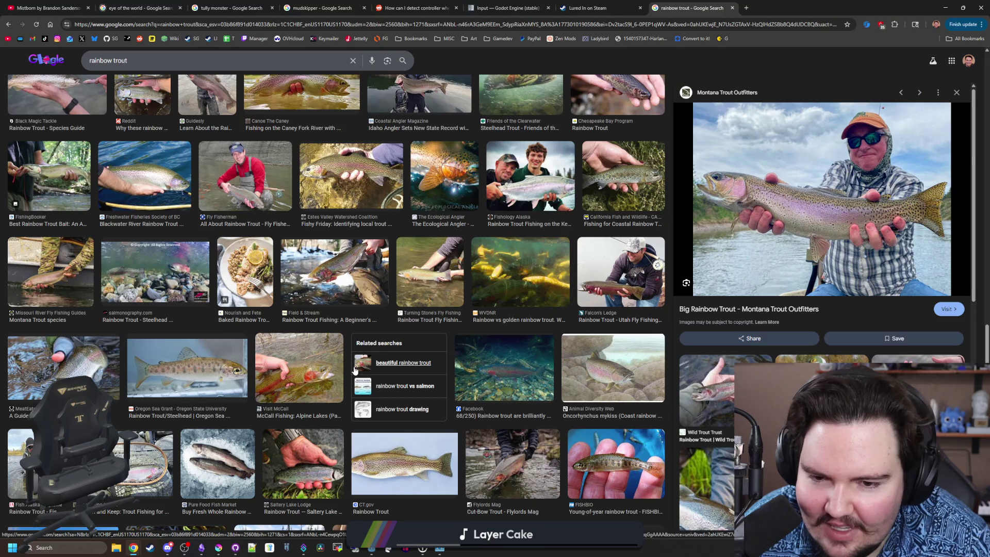
scroll(354, 371, down, 4)
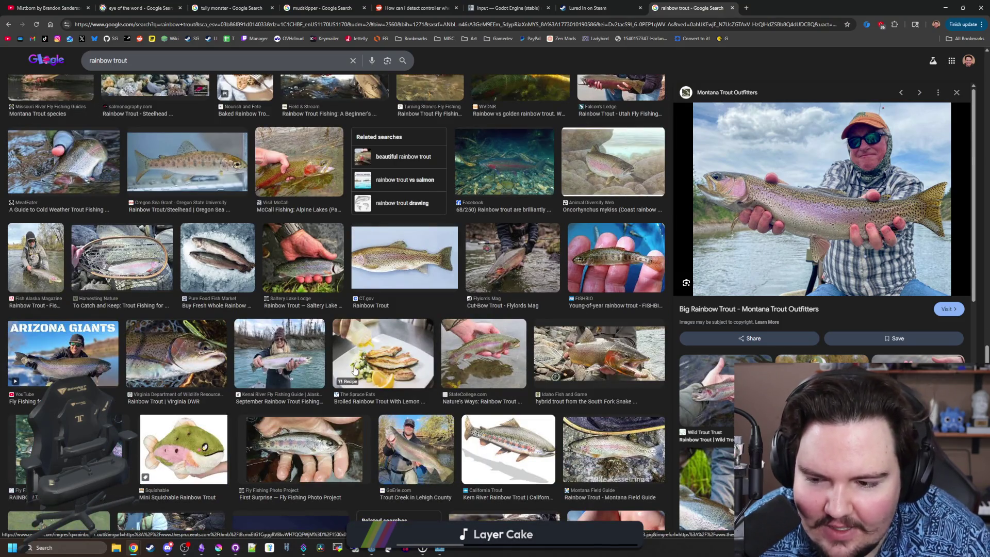
scroll(354, 370, down, 5)
scroll(355, 370, down, 3)
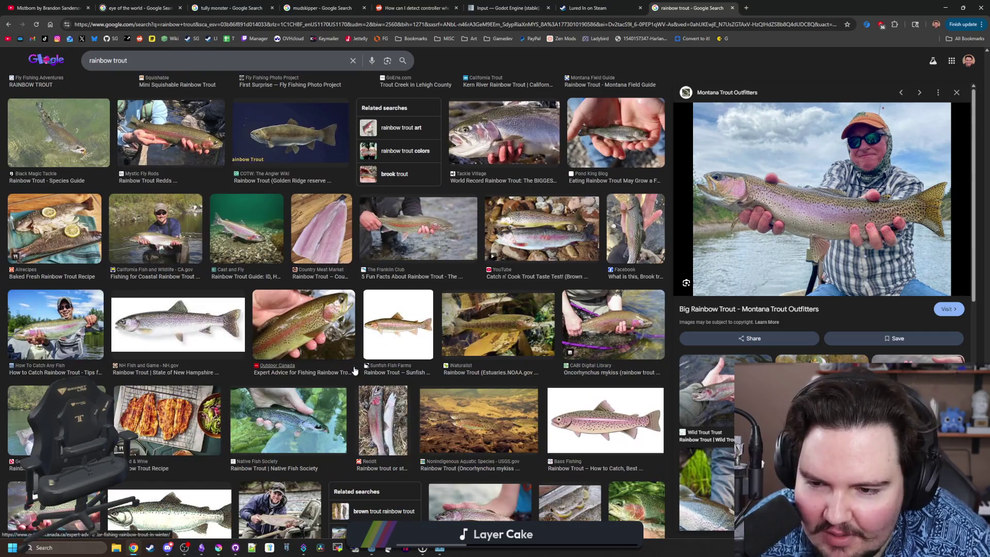
scroll(355, 371, down, 6)
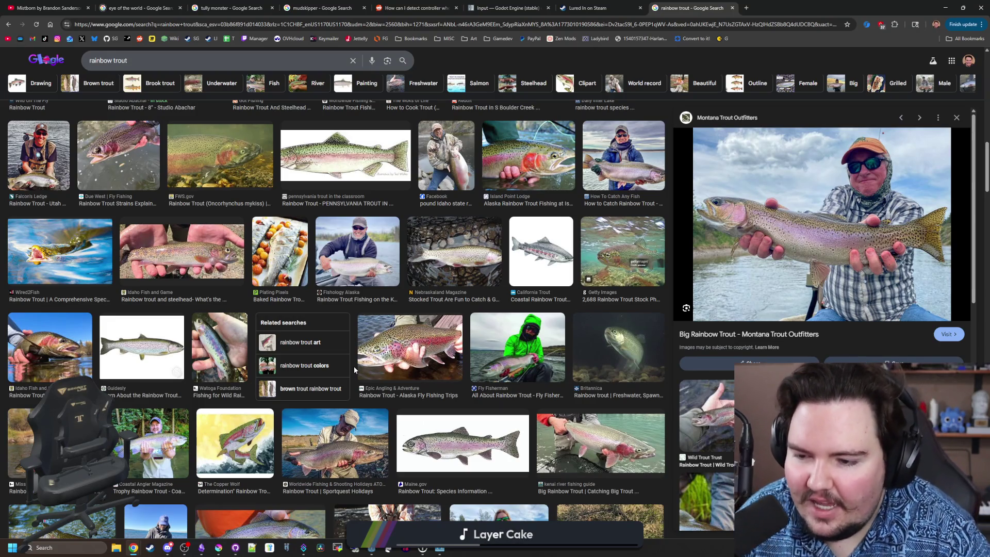
scroll(298, 298, up, 3)
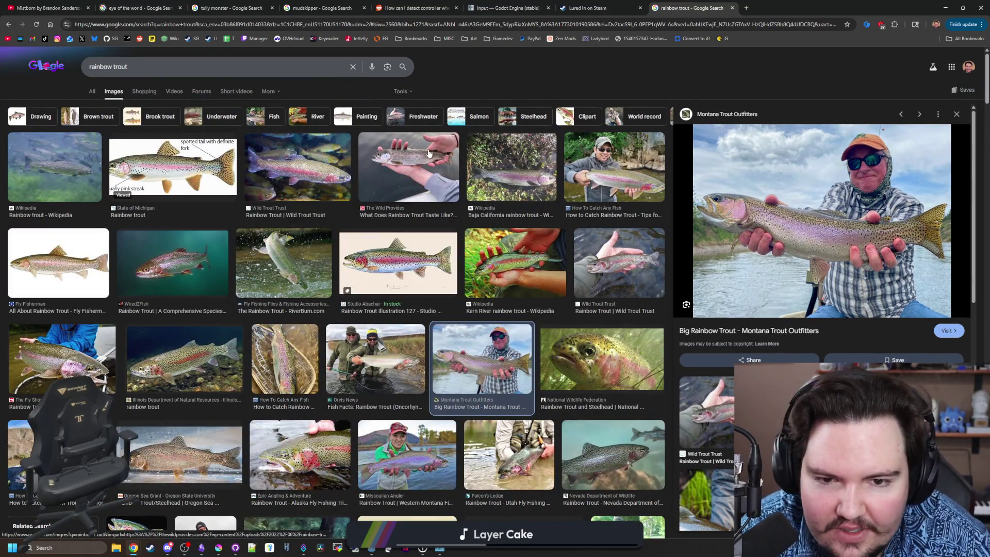
scroll(564, 327, down, 5)
scroll(564, 328, down, 10)
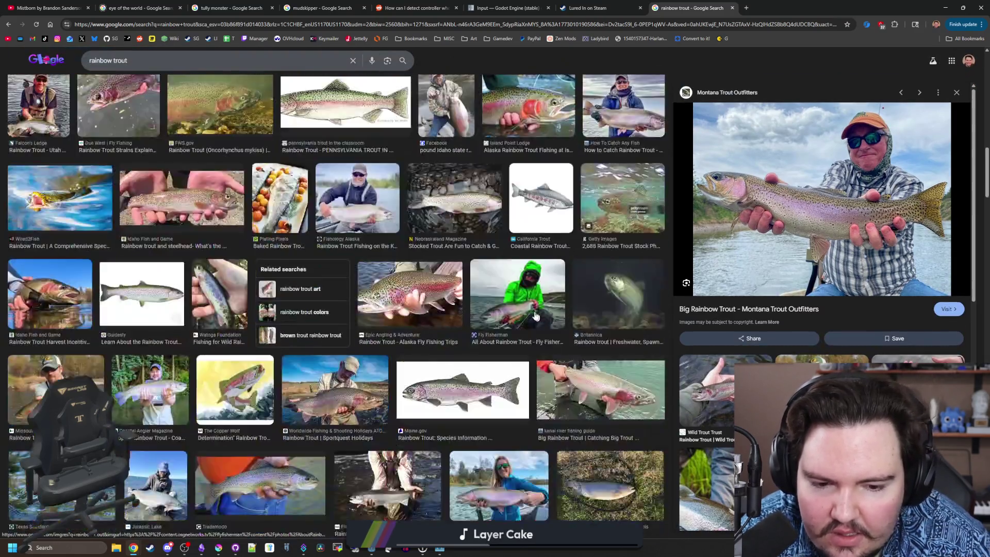
scroll(370, 271, up, 2)
scroll(369, 270, up, 10)
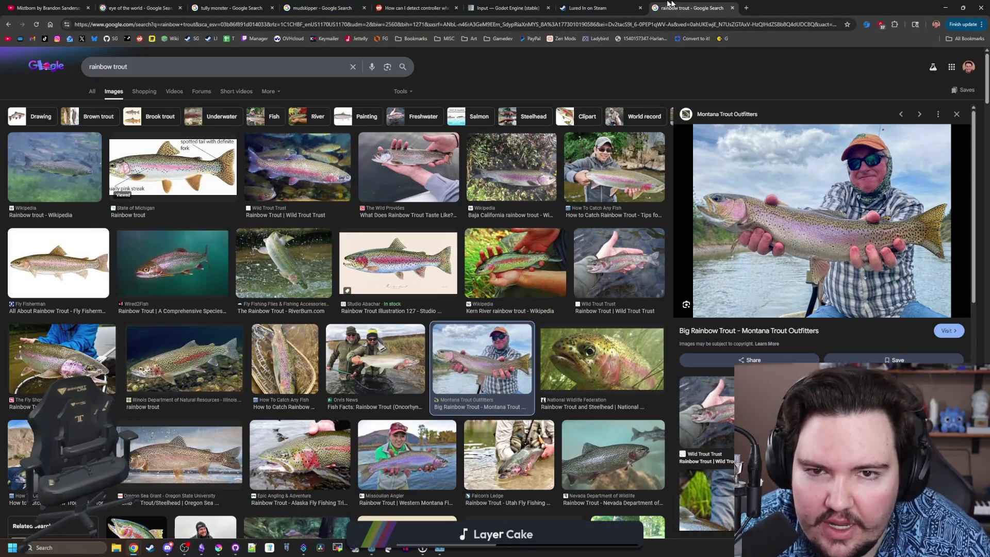
click(92, 92)
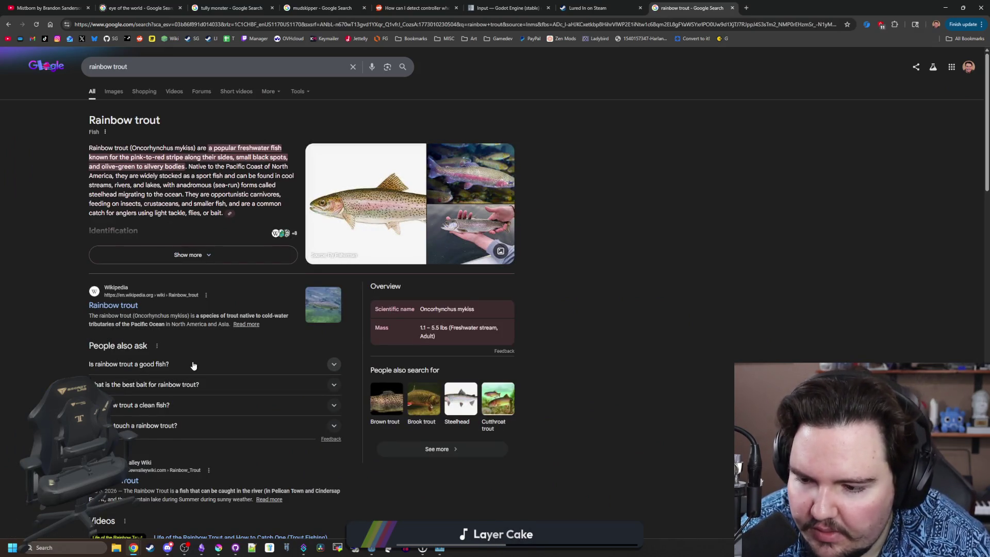
Visit the Stardew Valley Wiki Rainbow Trout page, go back, and close the results tab
scroll(193, 365, down, 1)
click(131, 430)
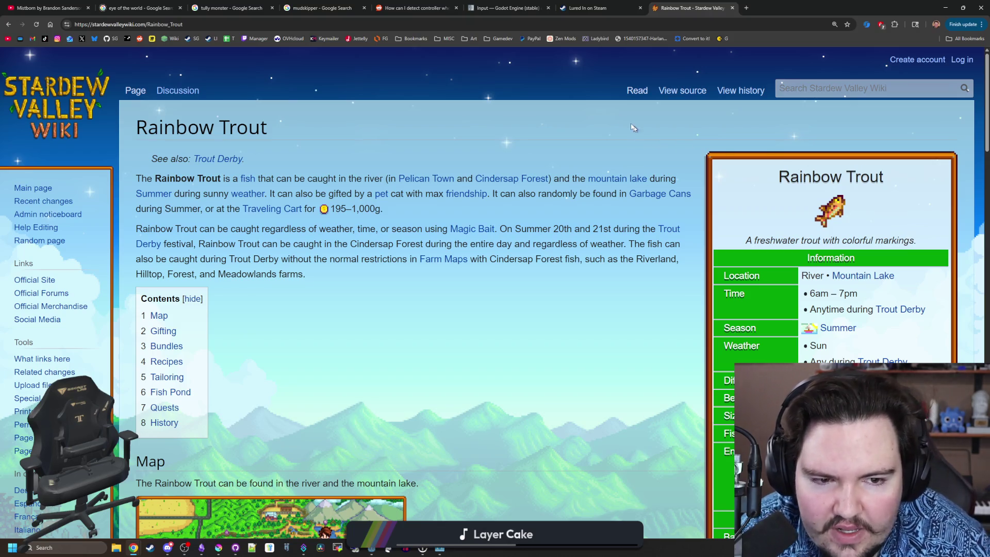
key(alt+Left)
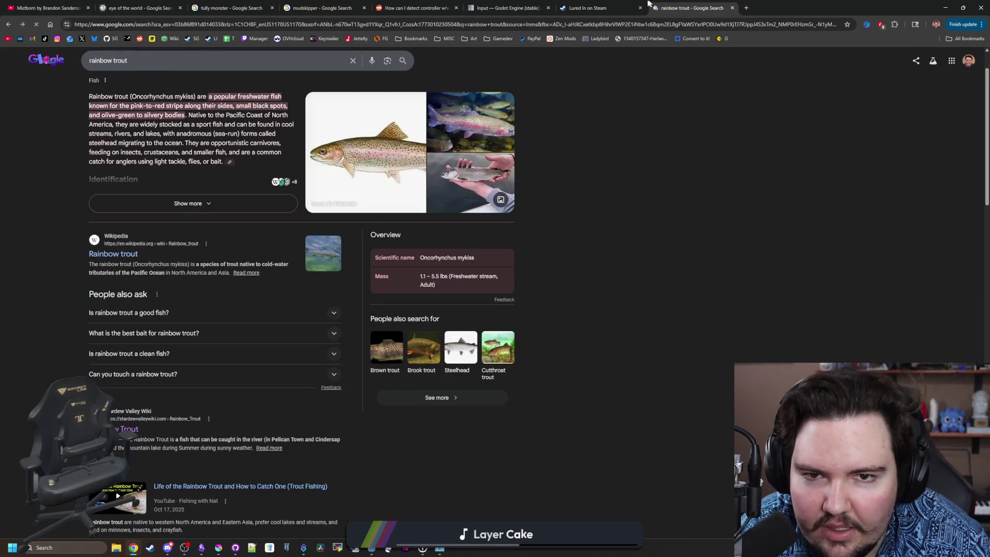
click(732, 7)
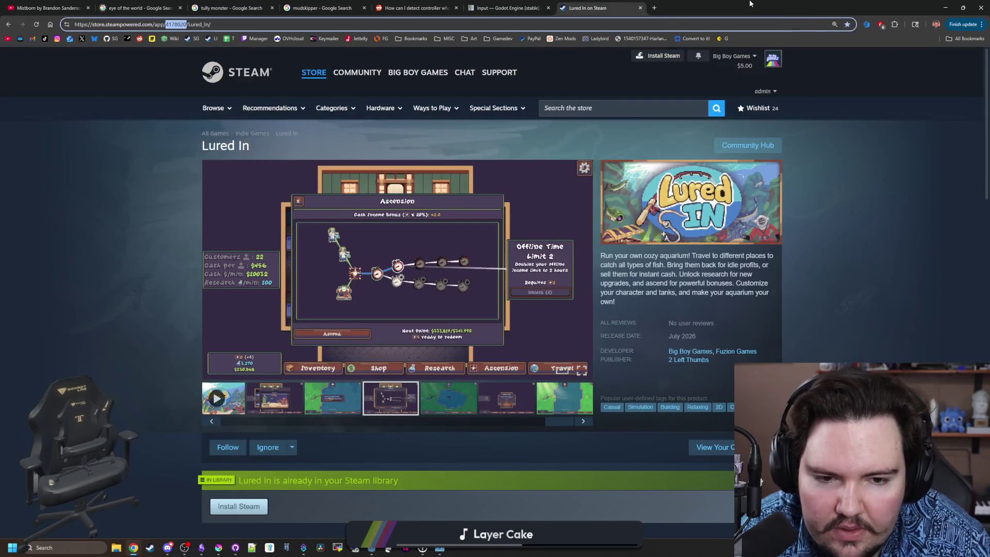
Bring Chrome back over the Godot game, search 'axolotl' in a new tab, and show images
key(alt+Tab)
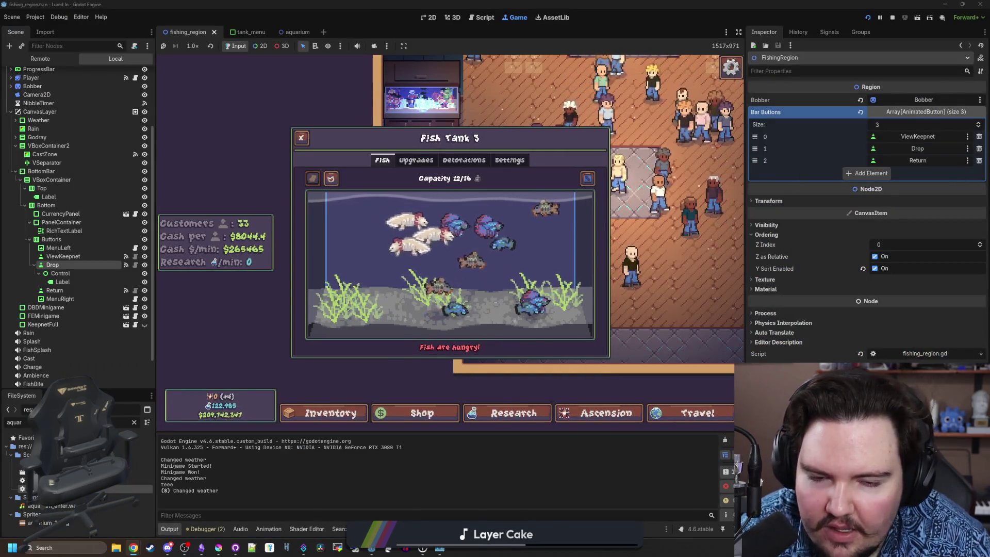
key(alt+Tab)
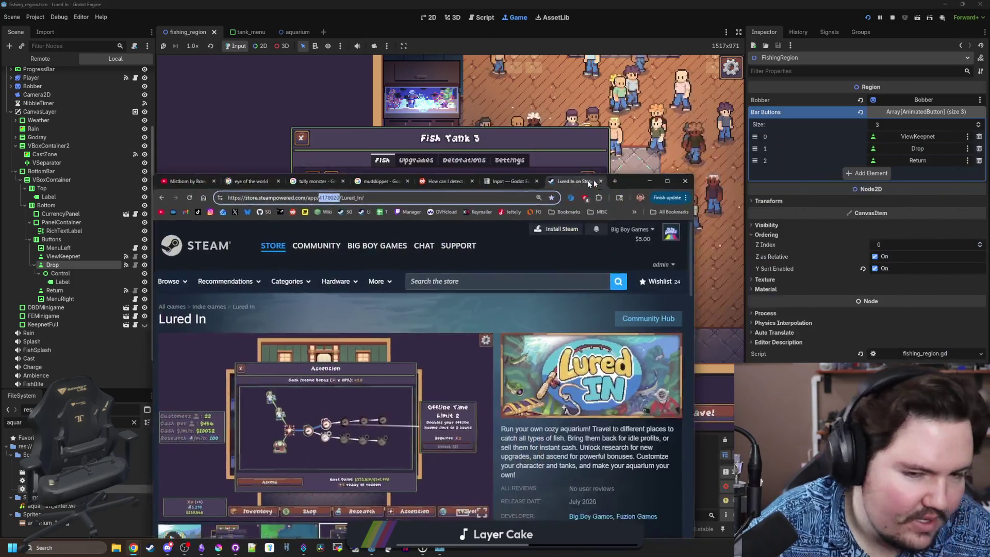
drag(589, 184, 560, 141)
click(589, 139)
text(axo)
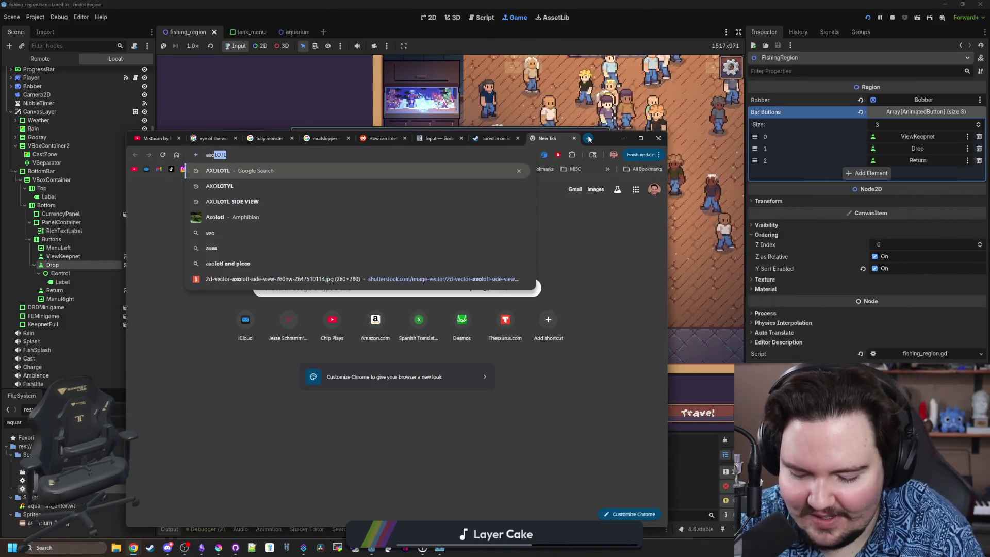
text(lotl)
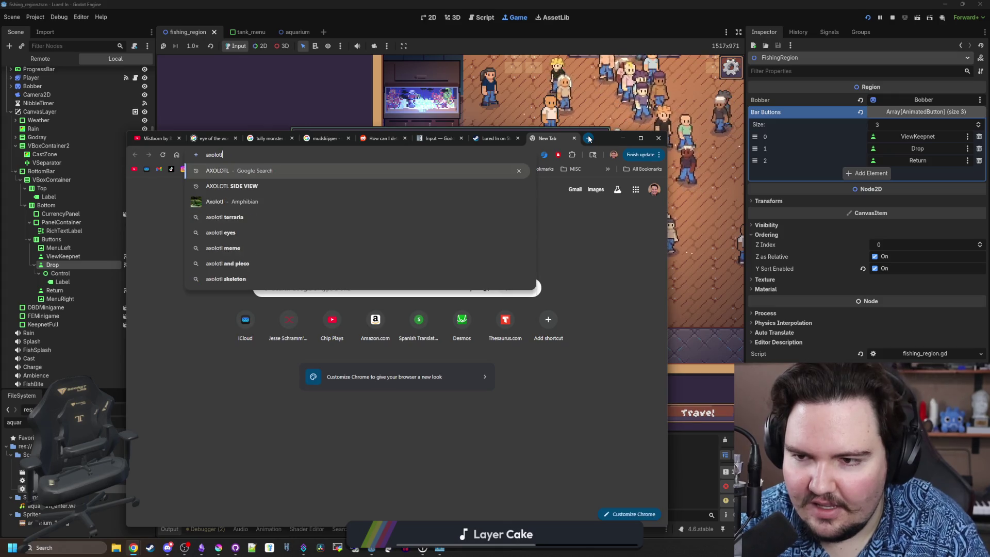
key(Return)
click(215, 225)
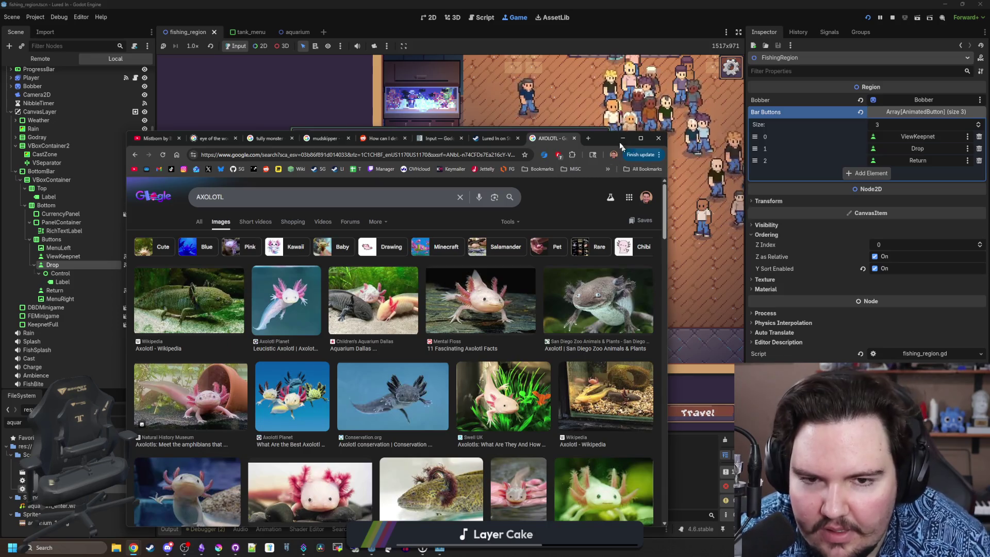
Maximize the browser and preview the Axolotl Facts, LA Zoo and Children's Aquarium Dallas images
click(640, 138)
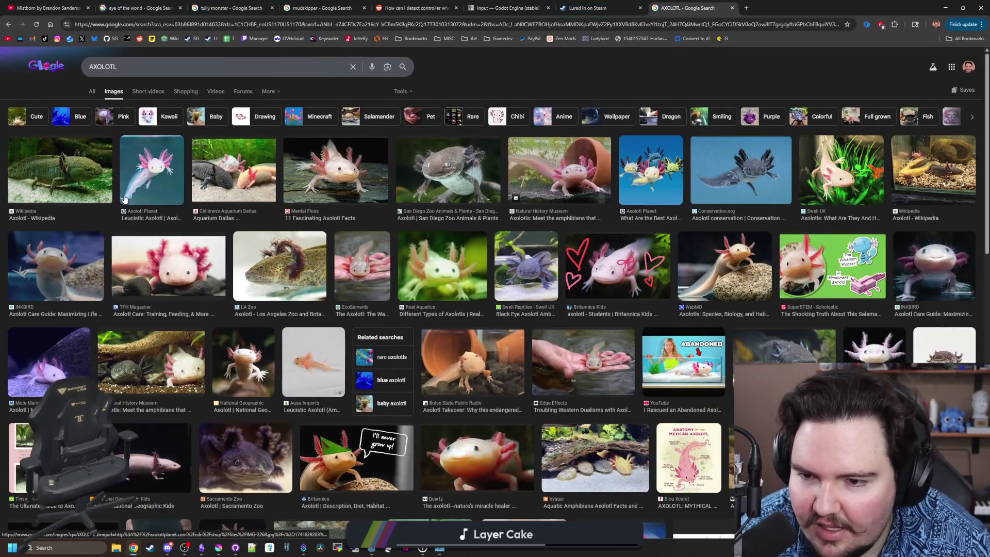
click(349, 175)
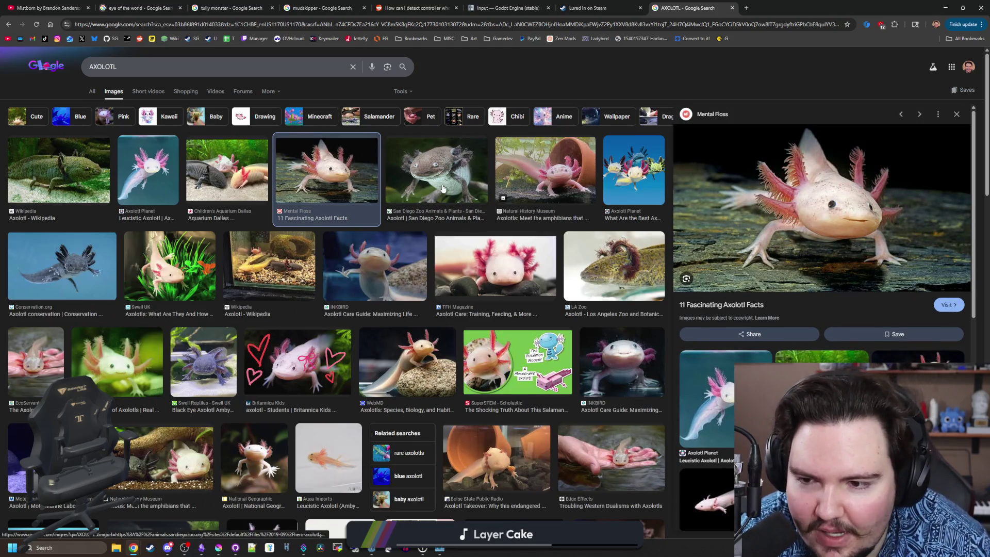
click(636, 267)
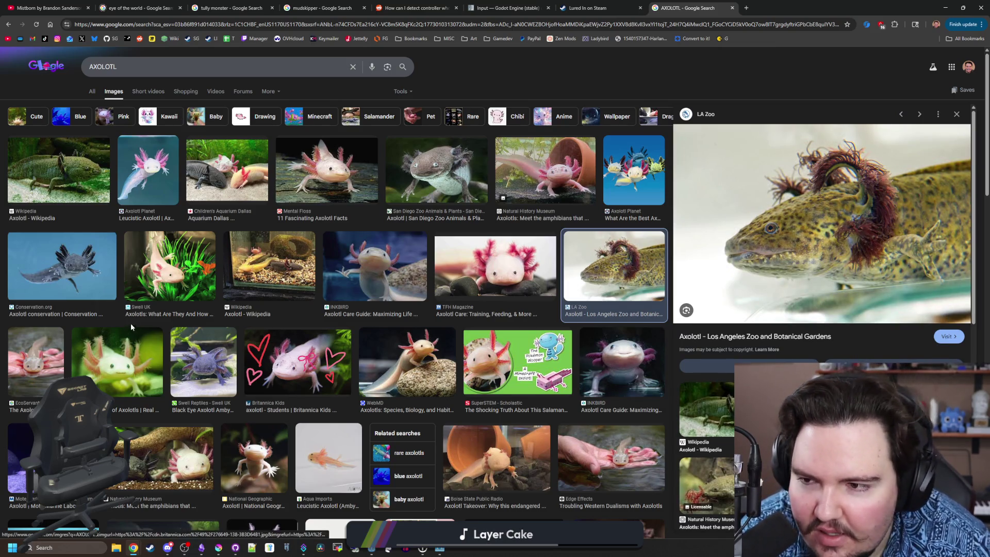
click(227, 170)
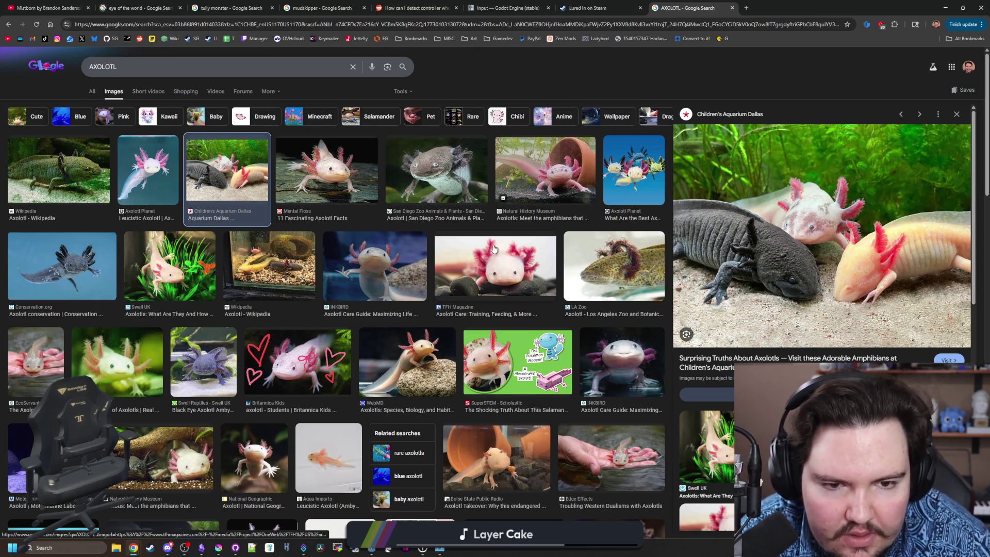
scroll(349, 307, down, 2)
scroll(349, 306, down, 3)
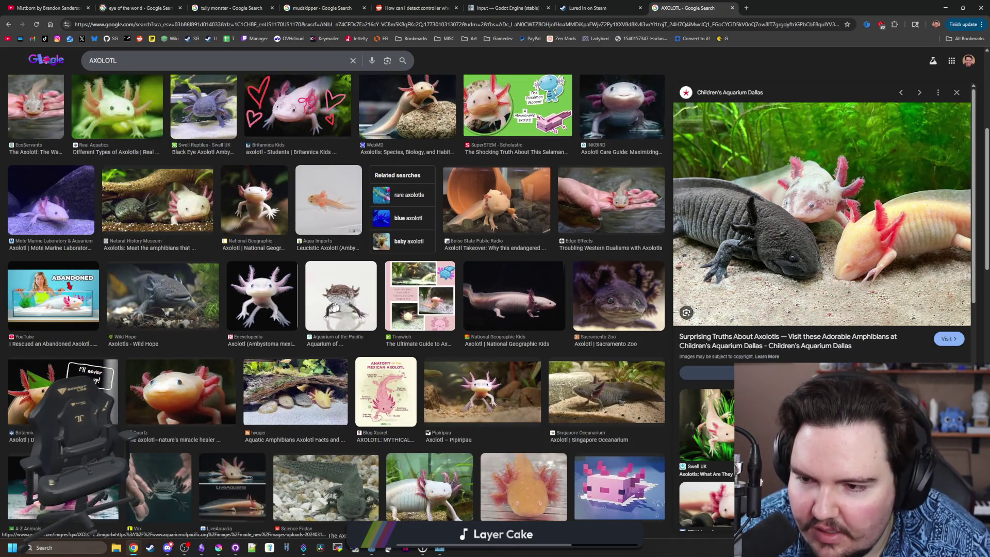
scroll(187, 306, down, 2)
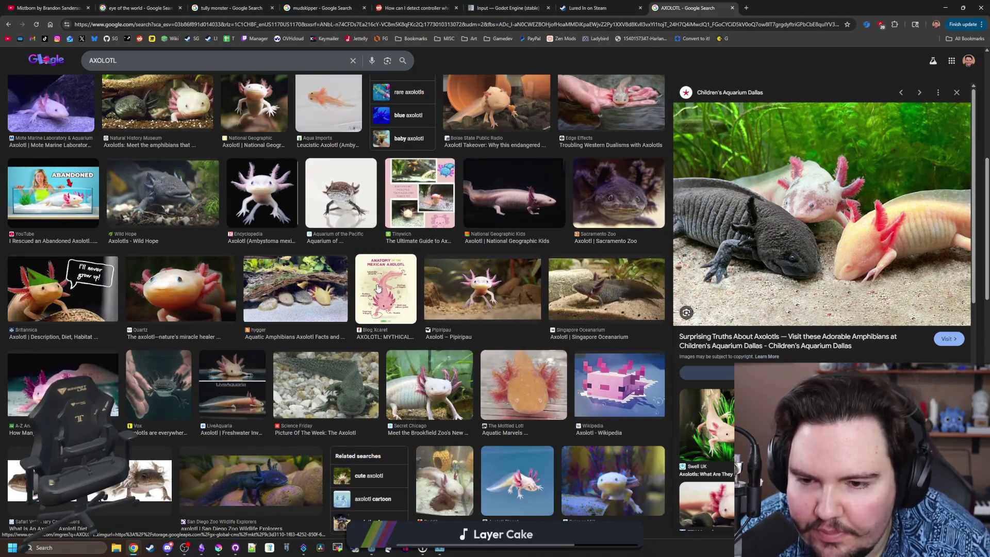
Preview the axolotl anatomy illustration, Secret Chicago, Science Friday, Mottled Lotl and Minecraft axolotl images
click(380, 289)
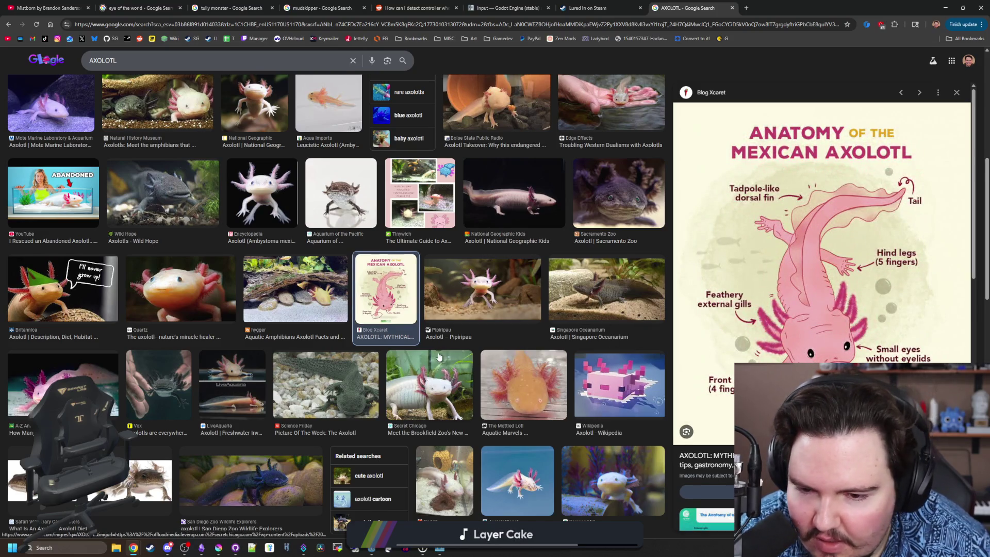
scroll(451, 338, down, 1)
click(451, 338)
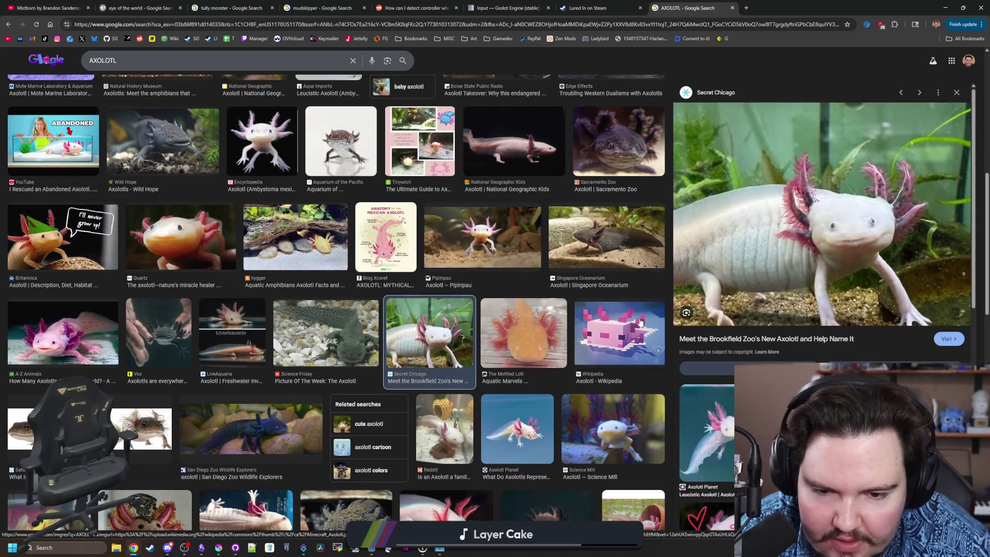
click(619, 333)
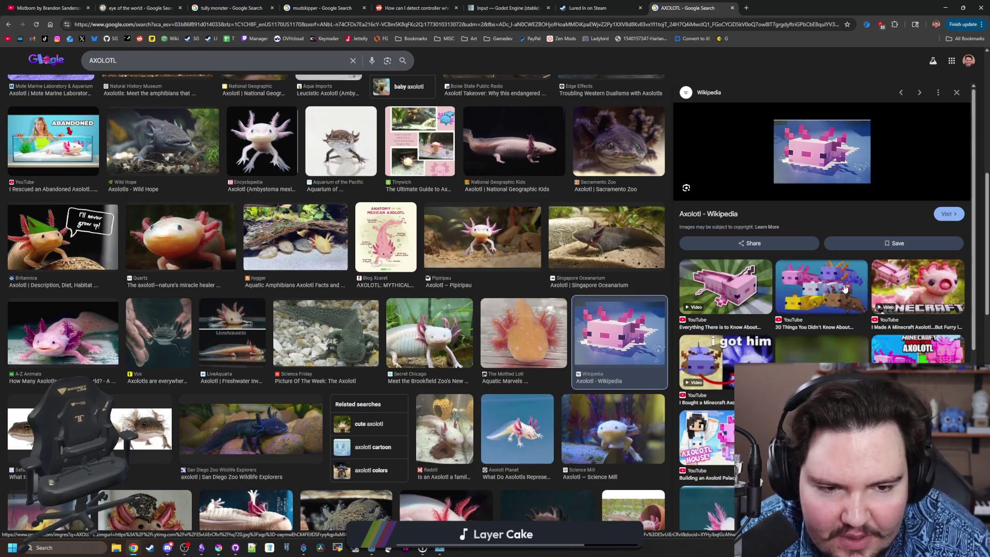
click(845, 289)
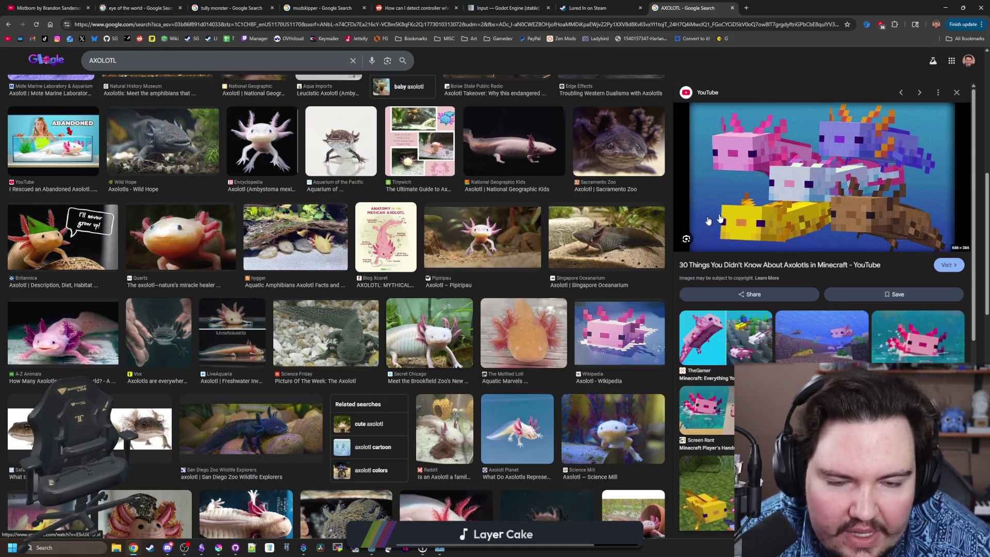
click(432, 330)
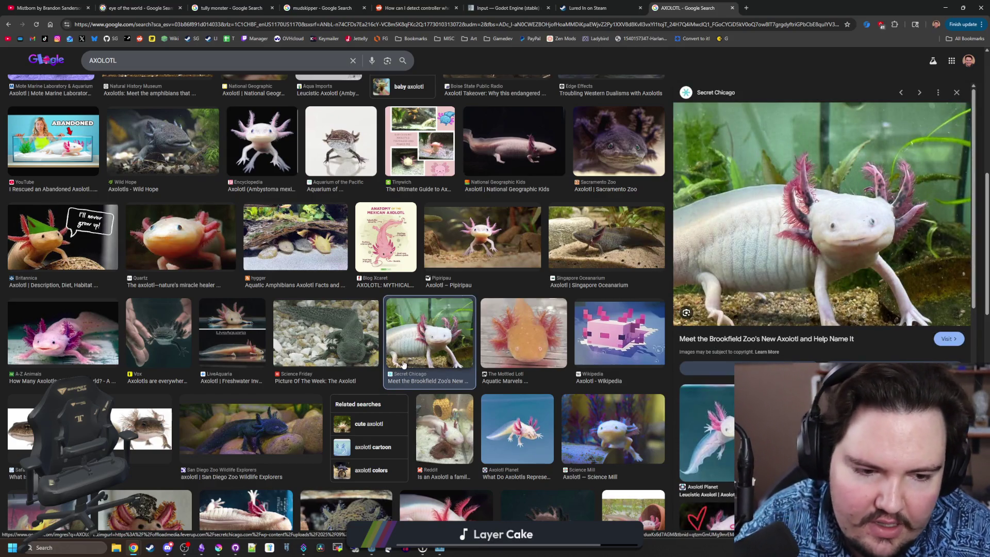
click(349, 321)
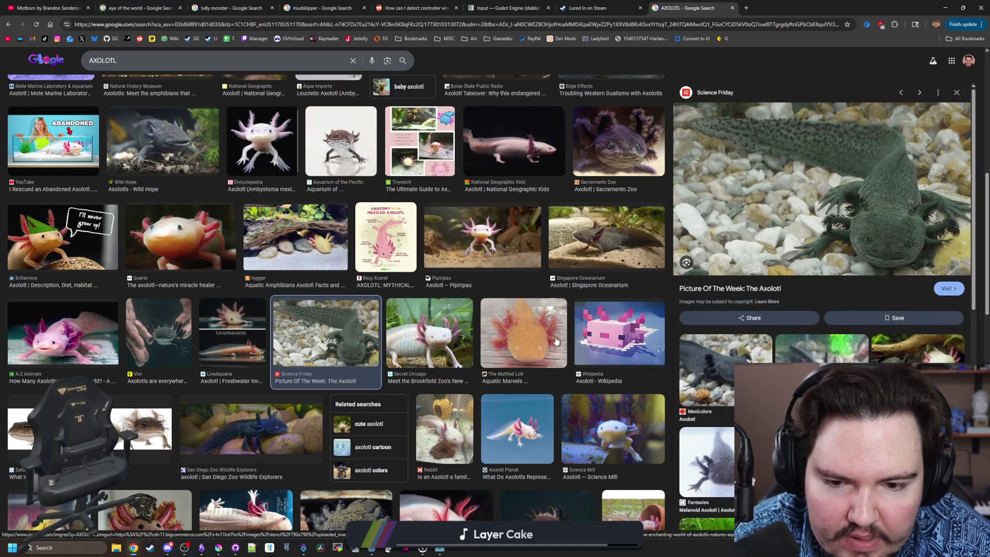
click(556, 341)
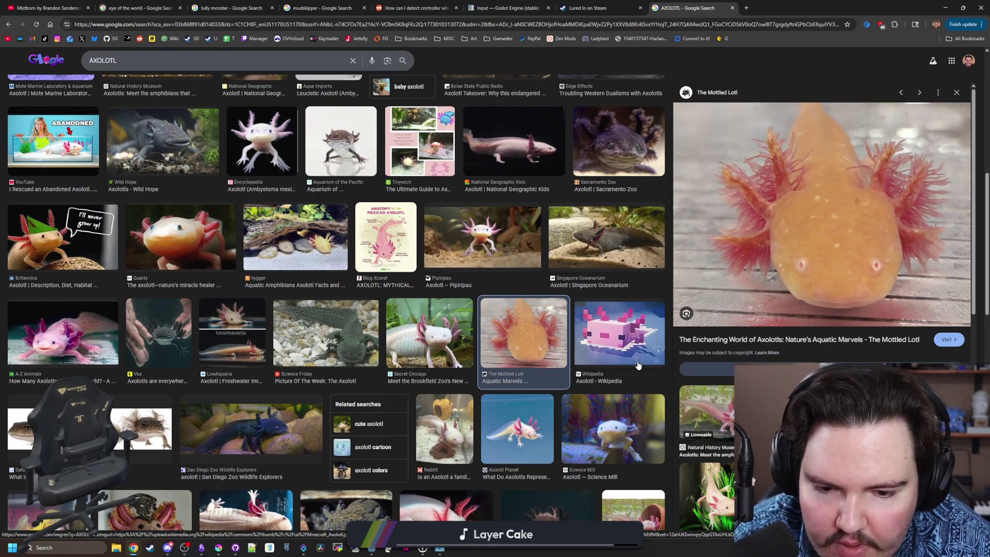
click(647, 344)
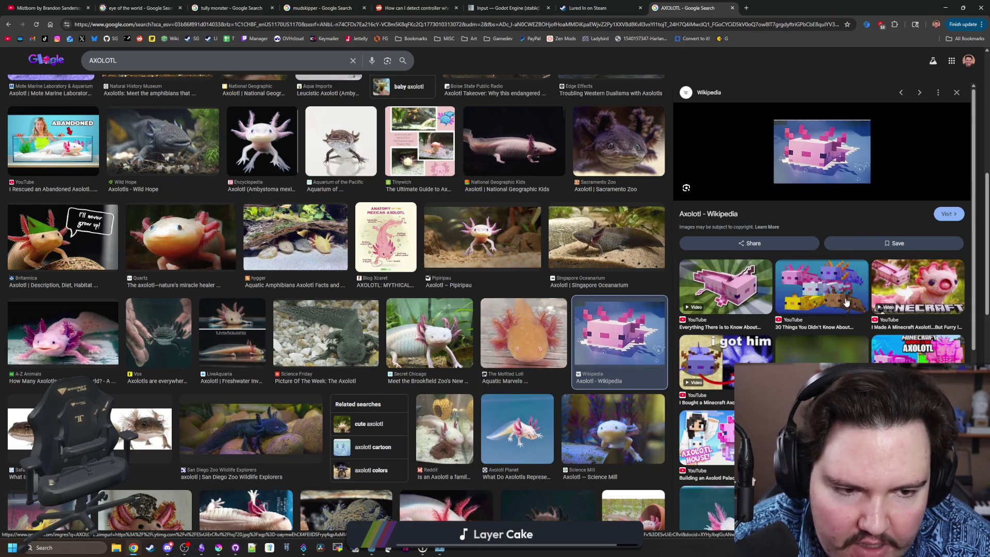
click(845, 303)
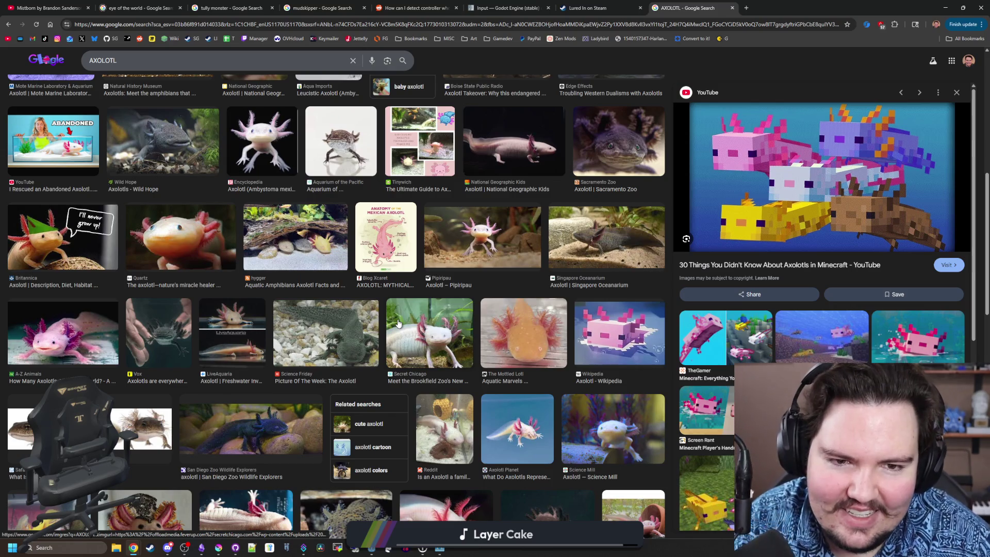
Scroll far down the results and preview the abandoned-pond video, then the StockCake curious axolotl portrait
scroll(497, 259, down, 6)
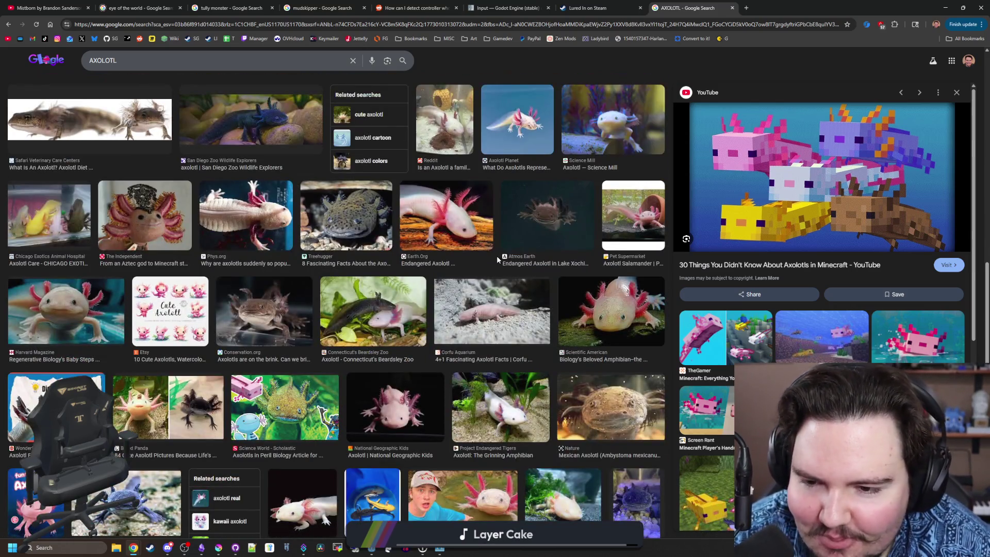
scroll(496, 256, down, 7)
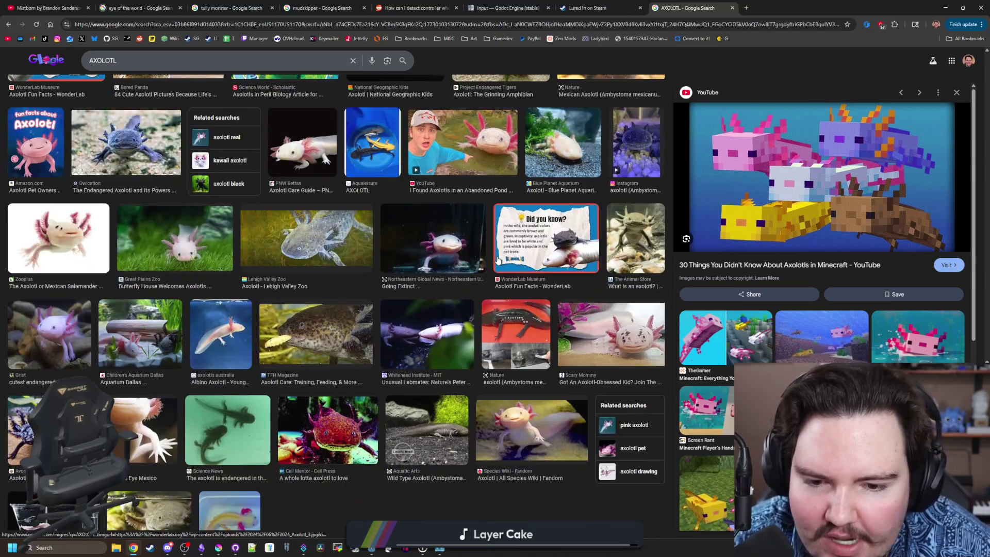
scroll(497, 259, down, 2)
scroll(485, 260, down, 4)
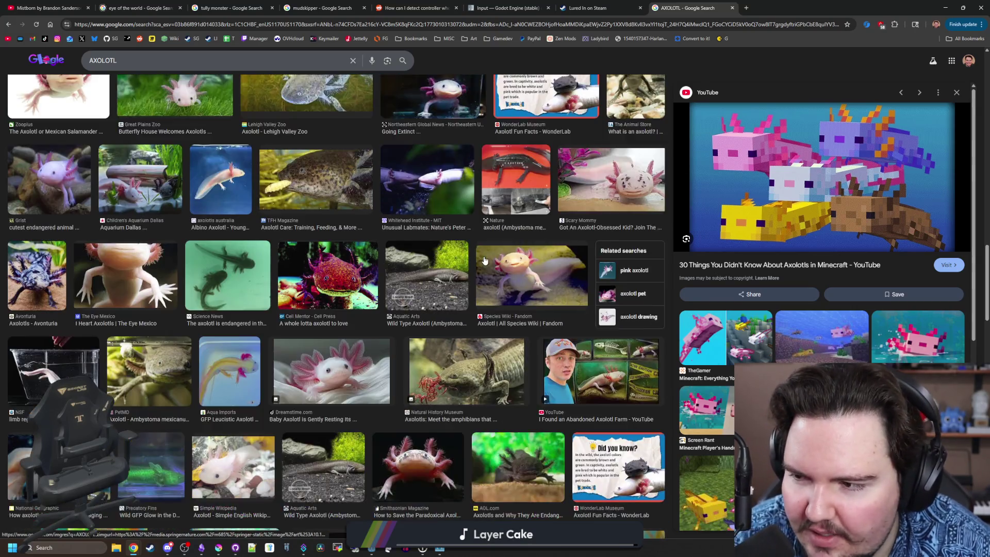
scroll(485, 261, down, 8)
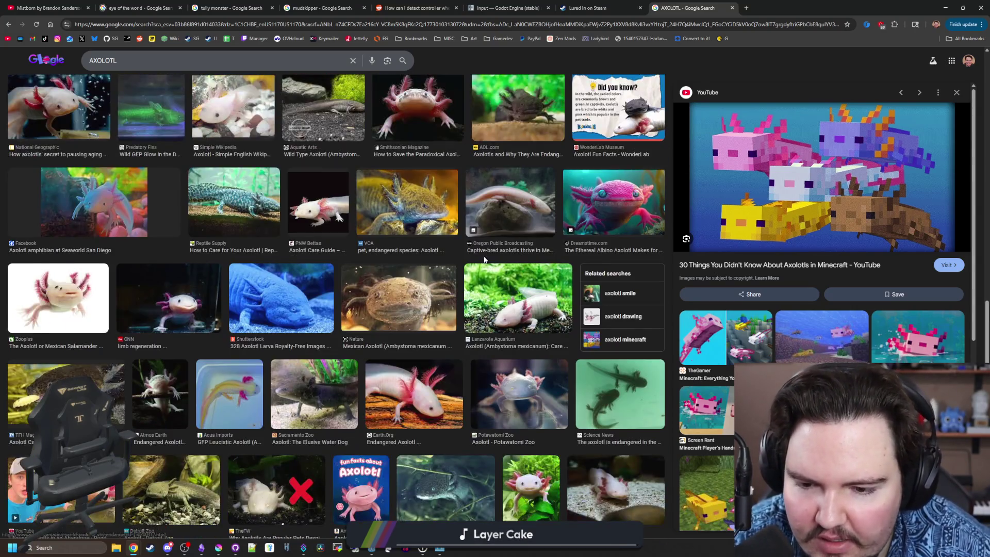
scroll(485, 260, down, 4)
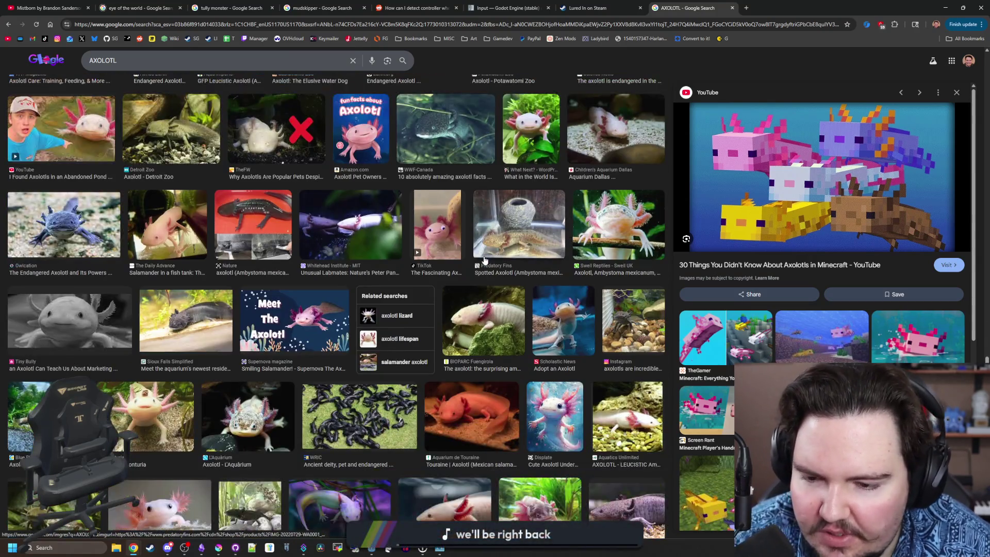
scroll(485, 260, down, 4)
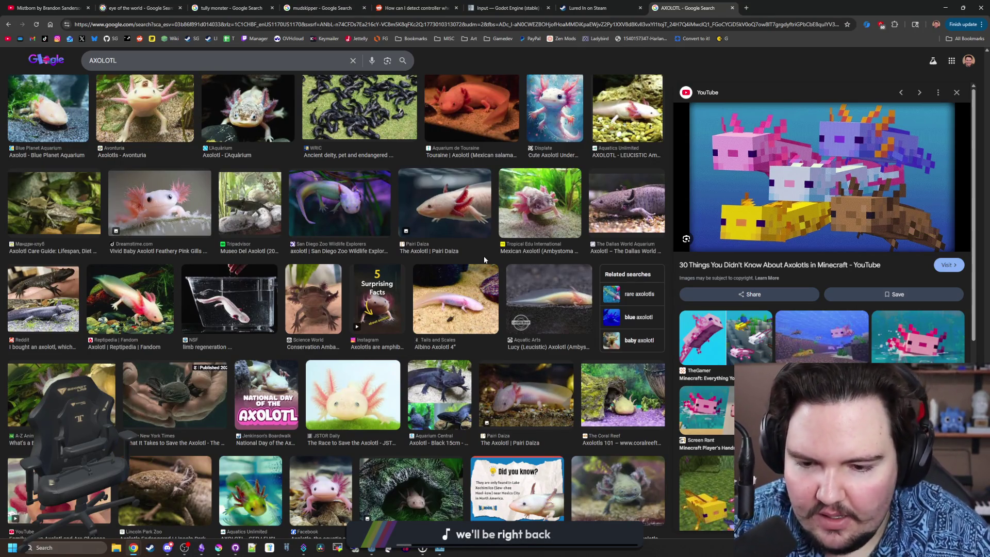
scroll(483, 255, down, 7)
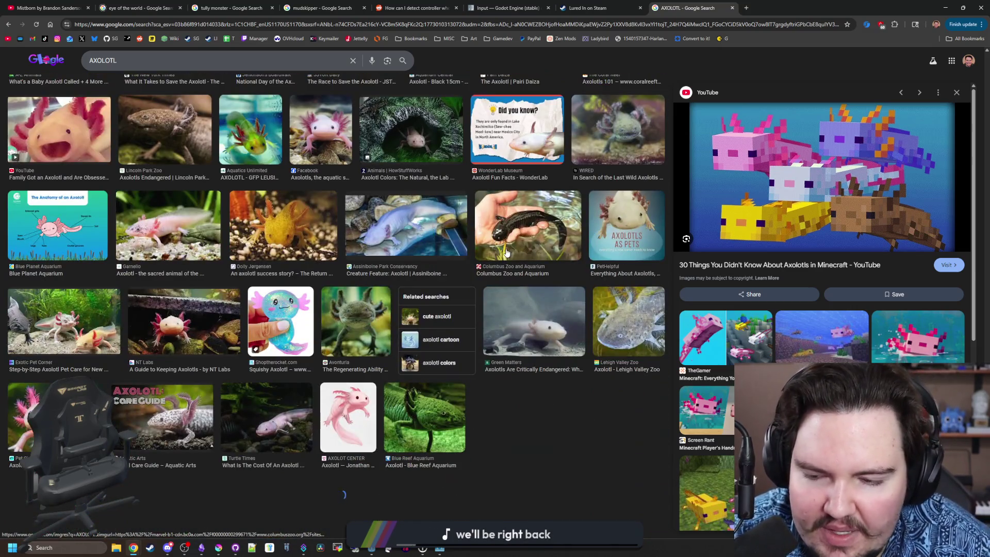
scroll(406, 330, down, 6)
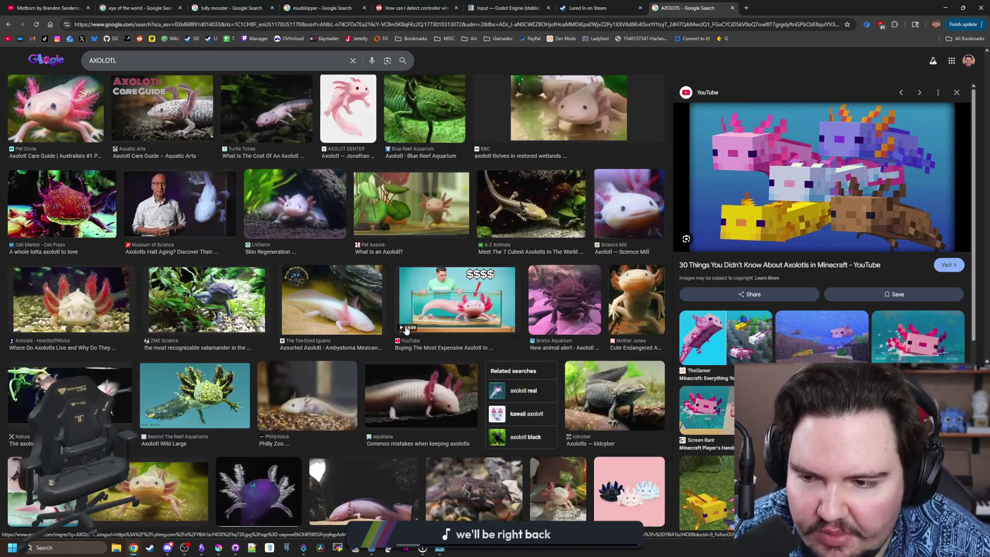
scroll(406, 331, down, 3)
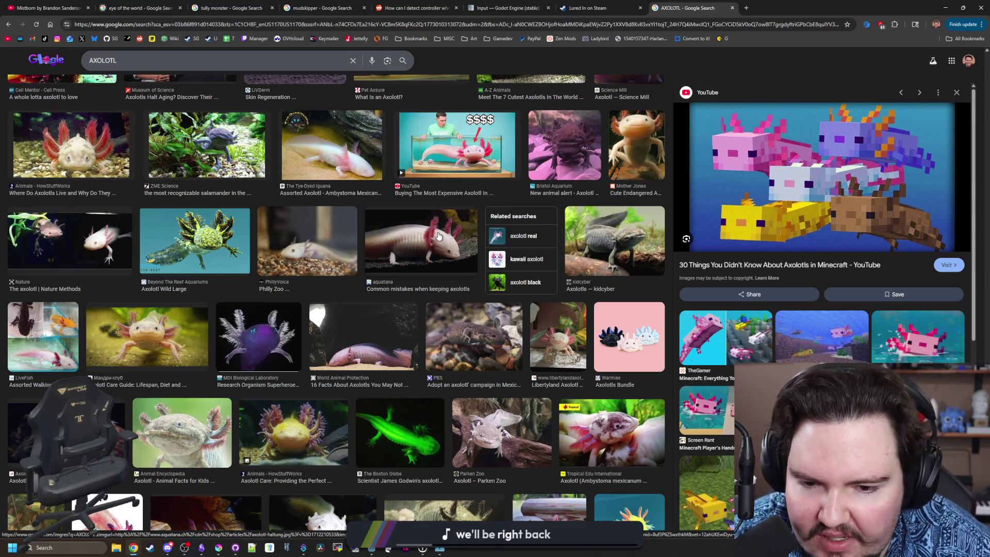
scroll(439, 237, down, 4)
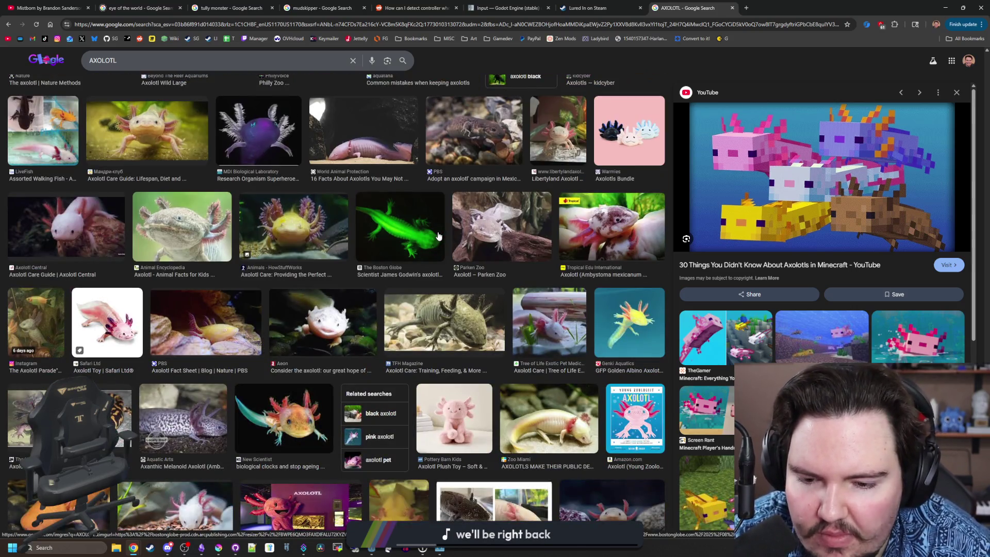
scroll(438, 236, down, 3)
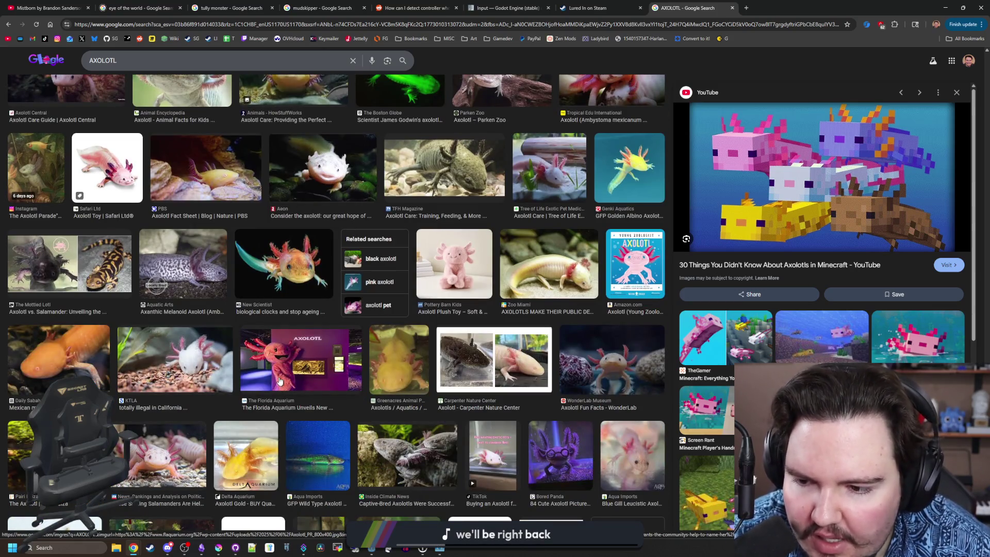
scroll(319, 372, down, 2)
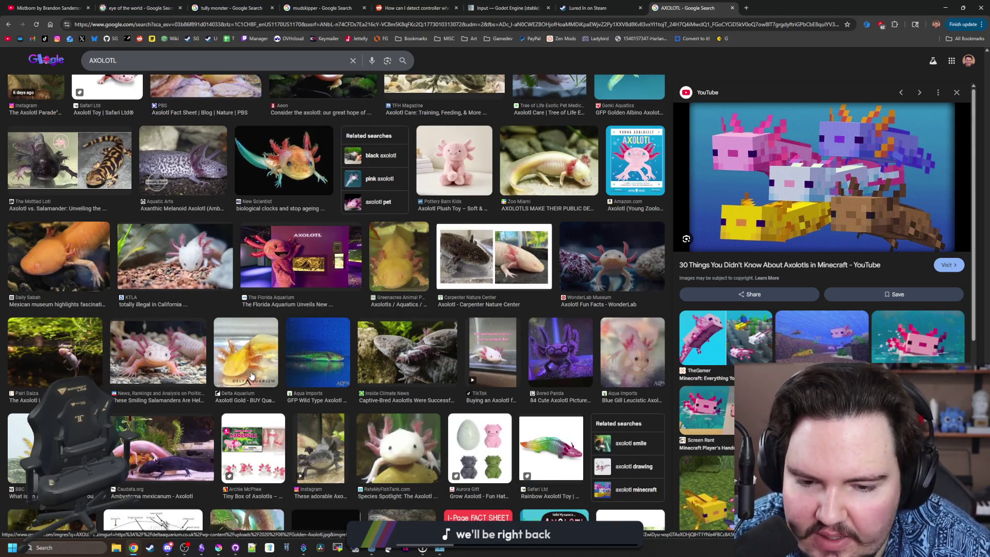
scroll(606, 365, down, 4)
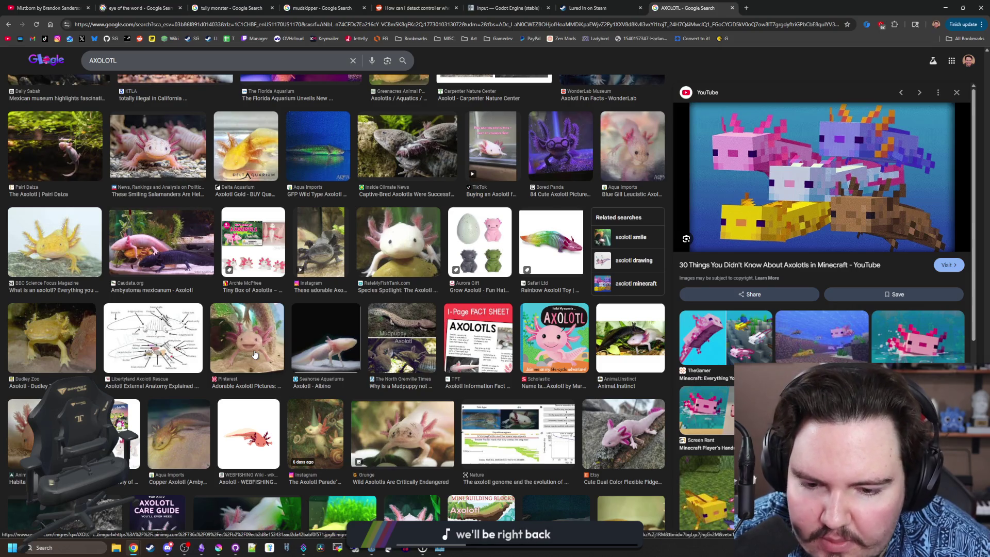
scroll(254, 353, down, 2)
scroll(254, 354, down, 1)
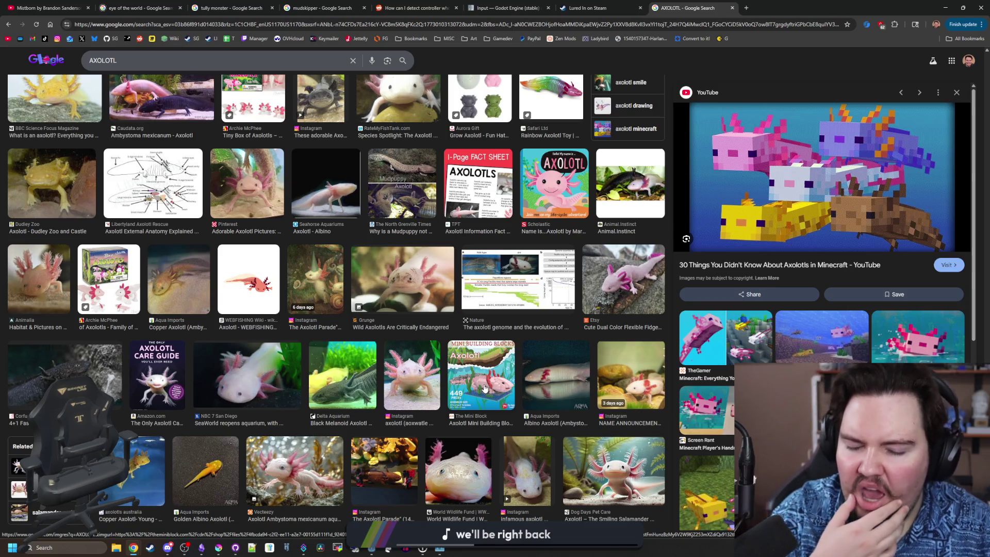
scroll(485, 388, up, 1)
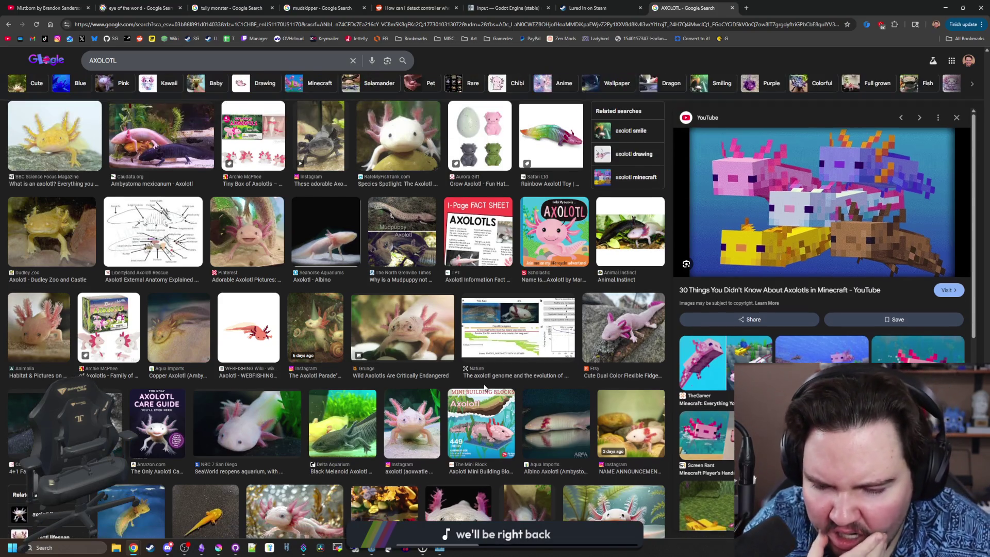
scroll(484, 388, down, 4)
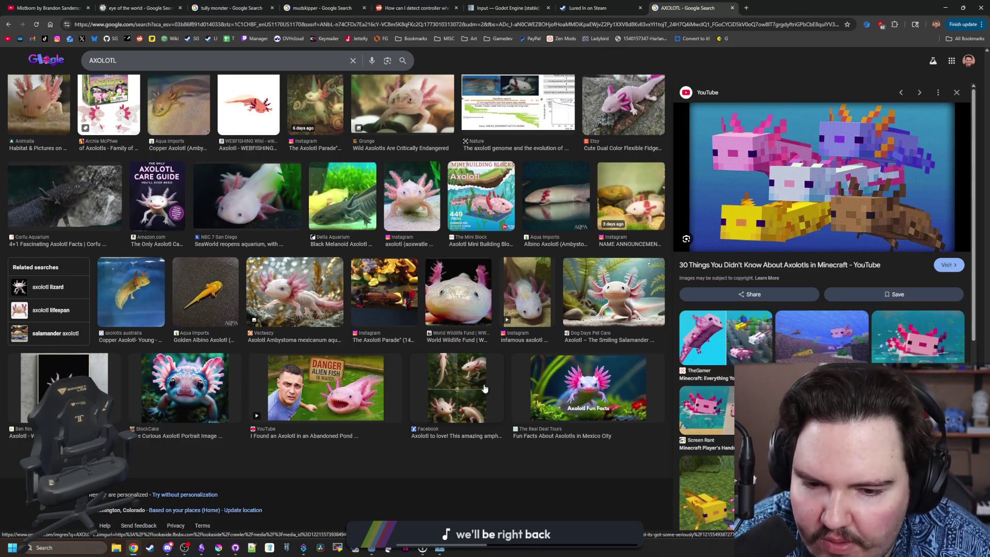
click(325, 402)
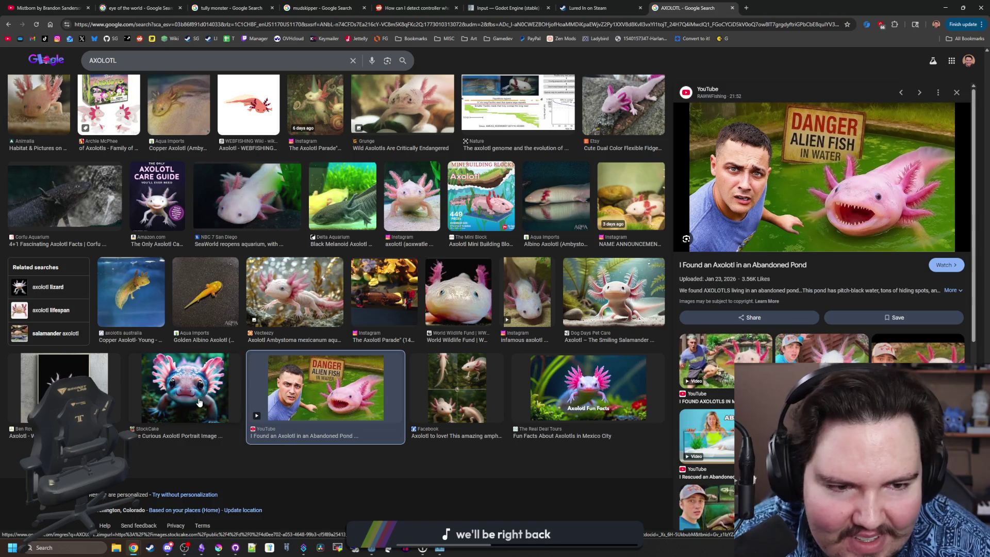
click(198, 401)
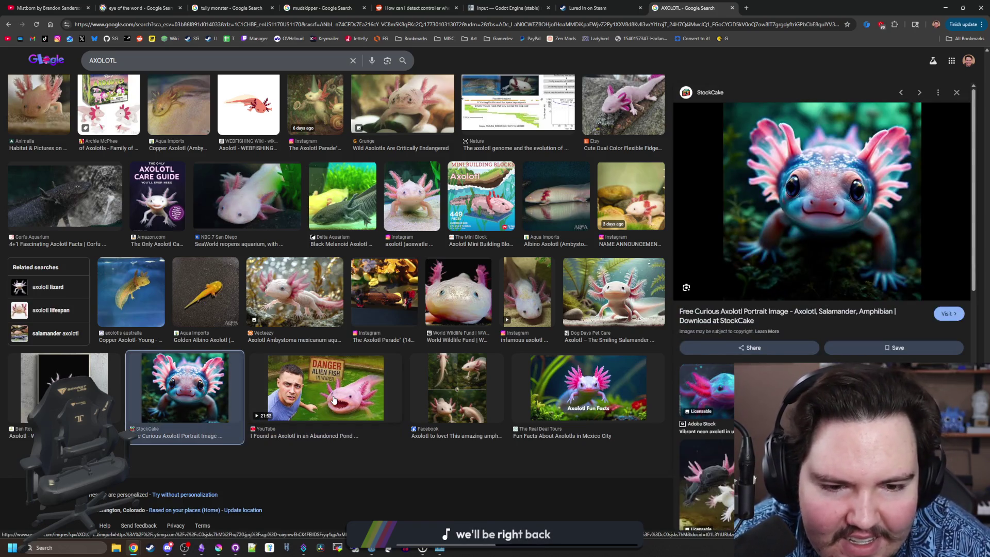
scroll(333, 399, up, 10)
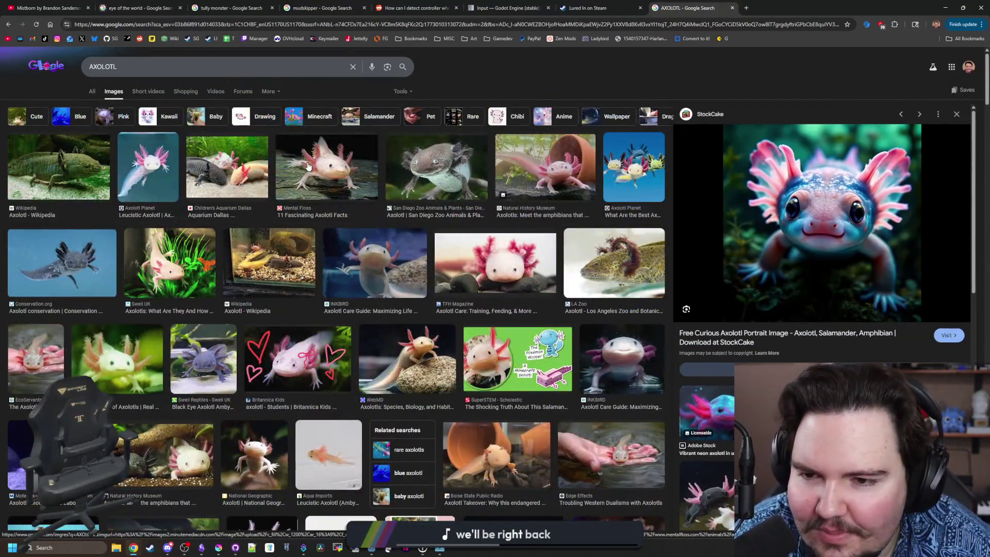
Preview the Mental Floss, San Diego Zoo and TFH Magazine axolotls, ending on SuperSTEM's salamander image
click(307, 166)
click(466, 213)
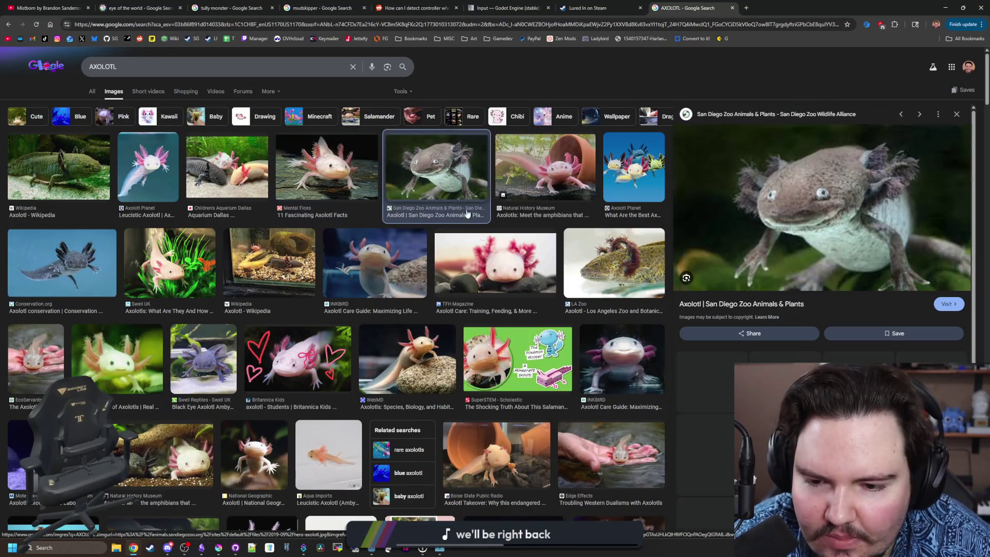
click(492, 246)
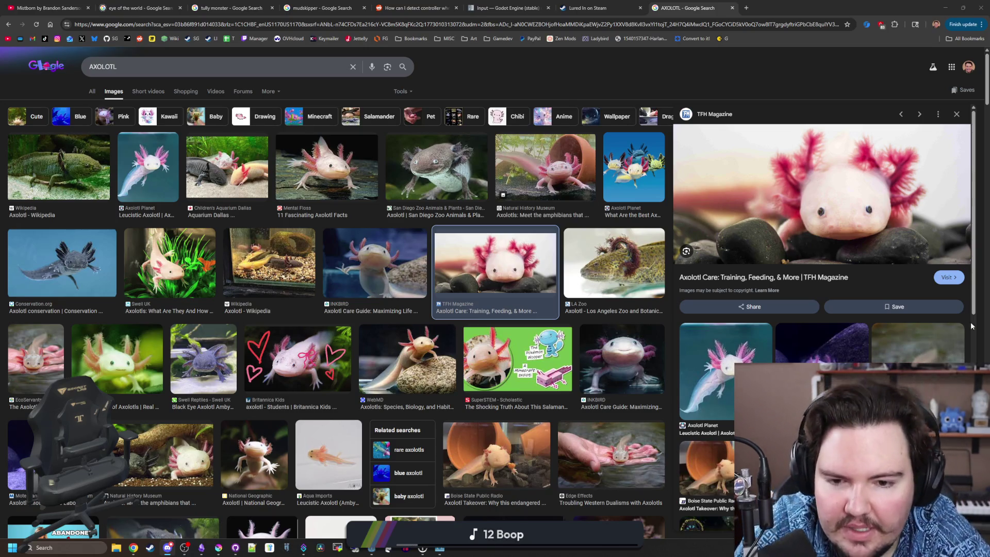
click(542, 345)
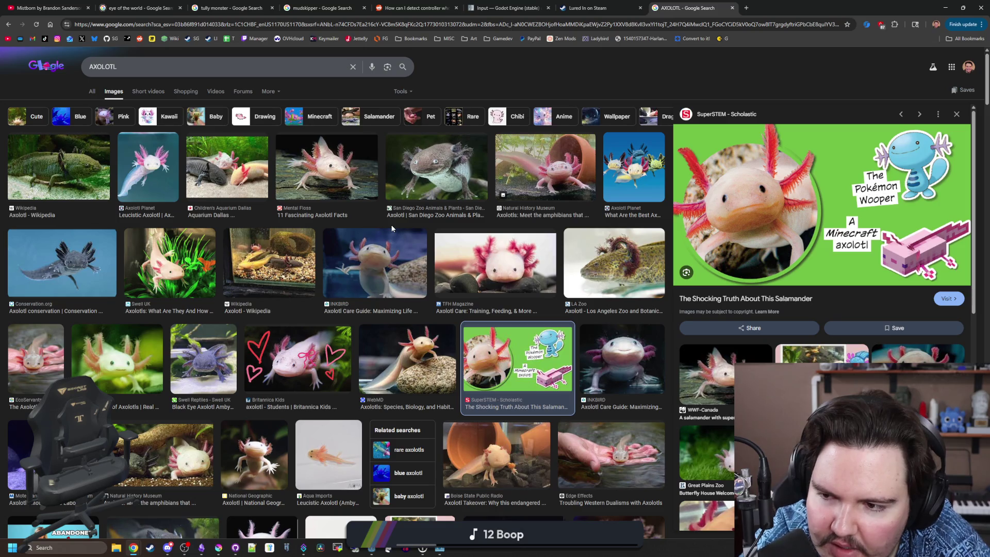
Scroll the albino axolotl results and preview the GFP Golden Albino and Albino Melanoid images
scroll(342, 251, down, 10)
scroll(341, 251, down, 15)
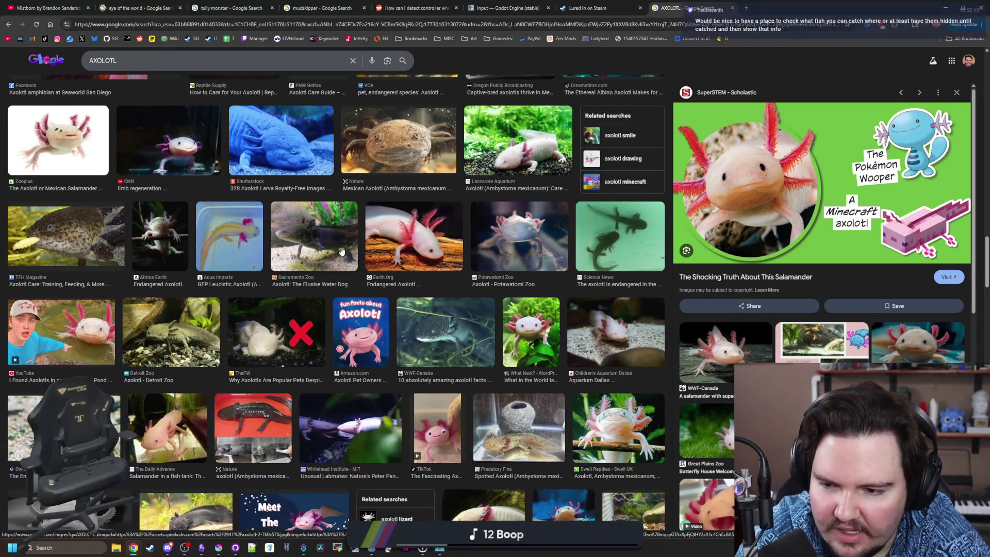
scroll(342, 251, down, 2)
scroll(341, 251, down, 4)
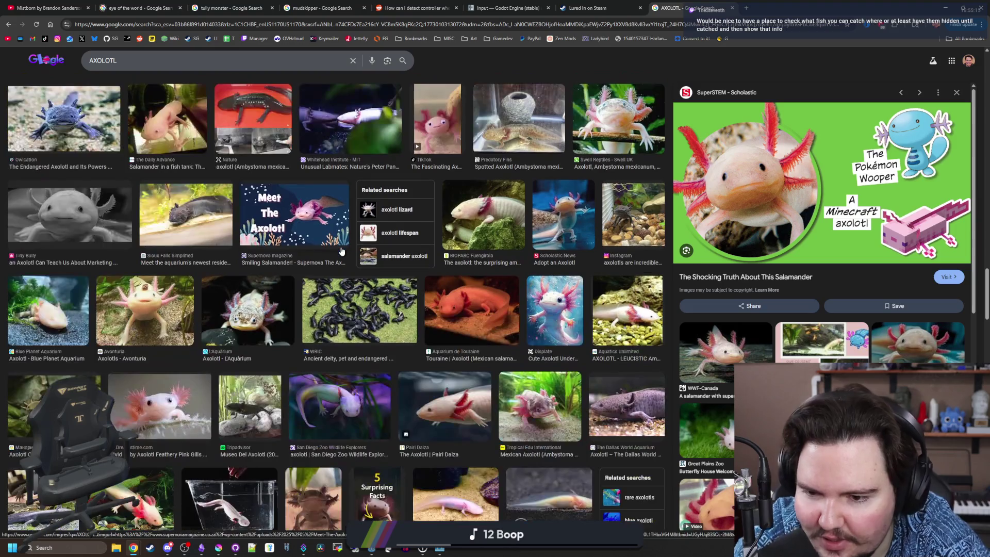
scroll(341, 251, down, 4)
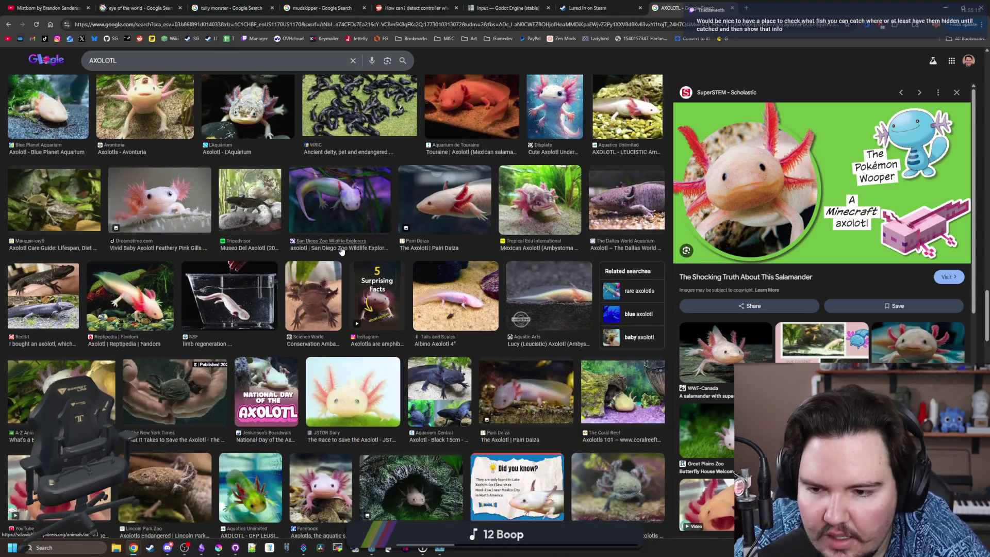
scroll(342, 251, down, 5)
scroll(342, 251, down, 3)
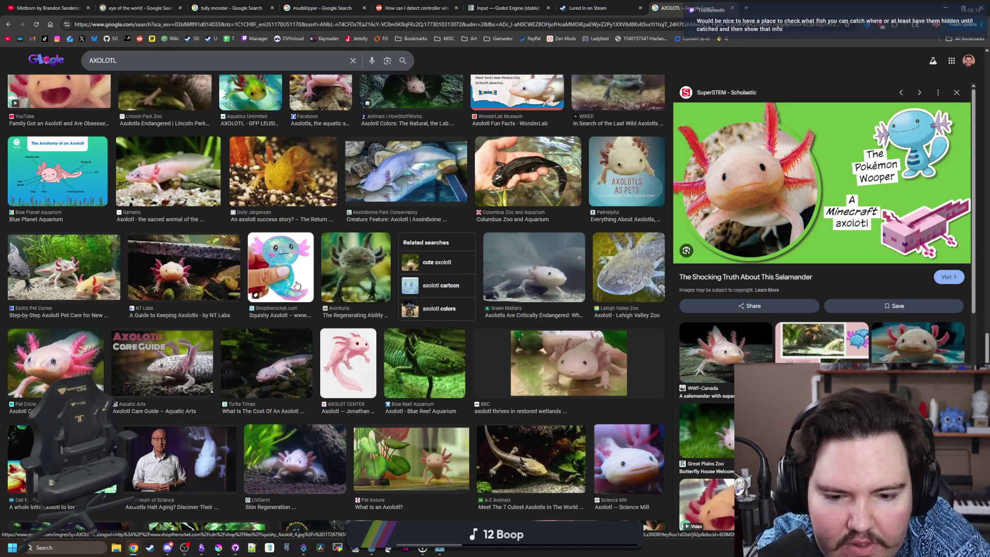
scroll(253, 301, down, 7)
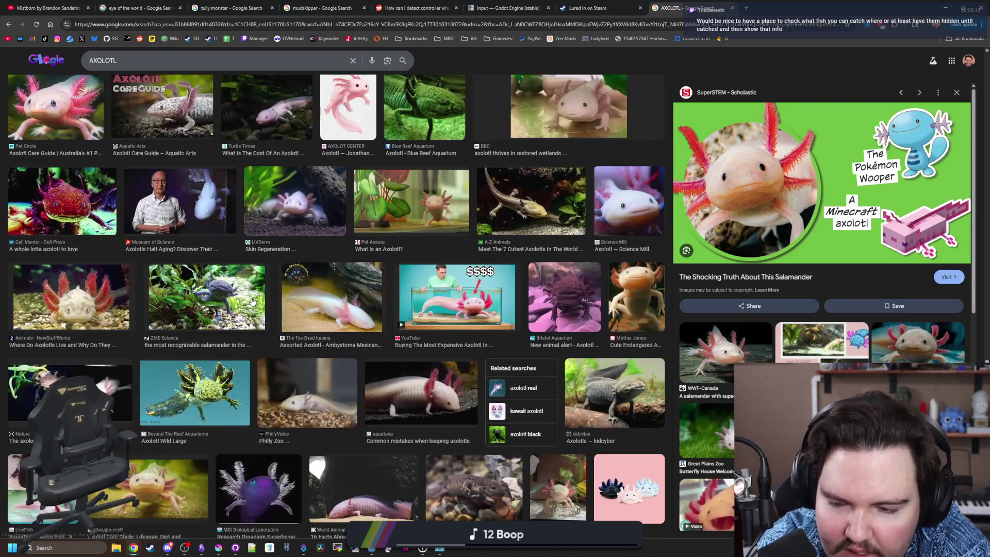
scroll(252, 301, down, 5)
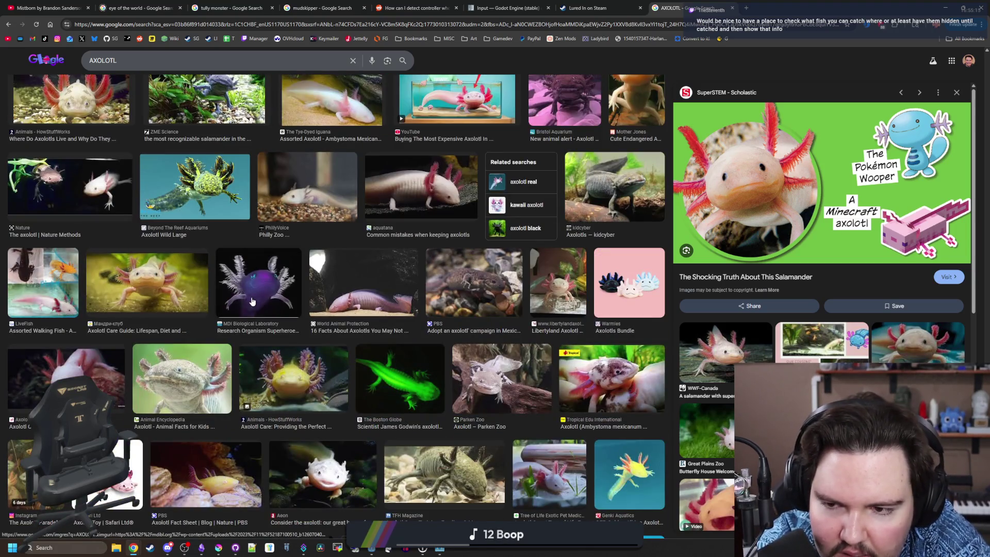
scroll(253, 302, down, 3)
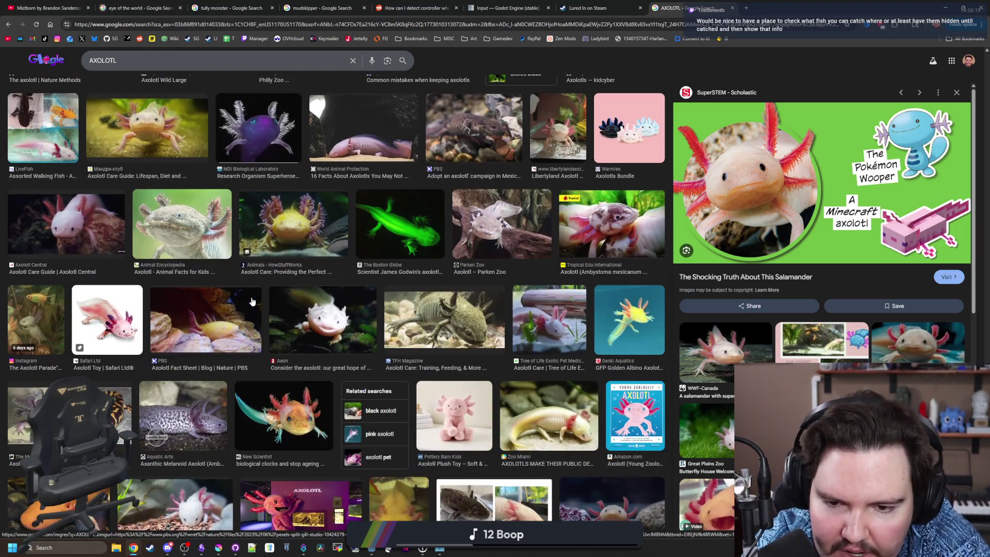
click(621, 325)
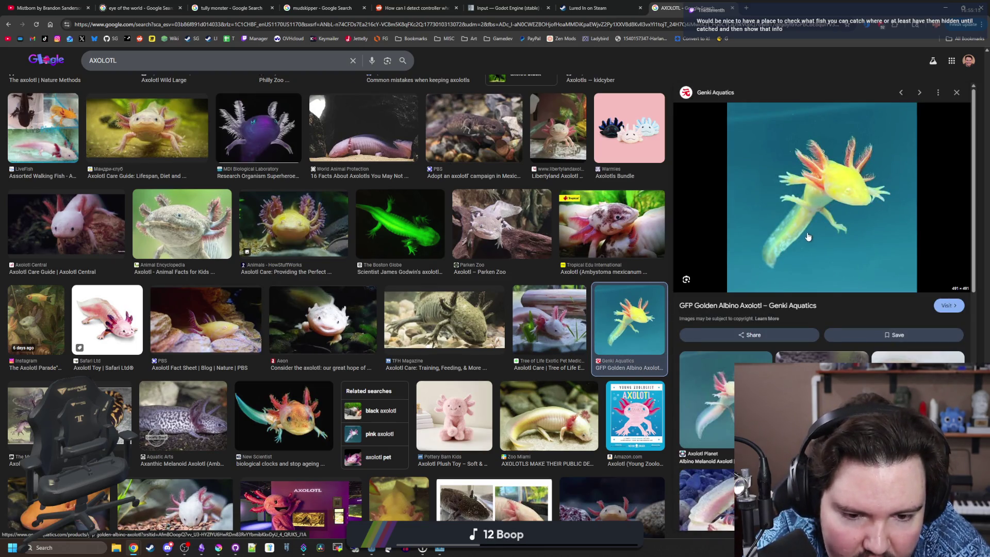
click(705, 415)
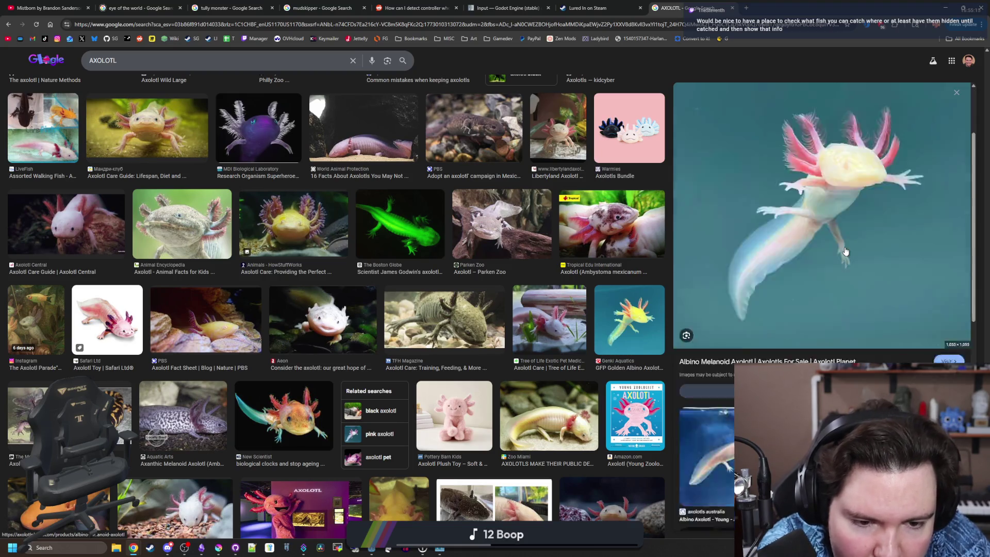
View The Fish Room albino axolotl image, then return to the Godot editor running the game
scroll(845, 251, down, 3)
scroll(839, 307, down, 3)
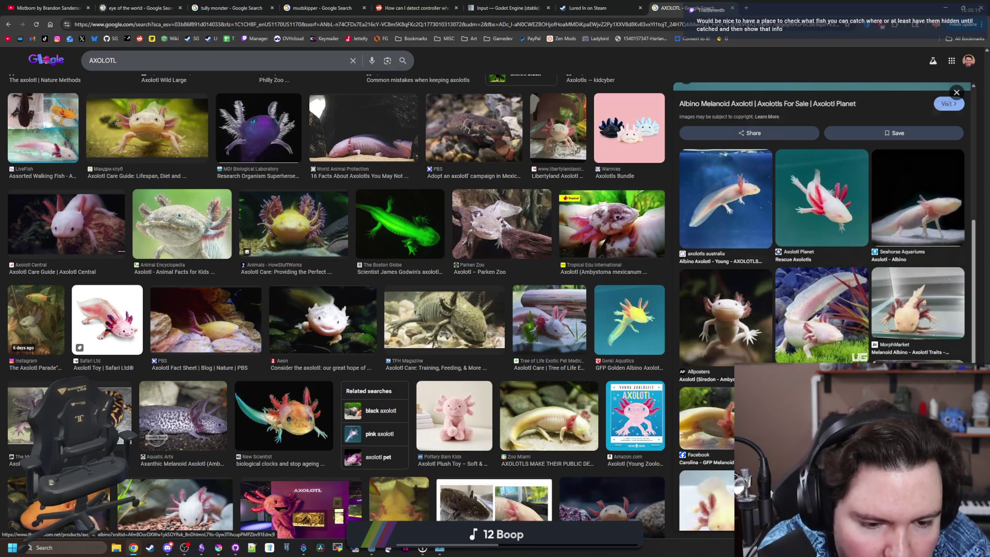
click(886, 271)
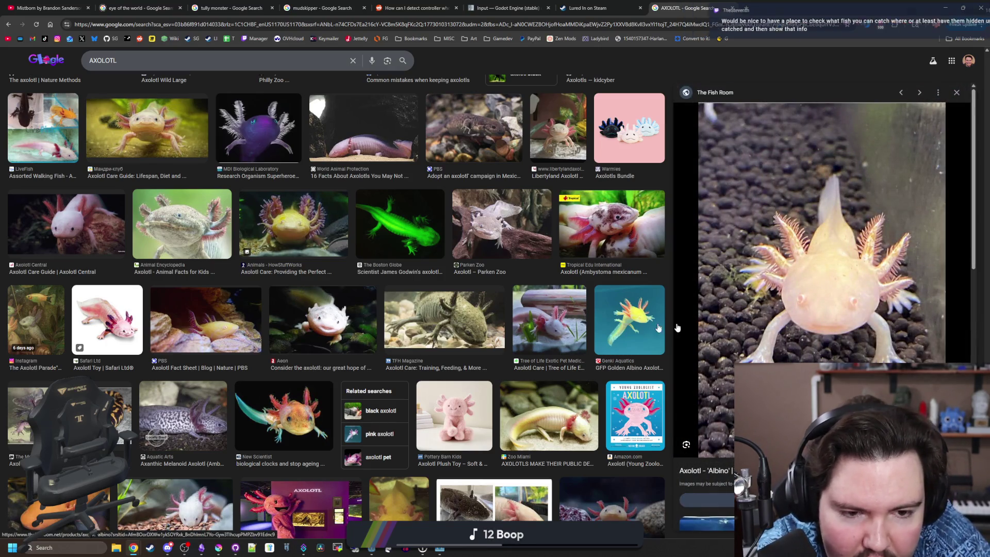
scroll(486, 324, down, 5)
scroll(486, 324, down, 5)
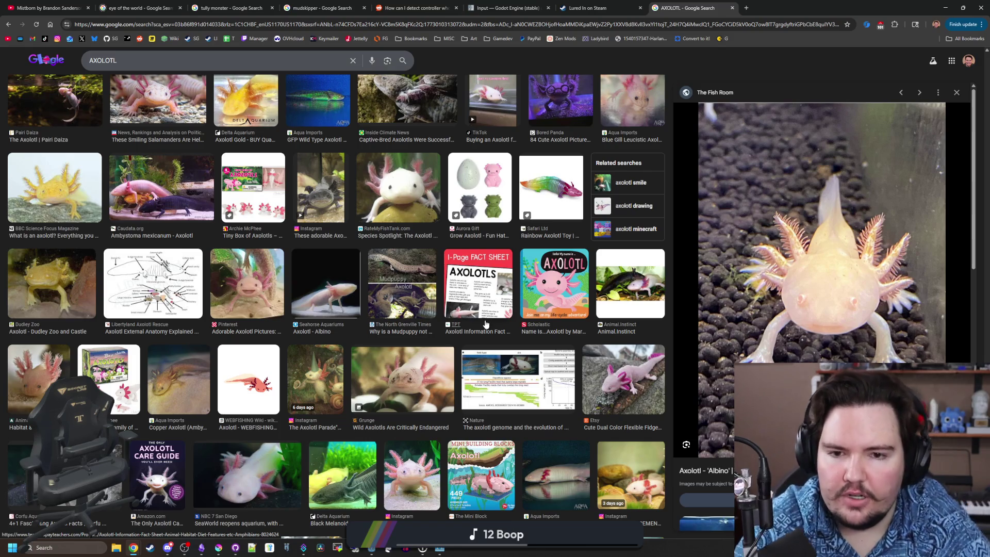
click(945, 8)
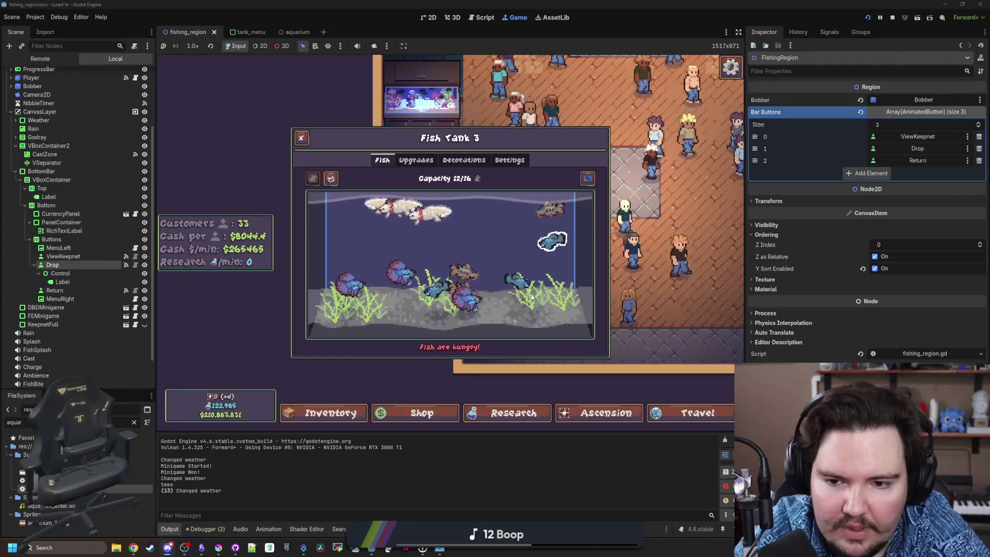
Close the Fish Tank 3 panel with its X button to reveal the aquarium shop floor
click(599, 385)
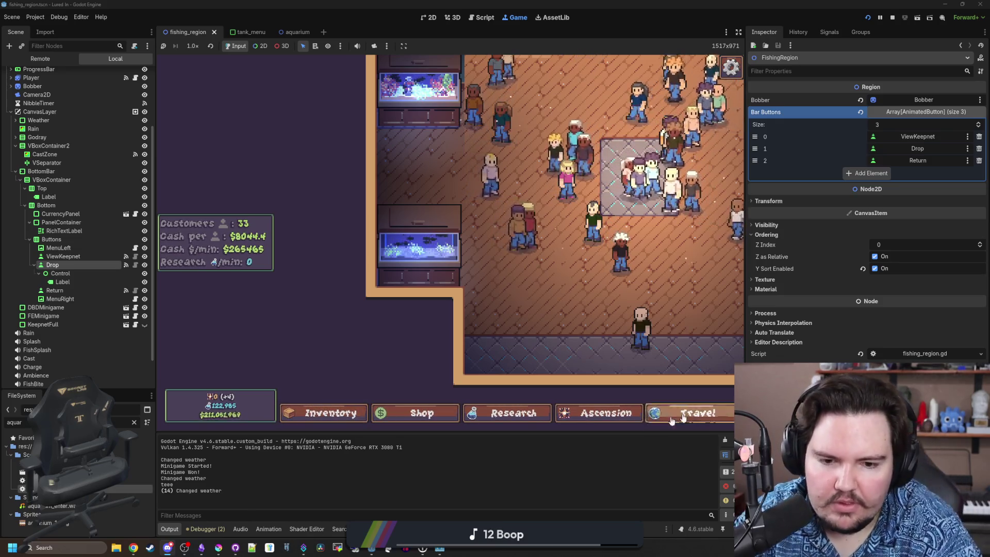
scroll(505, 314, down, 3)
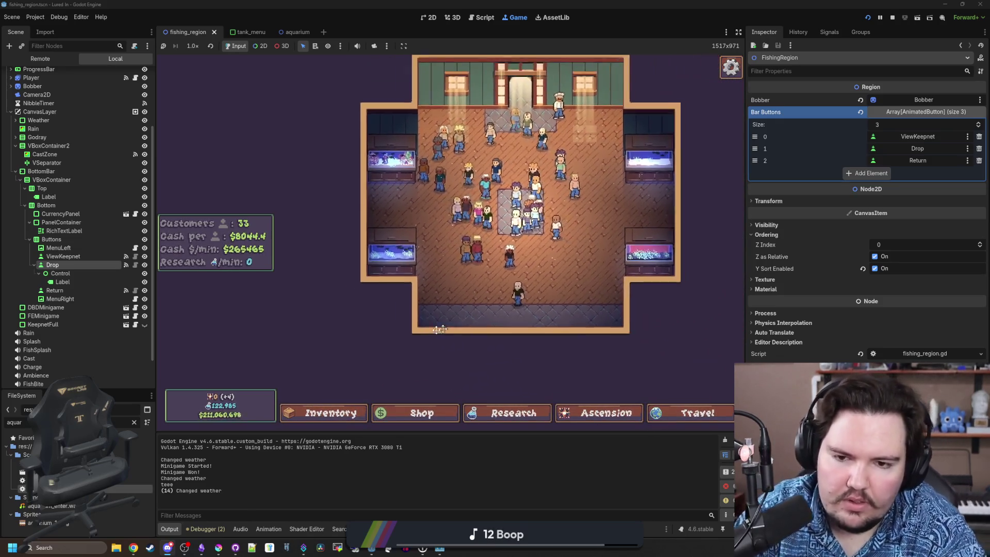
scroll(440, 330, up, 3)
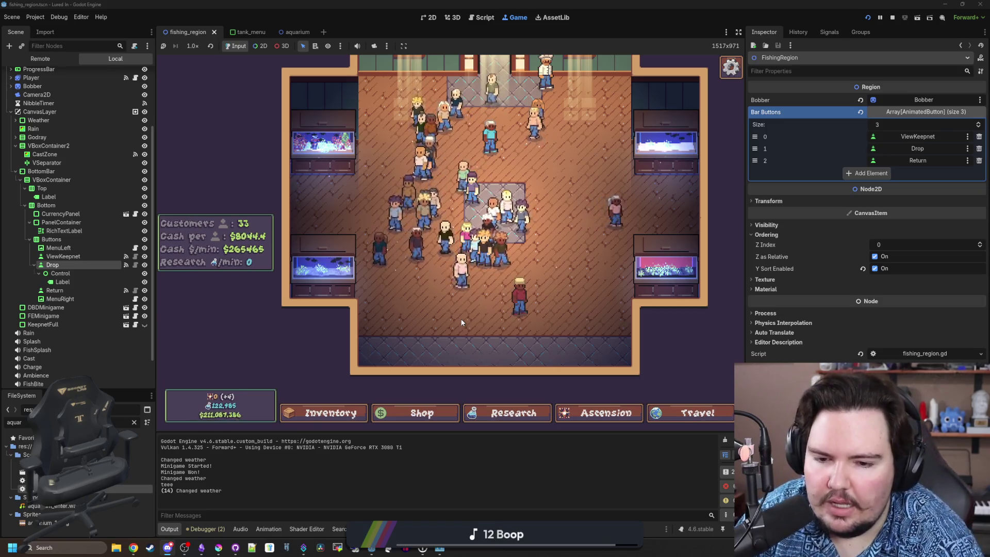
click(511, 412)
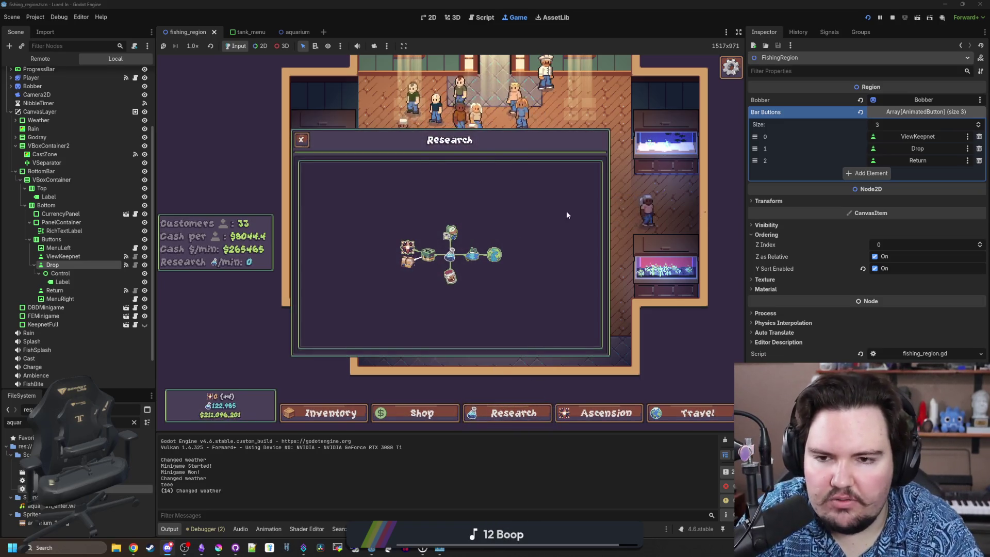
key(4)
mouse_move(447, 162)
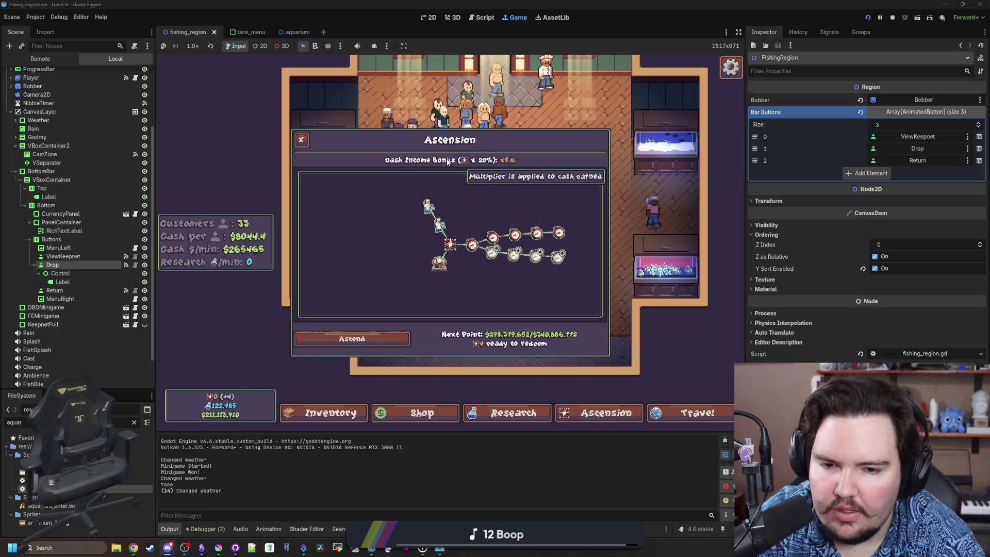
click(510, 413)
click(597, 412)
click(512, 412)
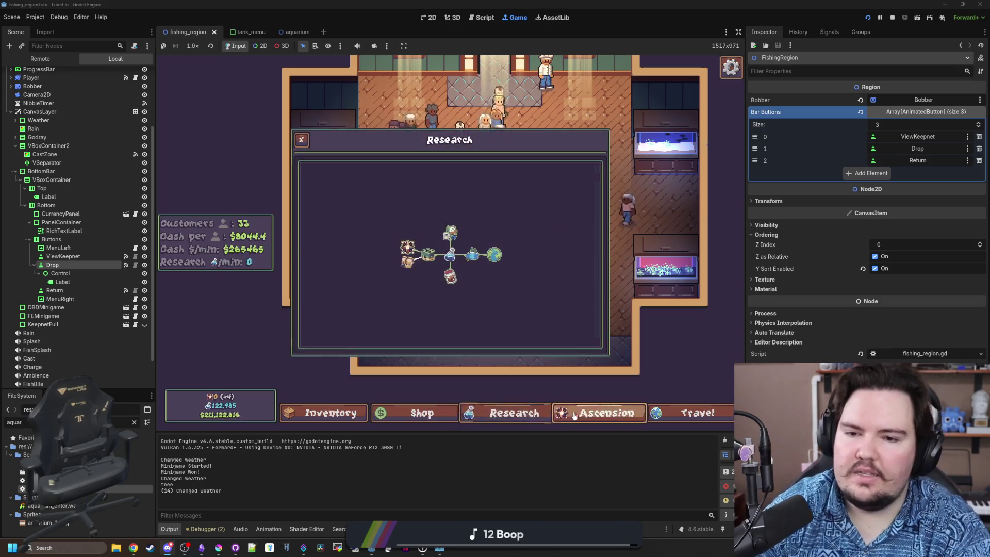
key(1)
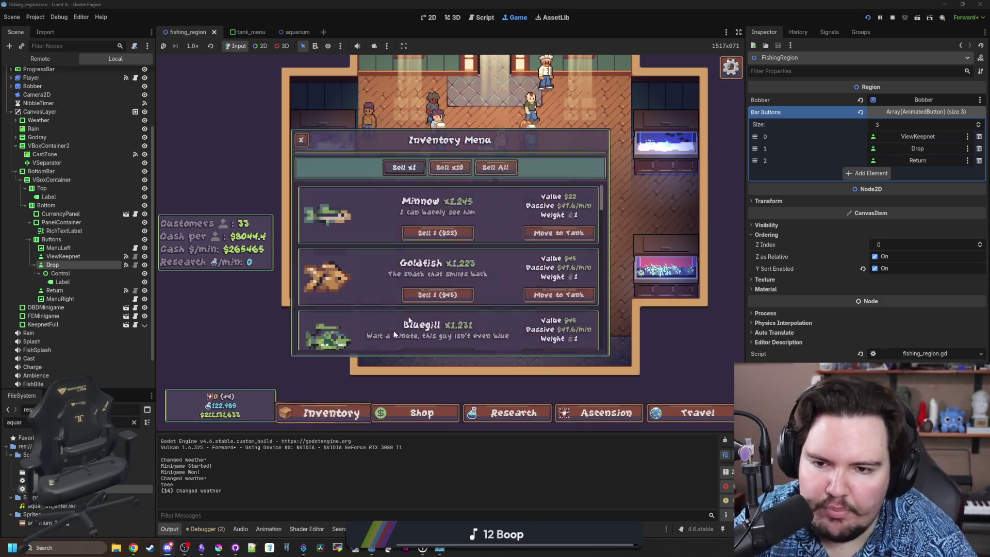
click(423, 414)
click(475, 161)
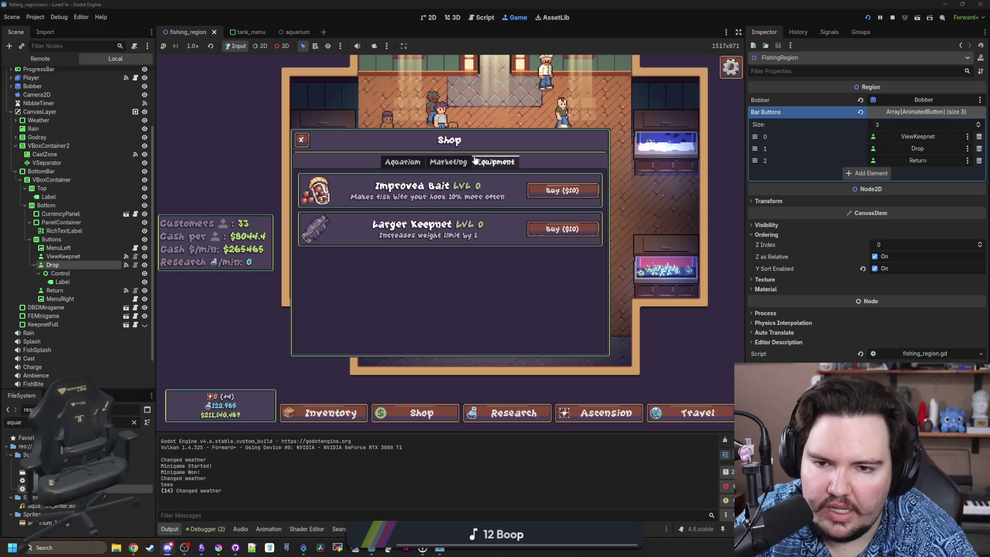
click(448, 161)
click(403, 161)
click(448, 162)
click(495, 161)
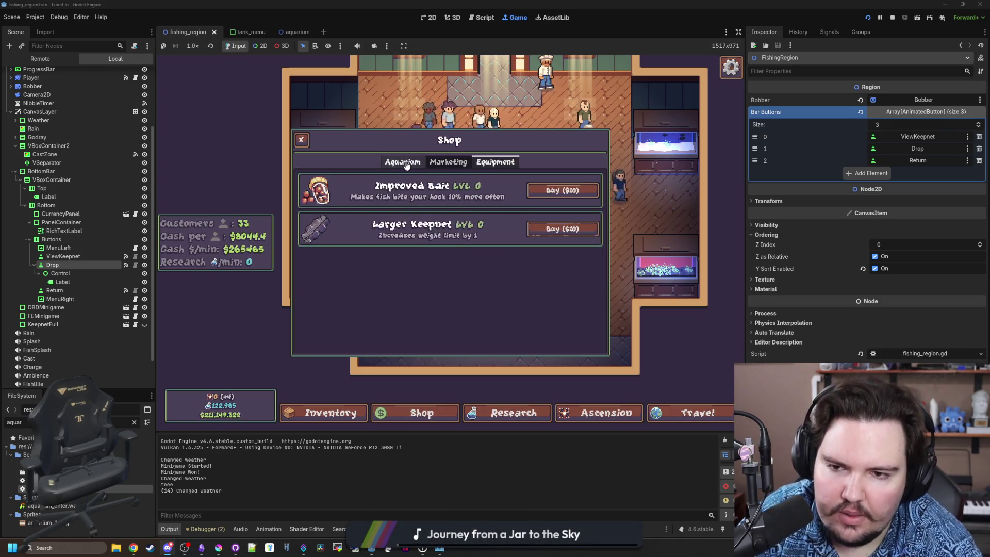
click(406, 164)
click(536, 413)
key(4)
click(536, 412)
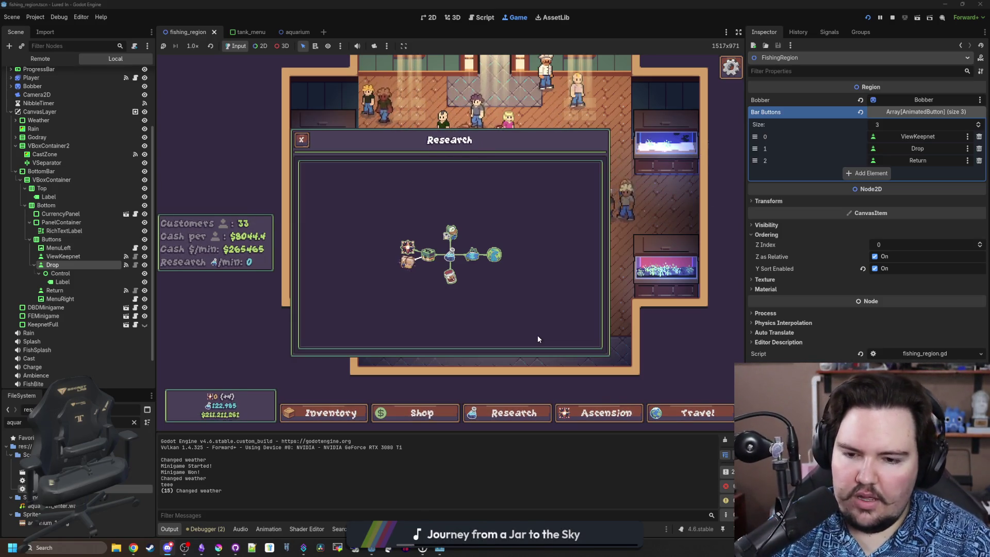
key(Escape)
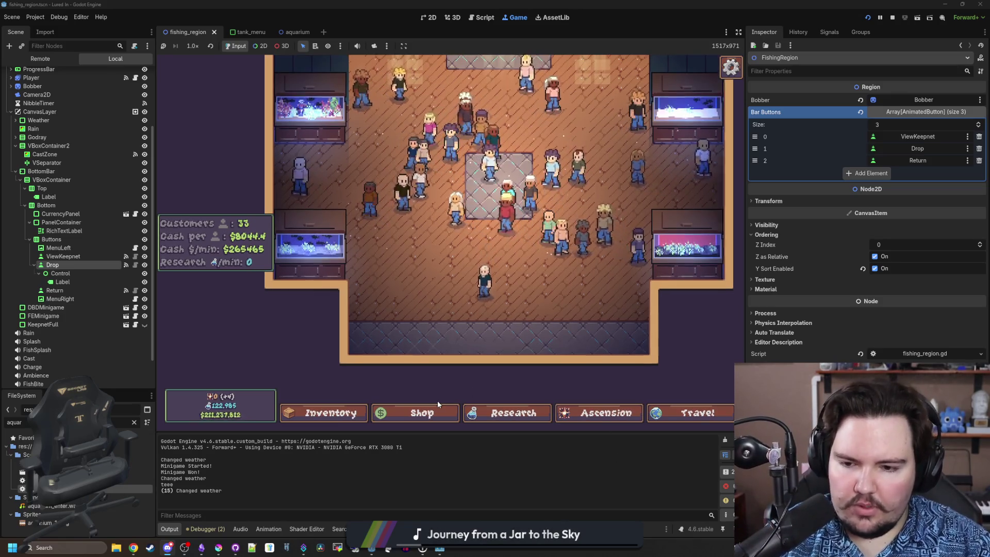
scroll(438, 401, up, 2)
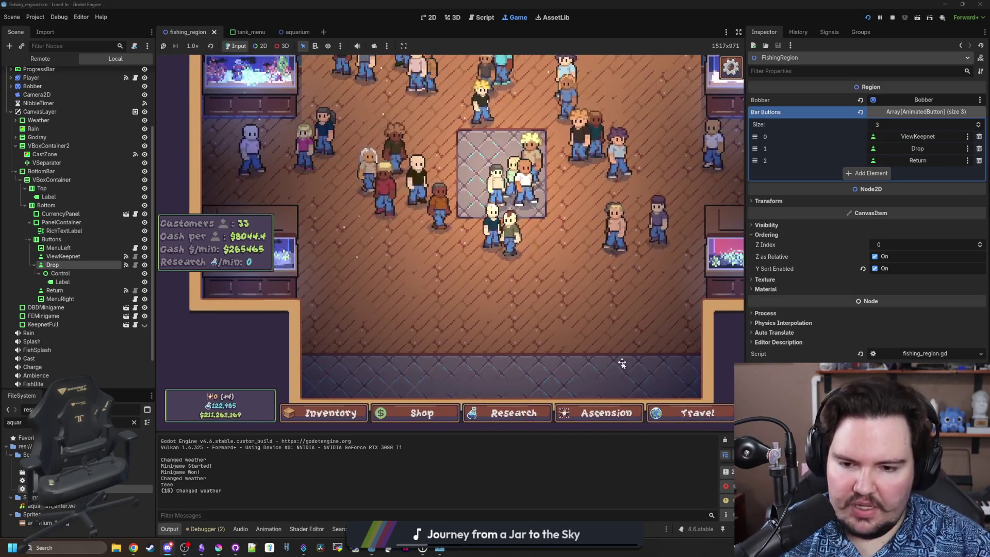
scroll(606, 388, down, 2)
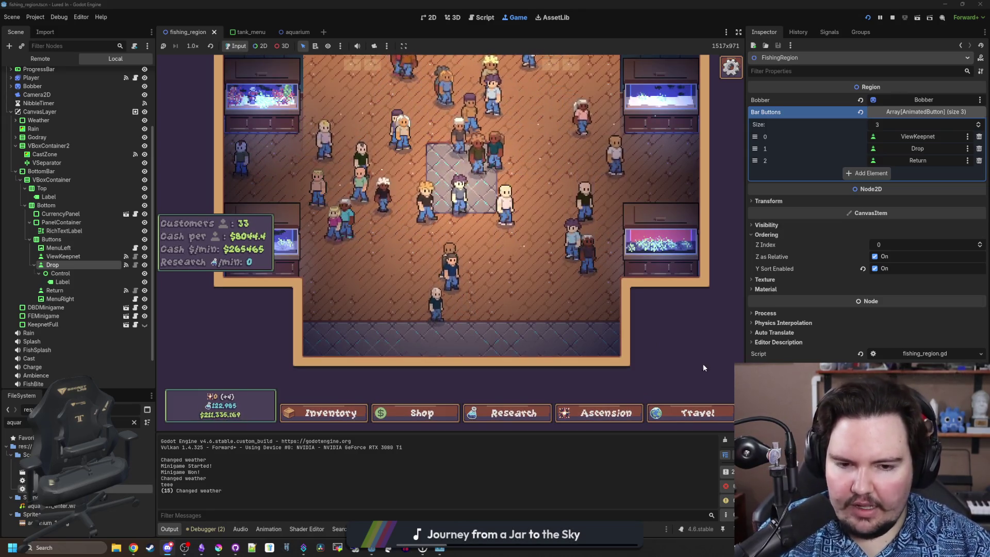
scroll(490, 324, down, 3)
scroll(490, 328, up, 5)
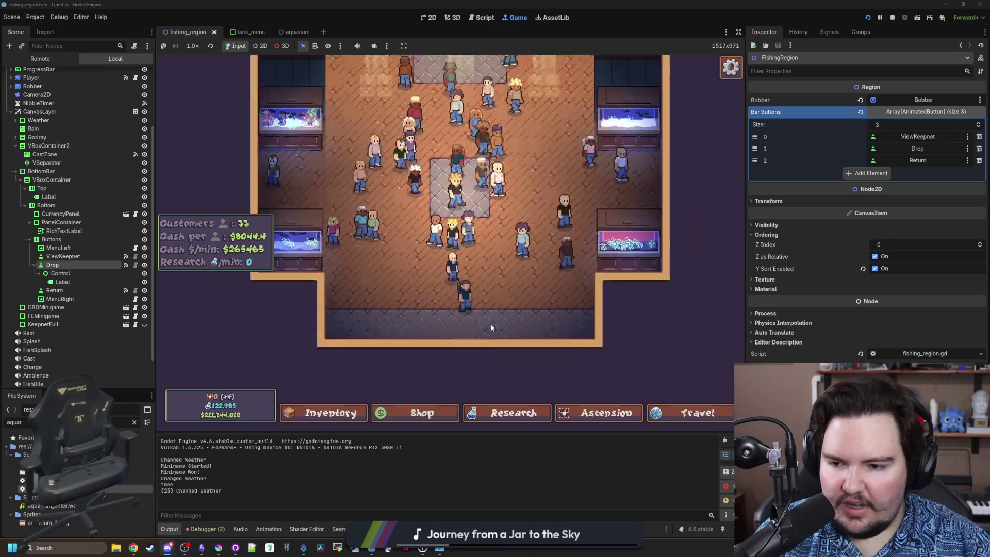
scroll(480, 332, down, 5)
scroll(546, 322, up, 3)
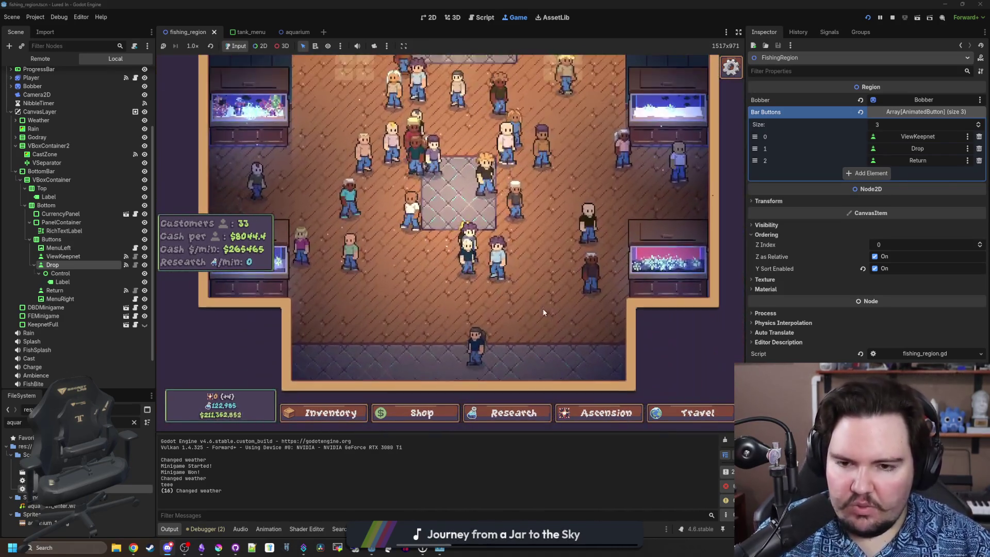
scroll(546, 325, down, 1)
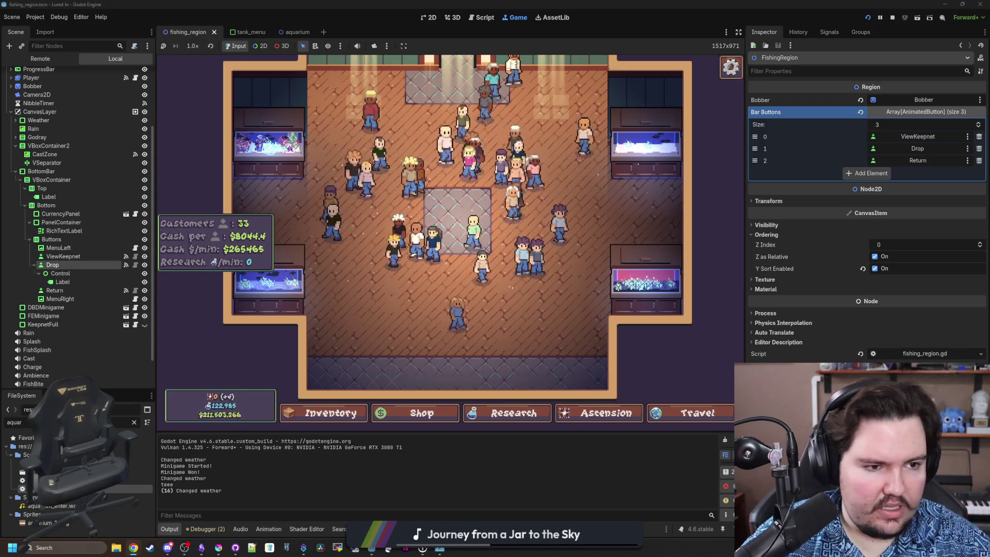
key(super+2)
Search 'LEAFBLOWING idle game' and open Leaf Blower Revolution's Steam page full-screen, showing a screenshot
text(LEAFBLOWING idle game)
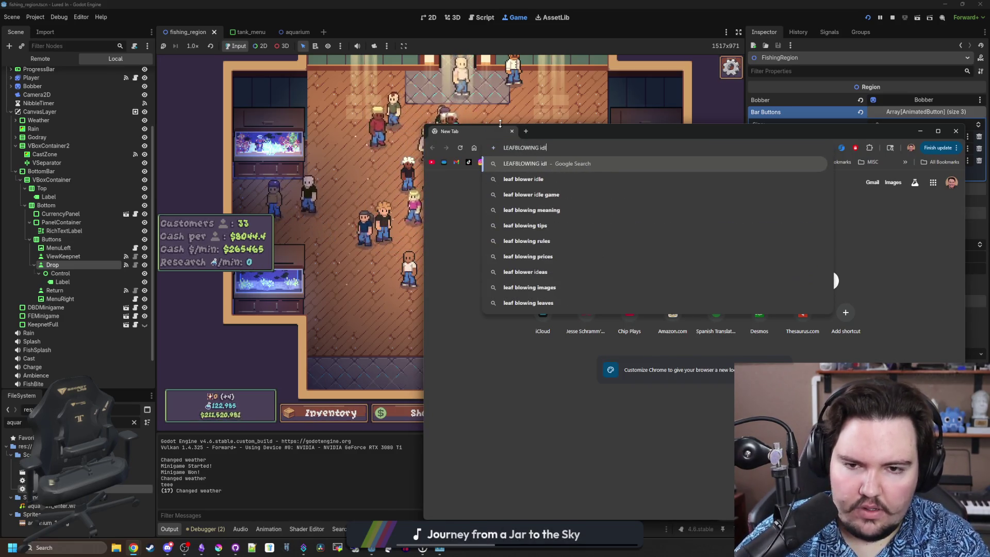
key(Return)
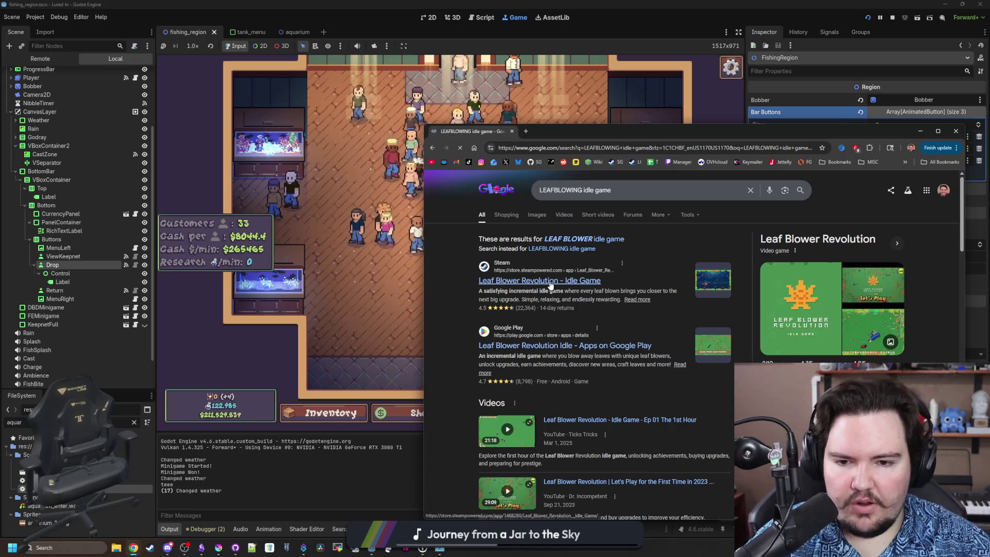
click(549, 281)
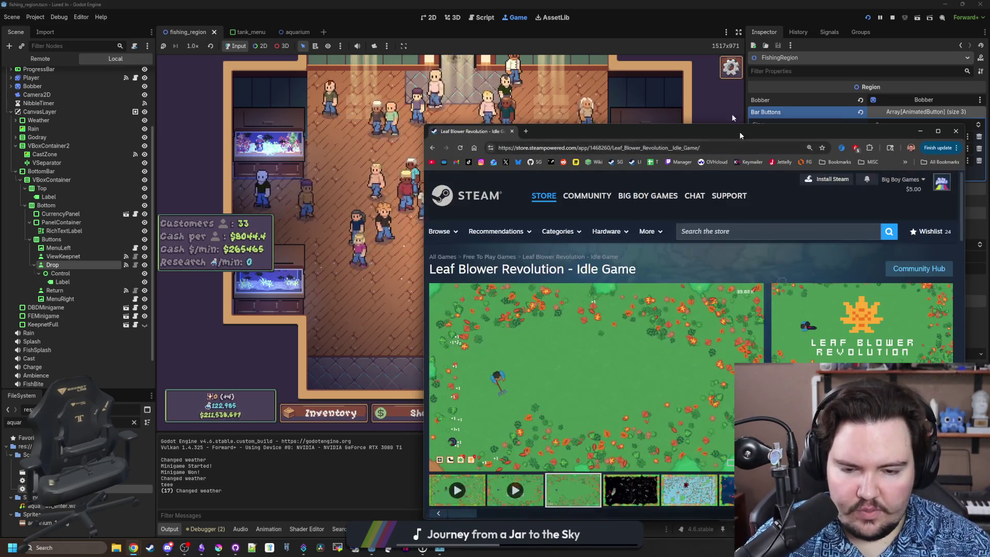
double_click(740, 131)
click(388, 402)
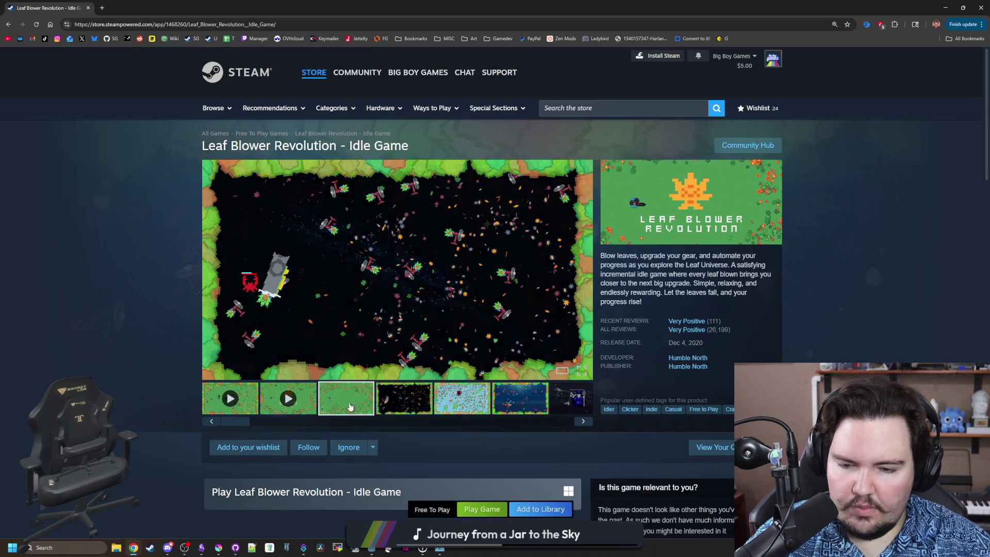
Cycle through Leaf Blower Revolution's gallery: leaf, blue, wizard and light-blue screenshots
click(349, 407)
click(461, 399)
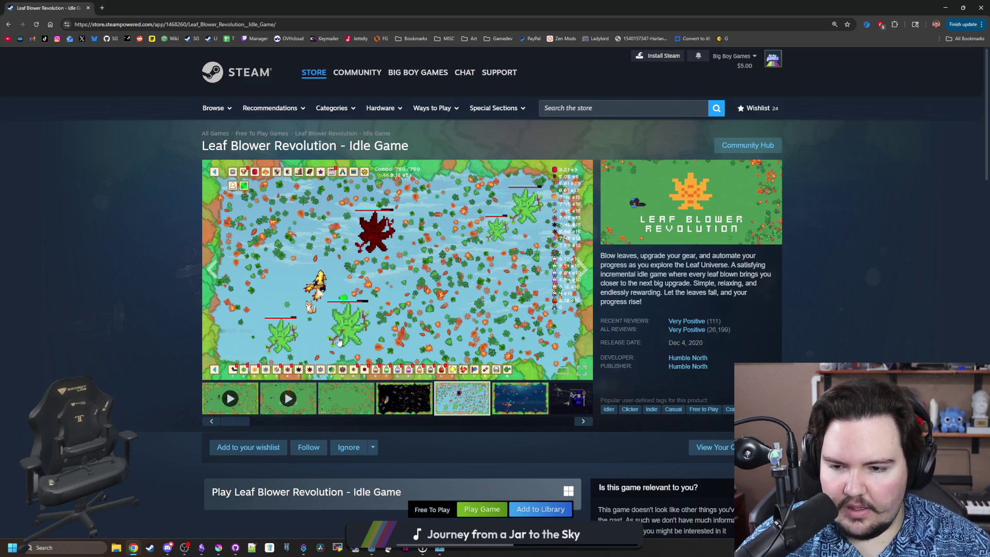
click(572, 401)
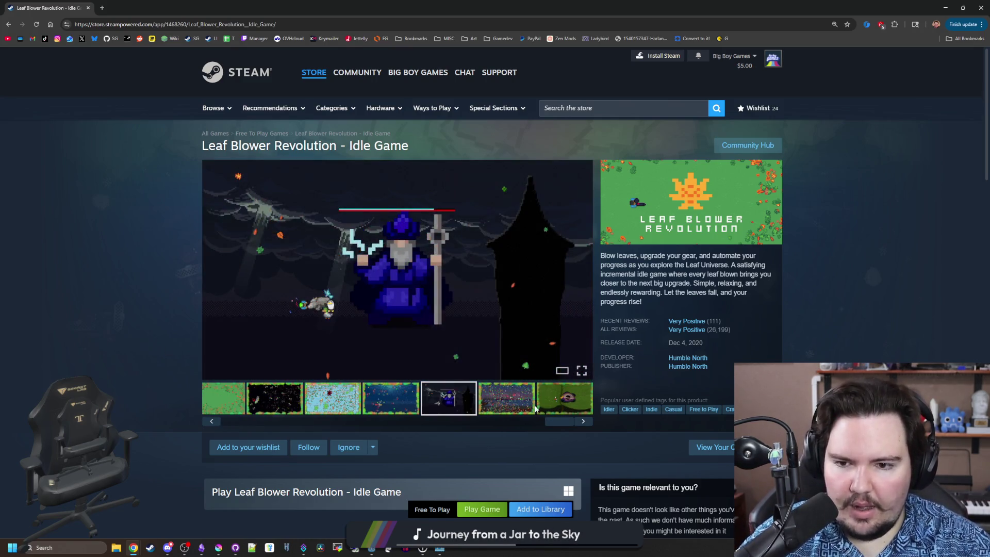
click(578, 270)
click(578, 270)
click(578, 270)
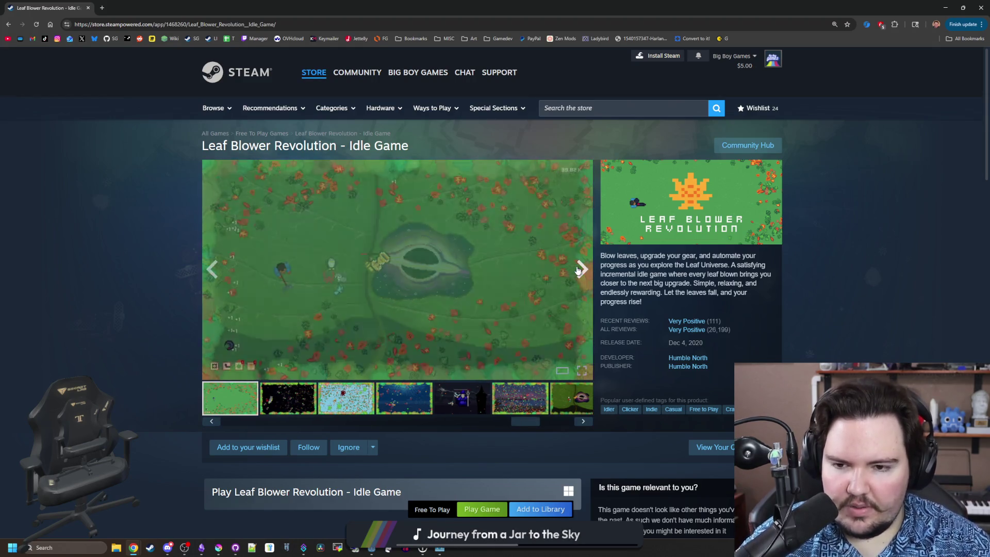
click(579, 269)
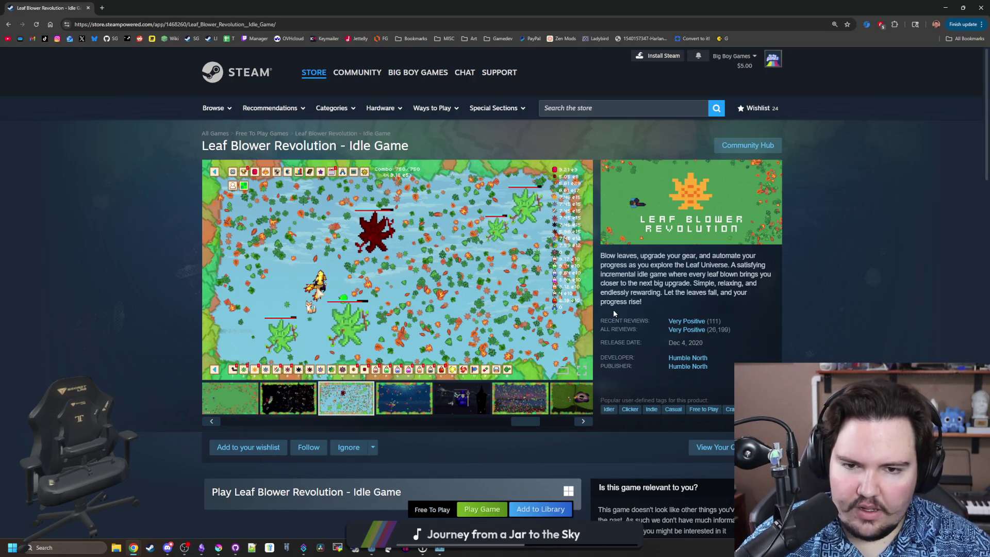
Scroll down Leaf Blower Revolution's page to the More Like This recommendations
scroll(623, 307, down, 5)
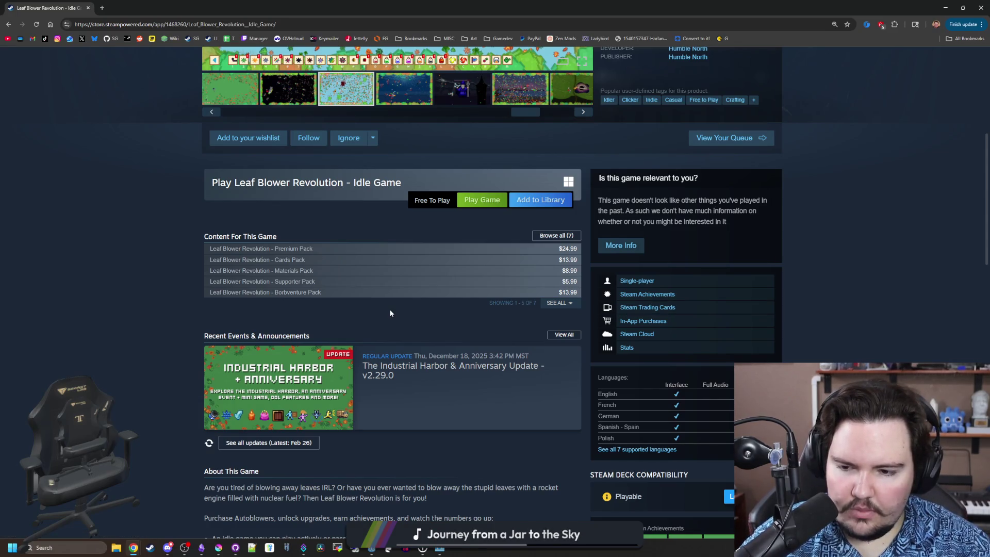
scroll(390, 312, down, 1)
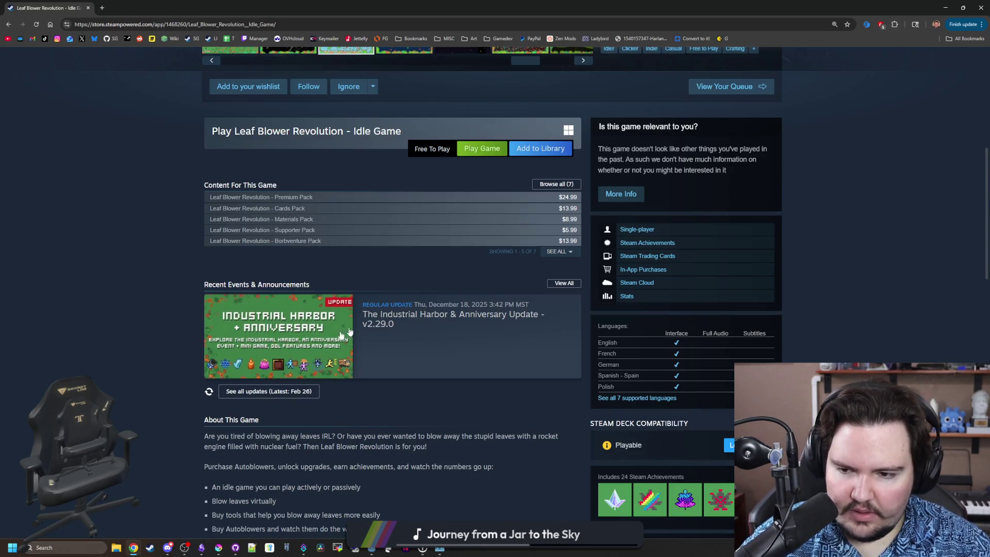
scroll(175, 345, down, 12)
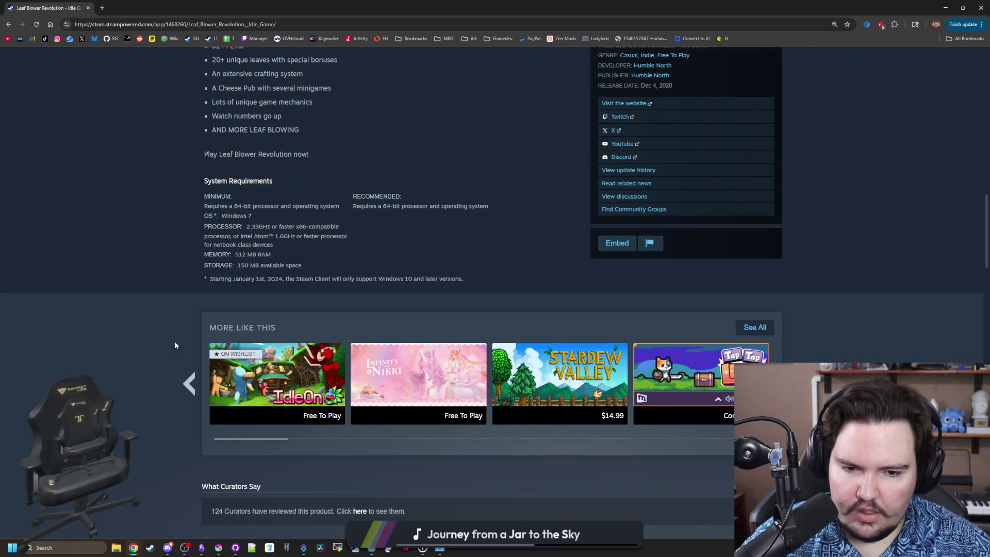
mouse_move(691, 399)
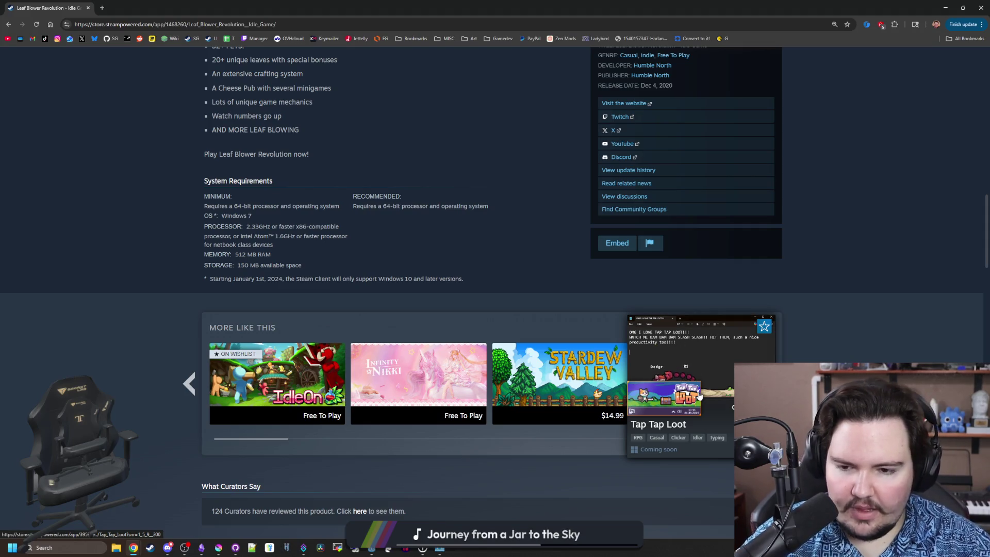
scroll(340, 437, down, 5)
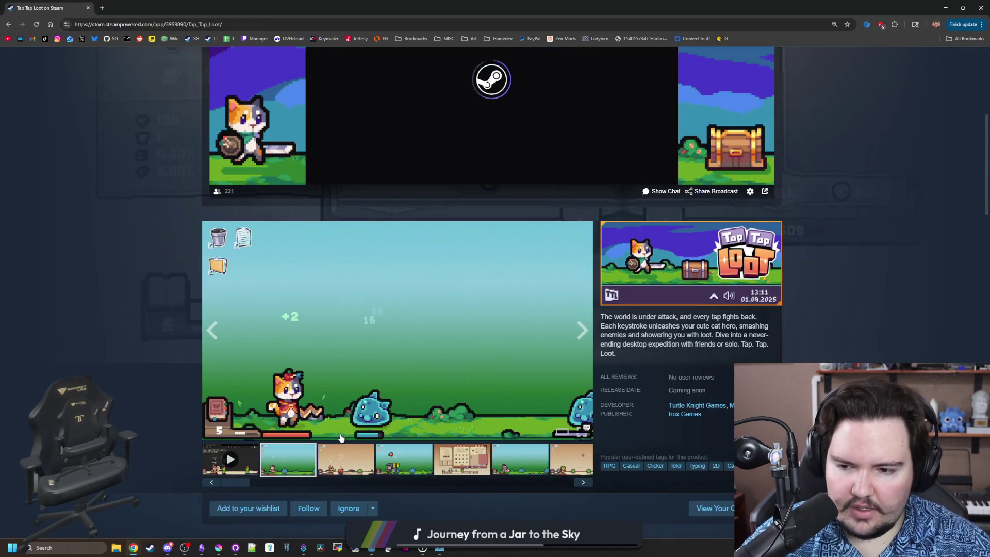
Step through Tap Tap Loot's screenshot carousel past the seventh image and back around
scroll(340, 437, down, 1)
click(350, 410)
click(407, 410)
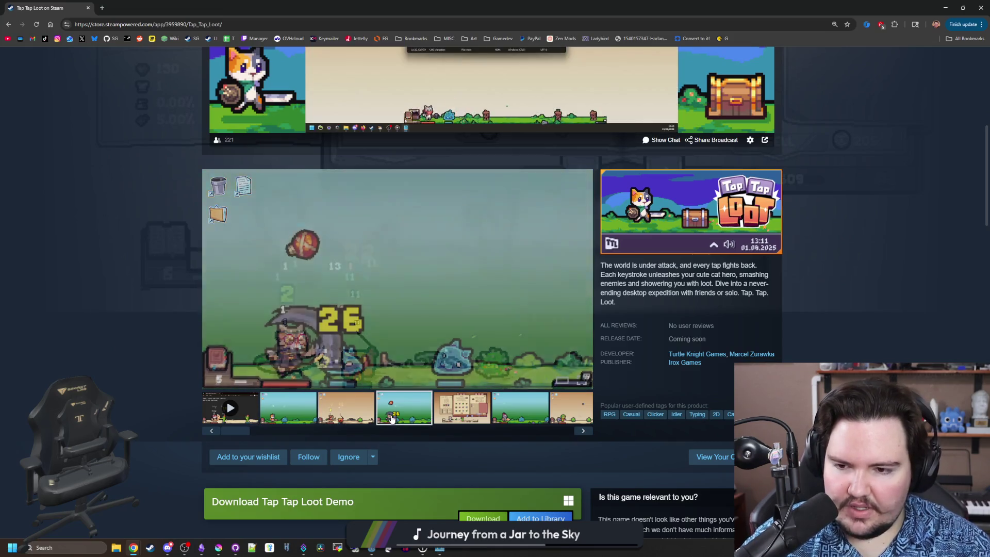
click(455, 418)
click(519, 407)
click(583, 430)
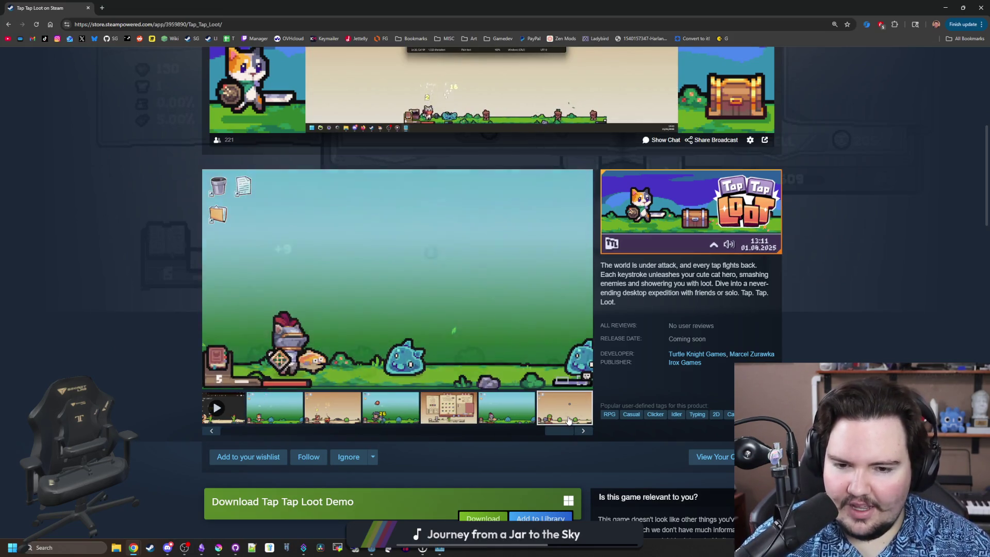
click(584, 430)
click(584, 431)
click(584, 431)
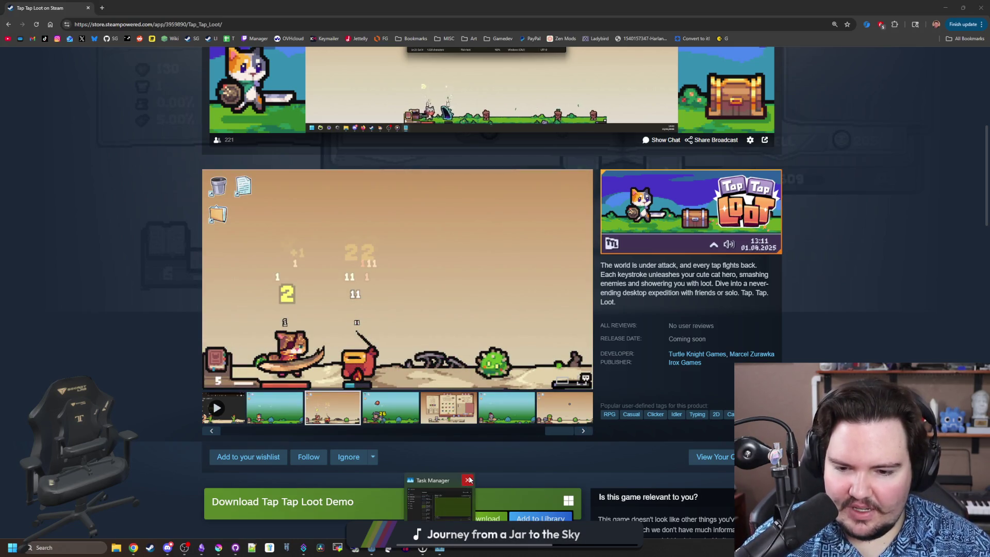
click(468, 480)
Keep cycling the Tap Tap Loot screenshots, then scroll back up to the store search field
click(369, 411)
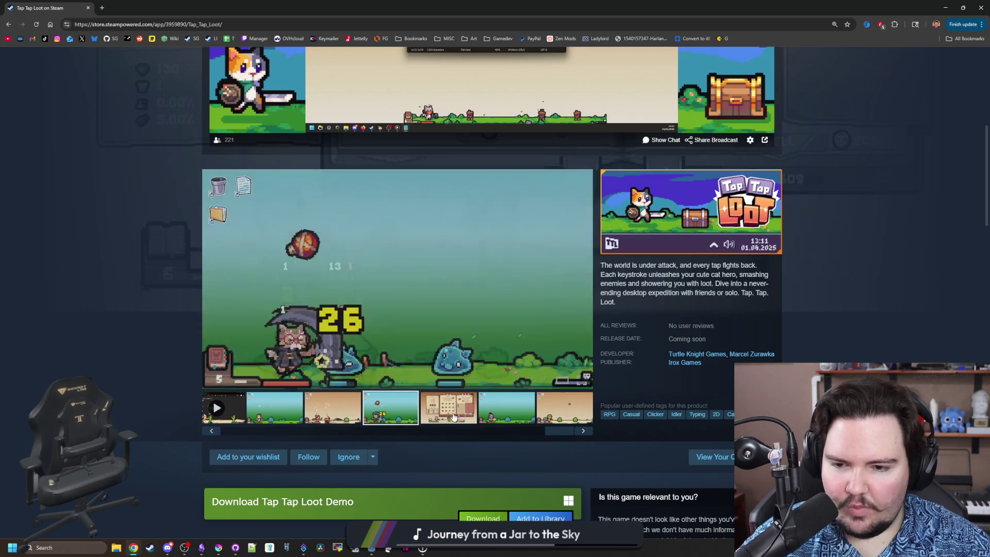
click(448, 410)
click(533, 410)
click(583, 431)
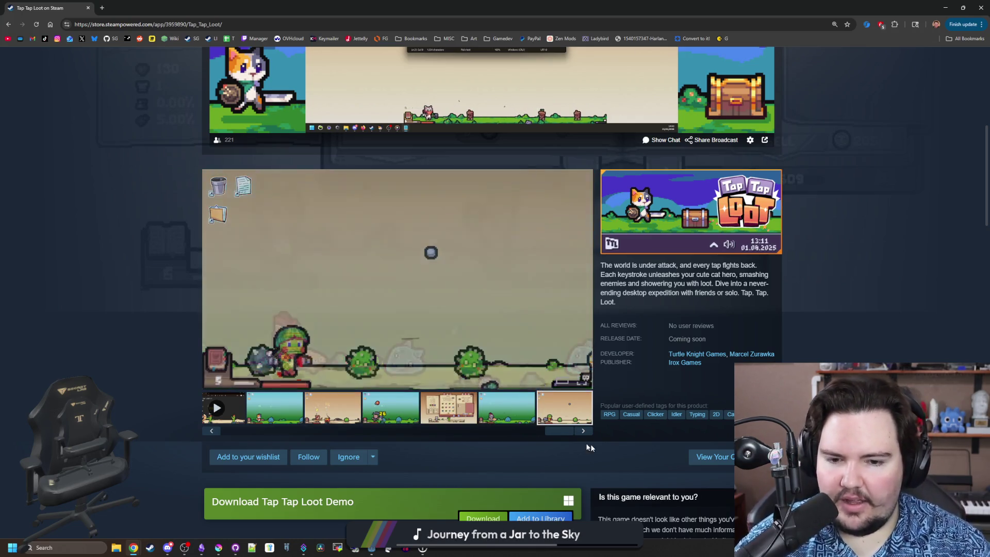
click(584, 430)
click(584, 431)
click(584, 430)
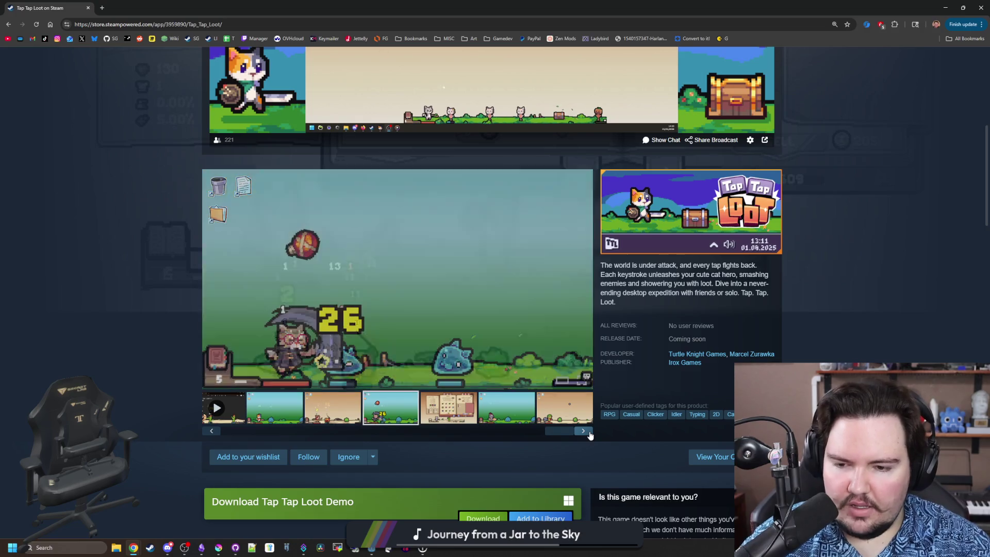
click(584, 430)
click(584, 430)
click(584, 430)
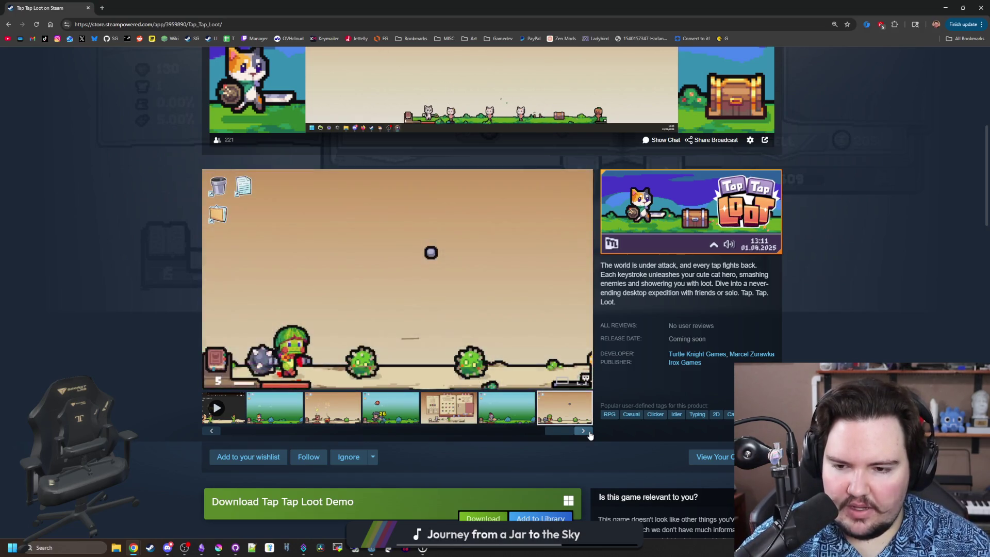
click(584, 431)
click(583, 431)
click(584, 431)
click(584, 430)
click(584, 430)
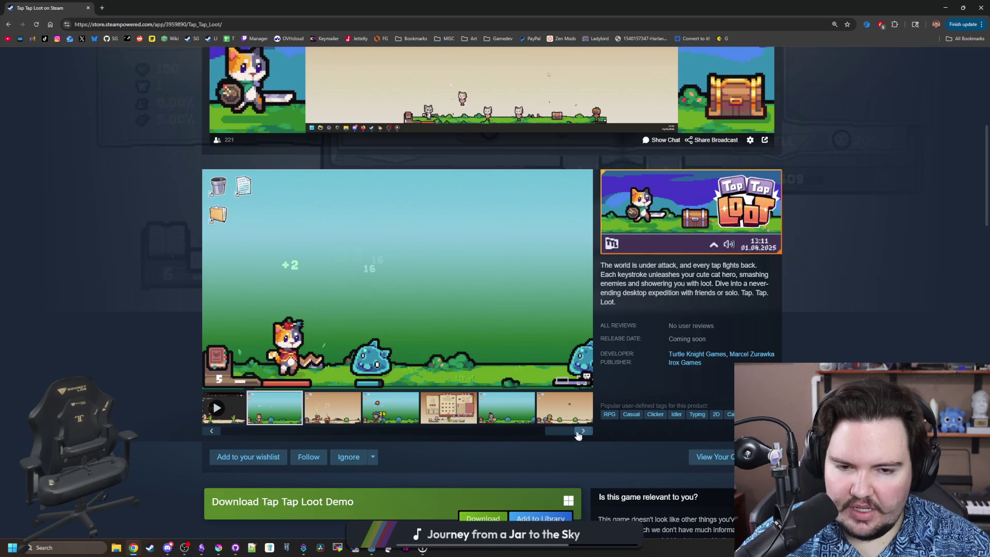
scroll(463, 206, up, 7)
click(574, 104)
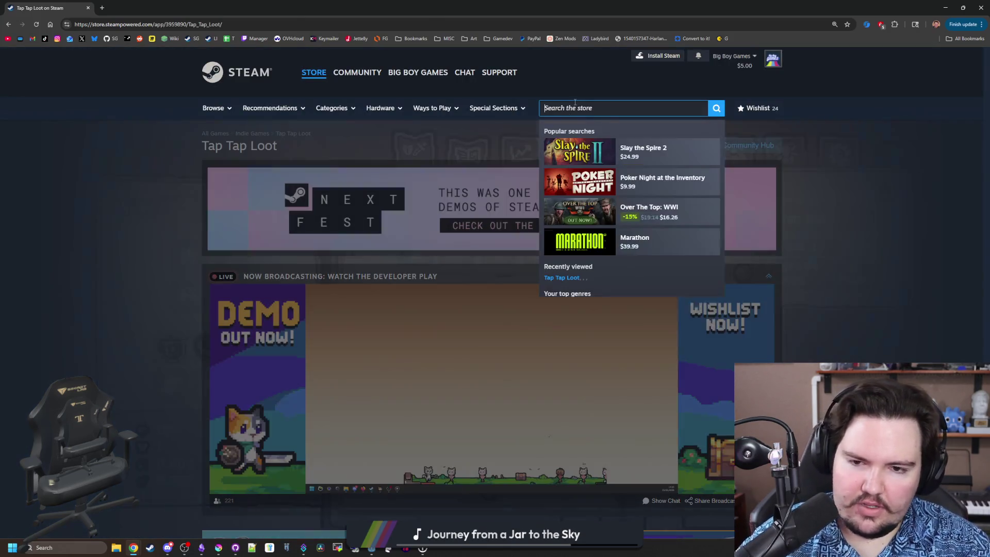
Search the store for 'rusty' and open Rusty's Retirement's page
text(rusty)
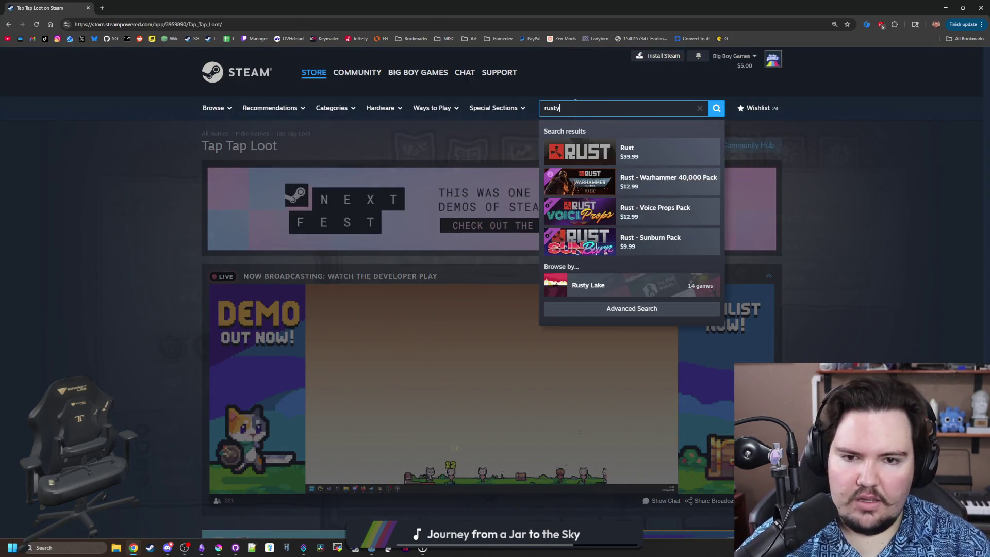
click(597, 147)
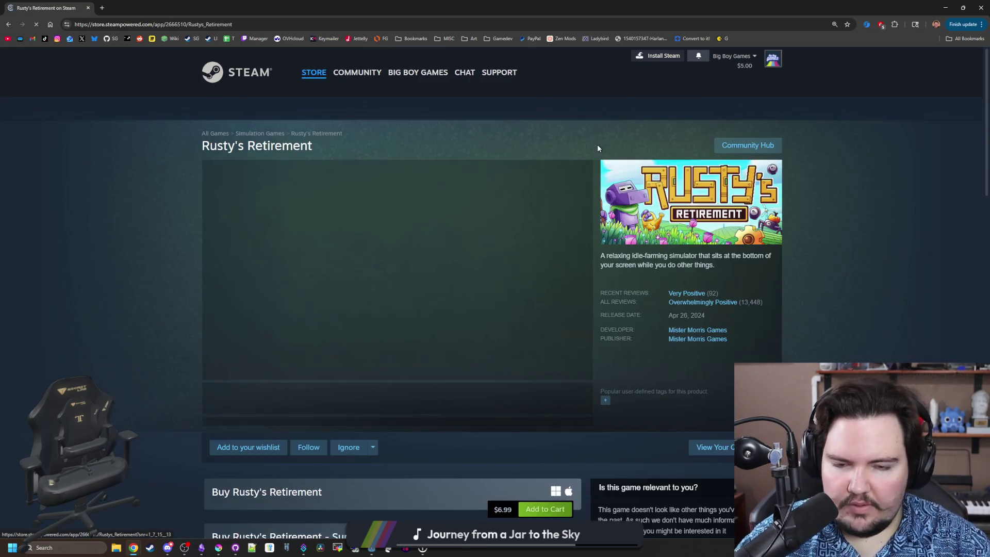
scroll(428, 380, down, 1)
View Rusty's Retirement screenshots full-size through six more, then shrink the browser to reveal Godot
click(362, 288)
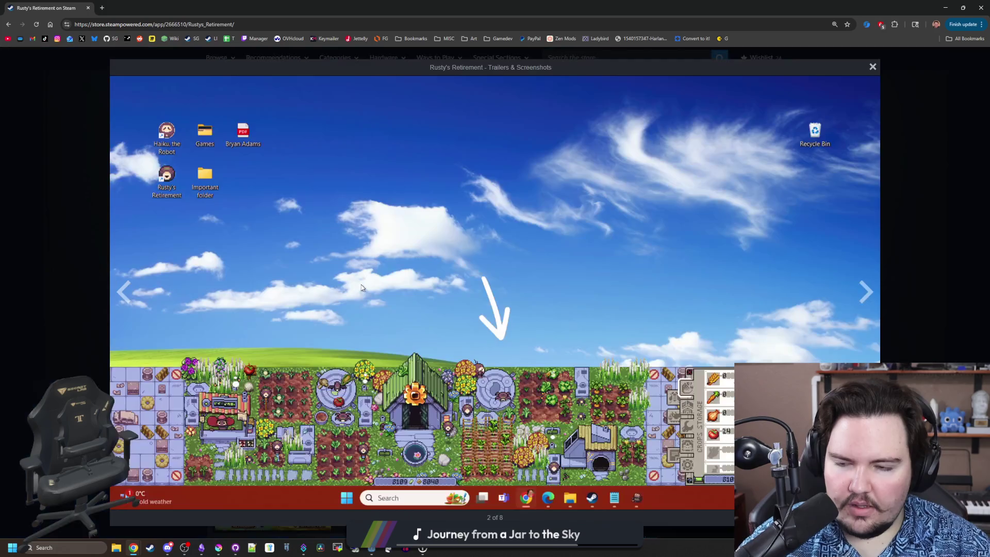
click(864, 283)
click(864, 283)
click(864, 283)
click(865, 284)
click(865, 284)
click(864, 283)
click(865, 283)
click(864, 284)
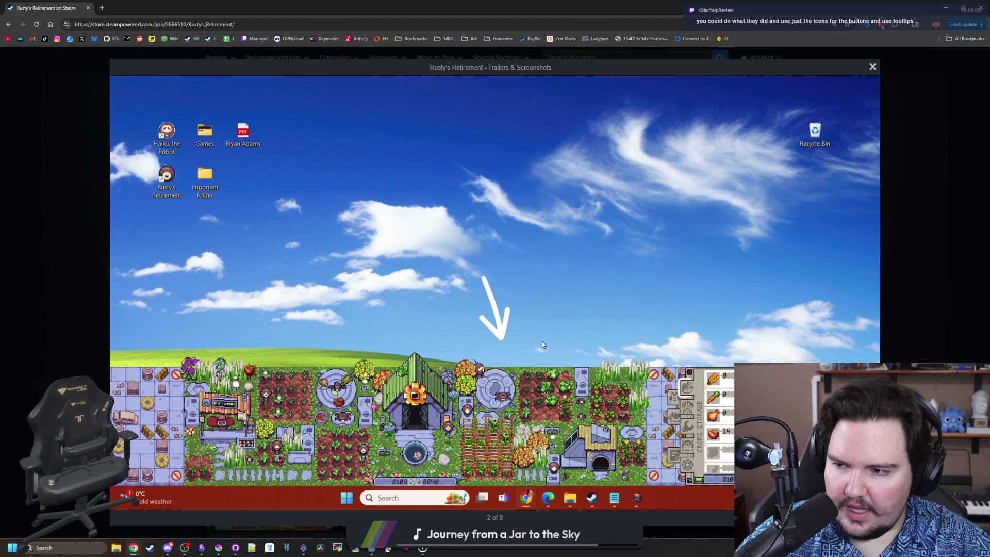
click(43, 97)
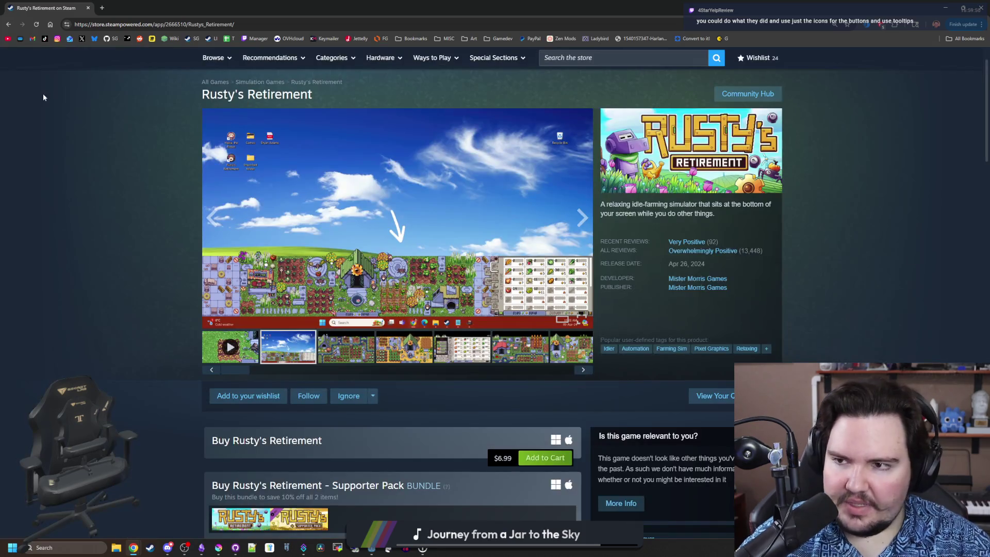
mouse_move(232, 12)
mouse_down()
mouse_move(551, 464)
mouse_move(449, 432)
mouse_up()
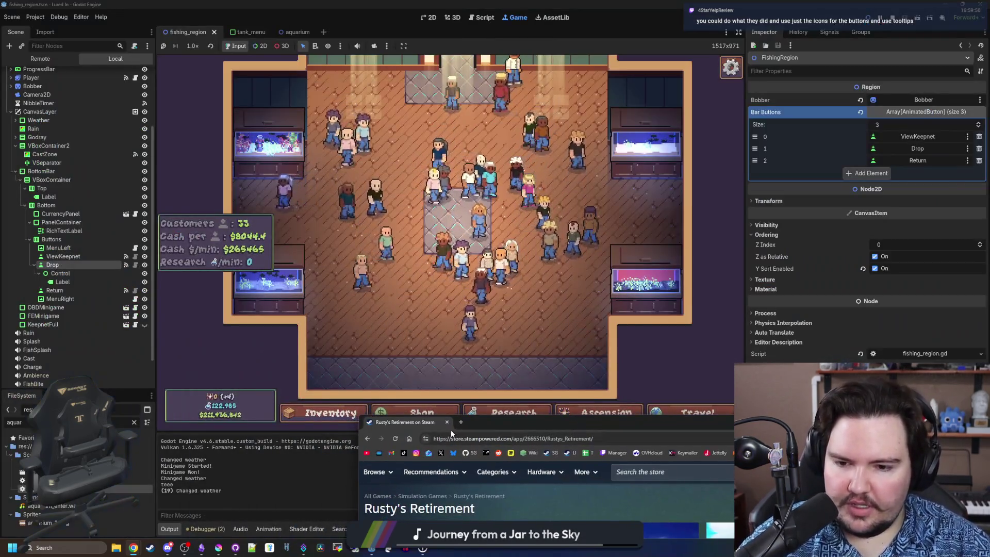
Minimize Chrome, then zoom and pan the game camera around the aquarium room
click(448, 405)
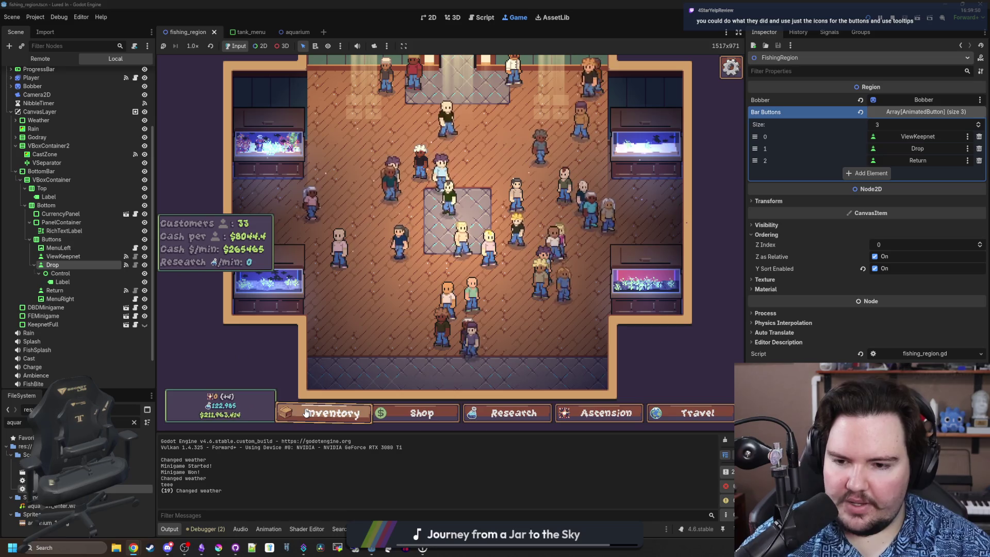
scroll(392, 322, up, 3)
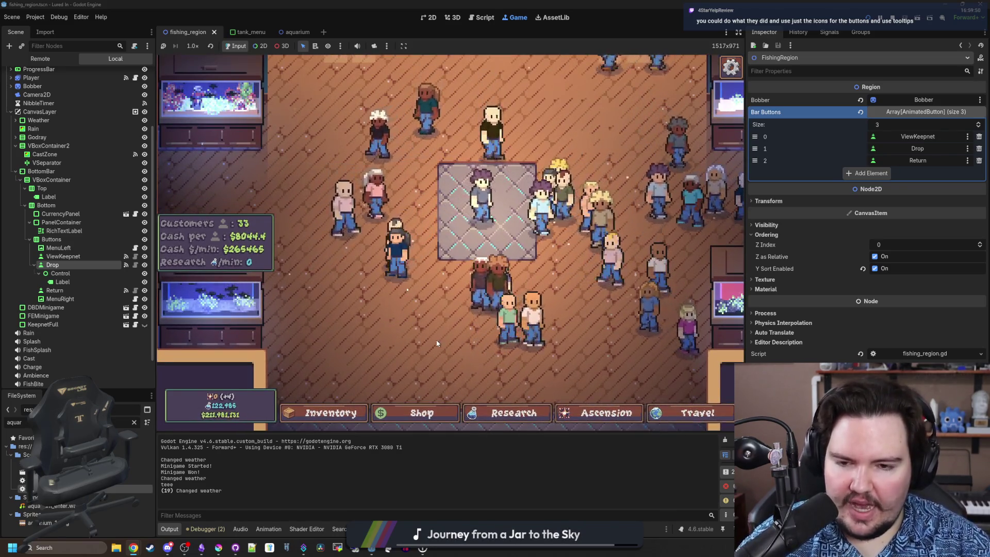
scroll(439, 339, down, 3)
scroll(440, 339, up, 2)
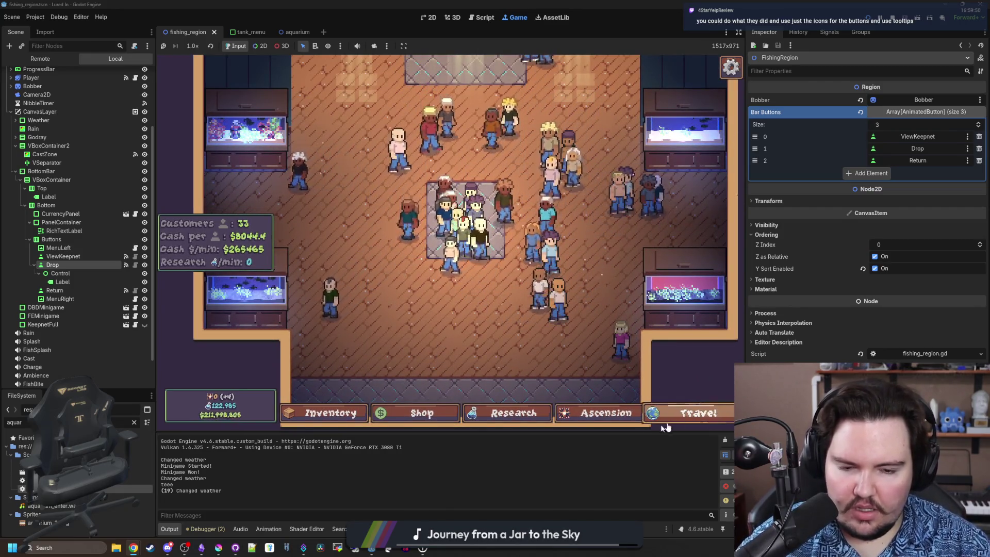
scroll(358, 332, down, 2)
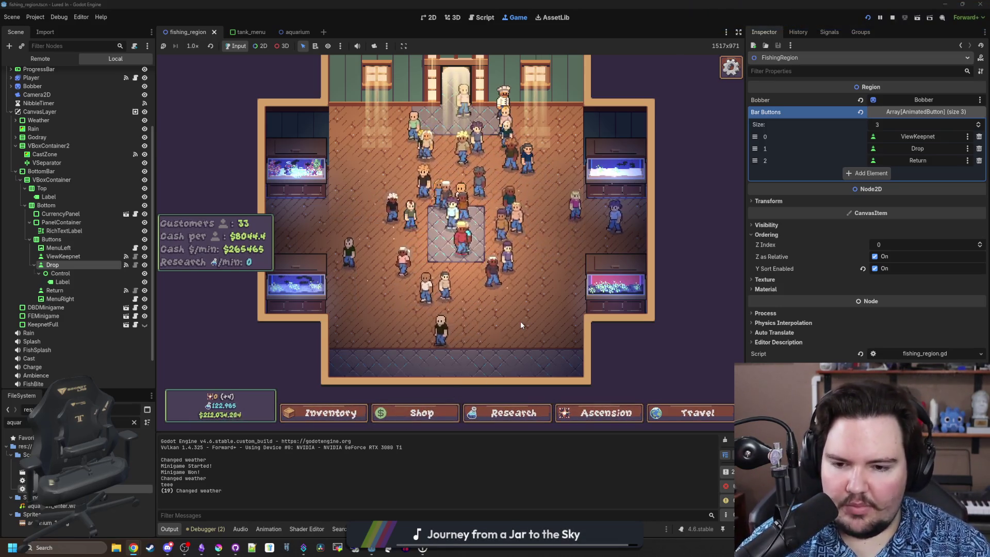
drag(521, 320, 540, 352)
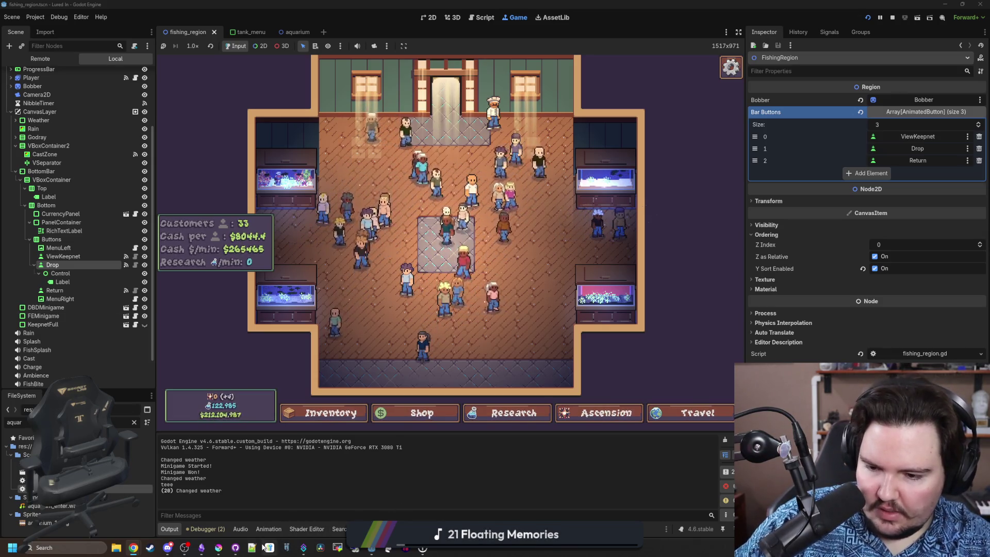
click(305, 549)
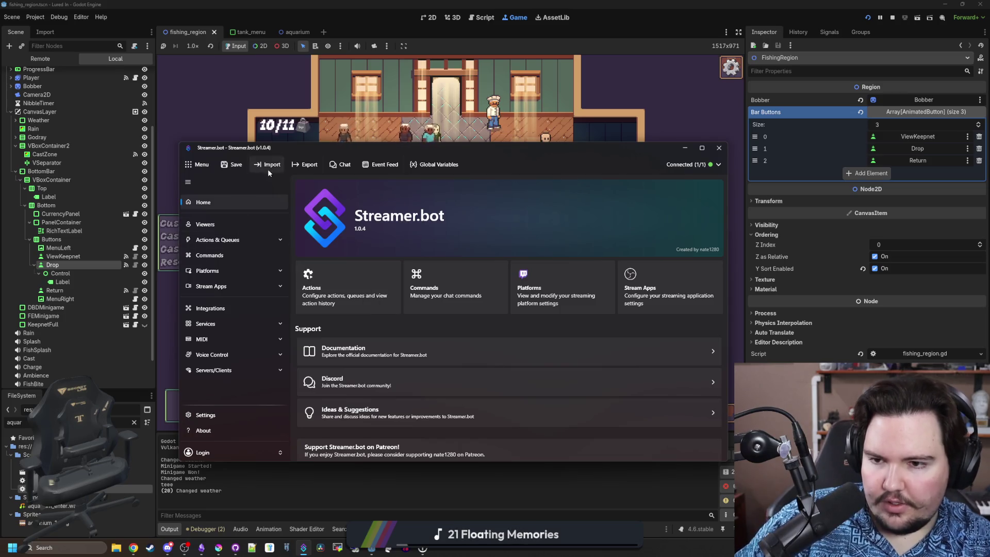
Open and close Streamer.bot's chat window twice and peek at the main menu options
click(351, 166)
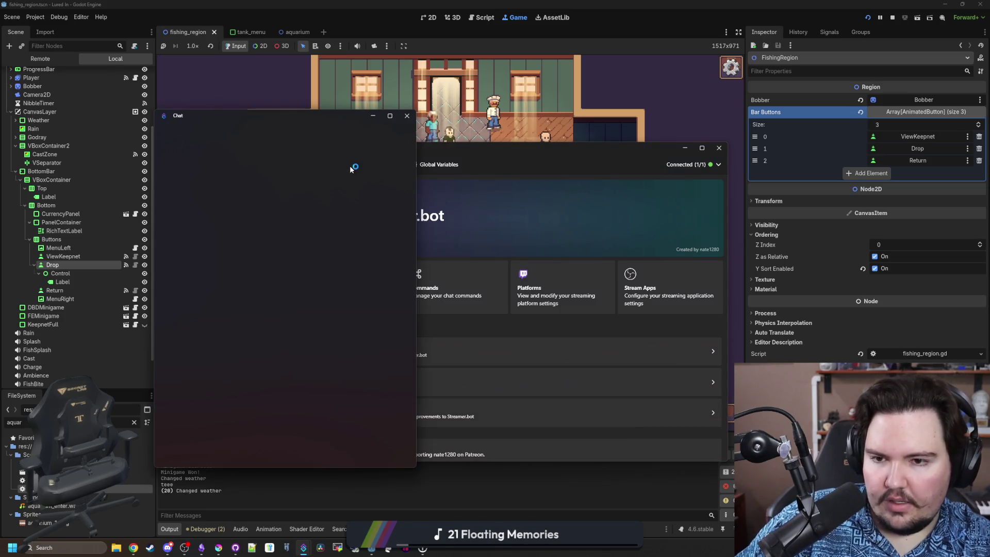
click(406, 116)
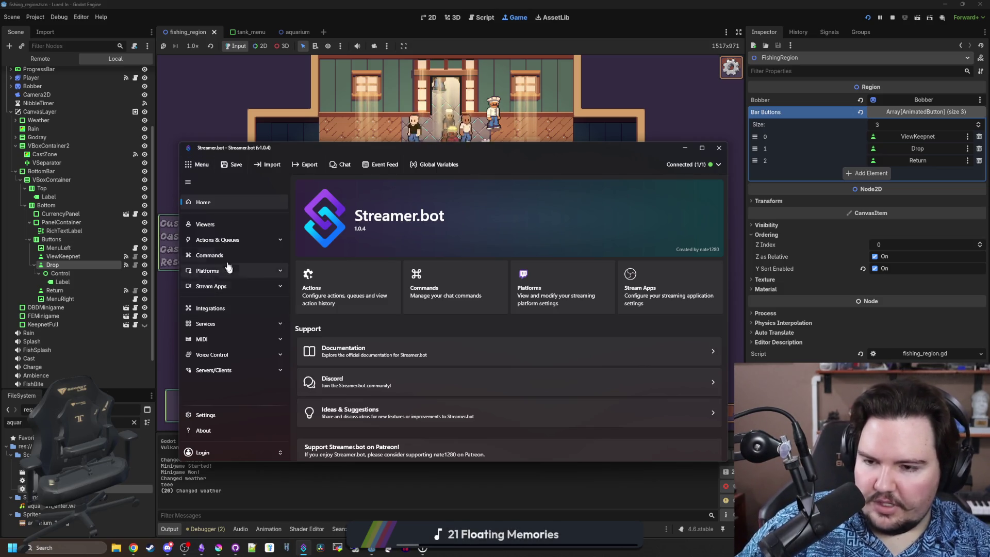
click(201, 164)
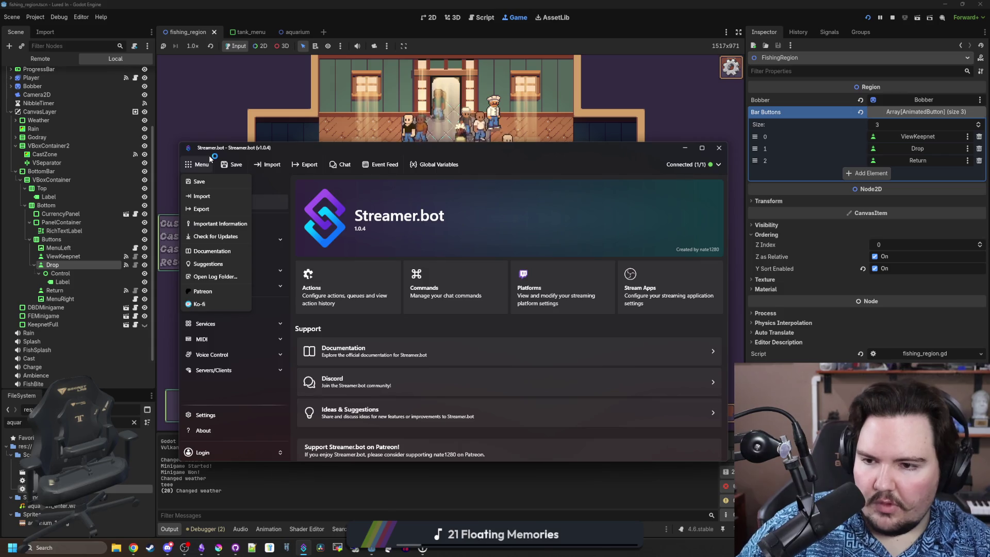
click(335, 165)
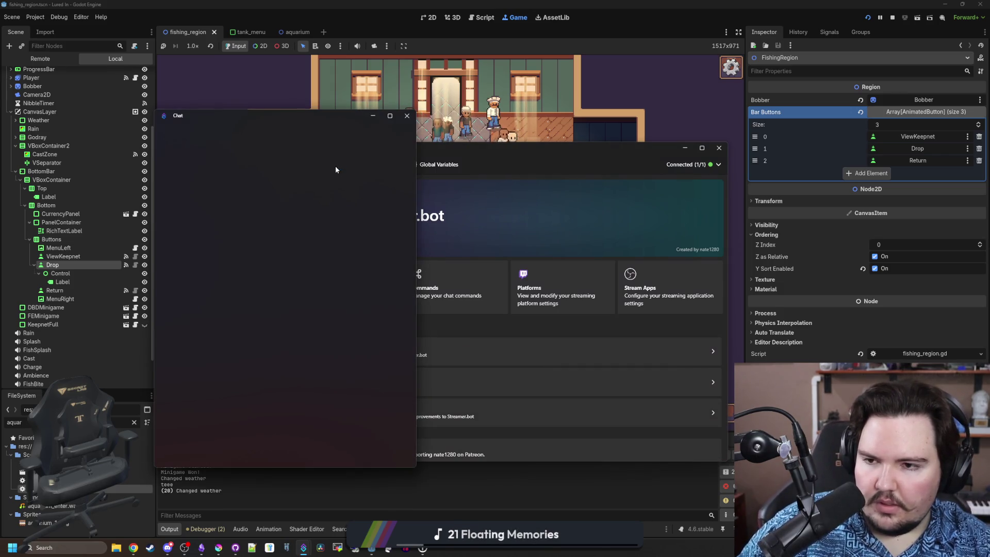
click(407, 115)
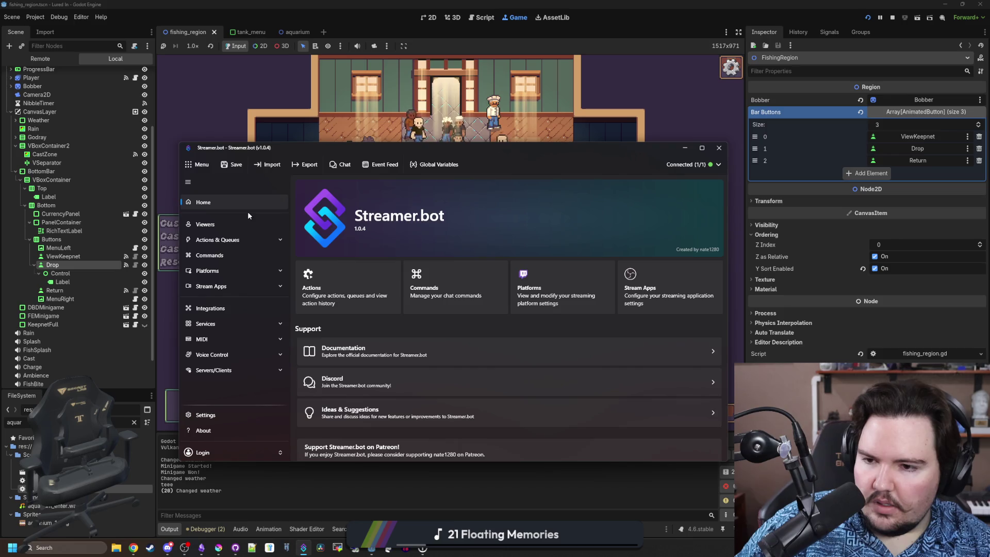
Sign in the YouTube broadcaster account under Platforms, confirm both platforms connected, then minimize Streamer.bot
click(246, 270)
click(382, 253)
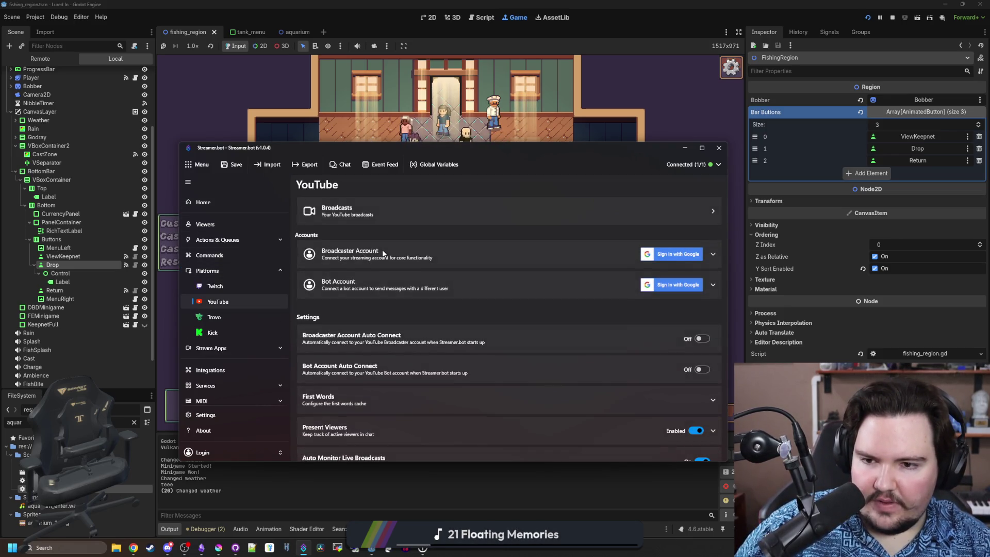
click(669, 258)
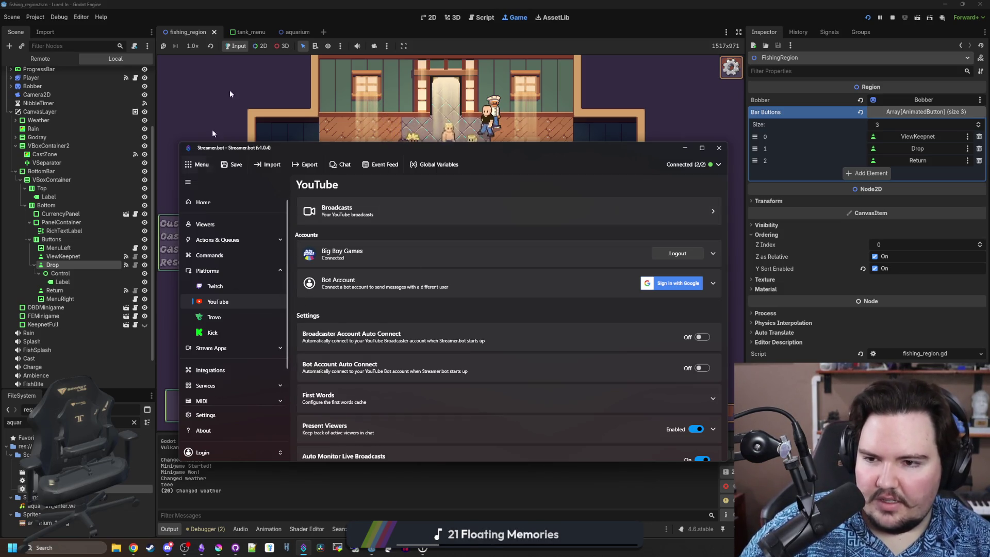
click(221, 201)
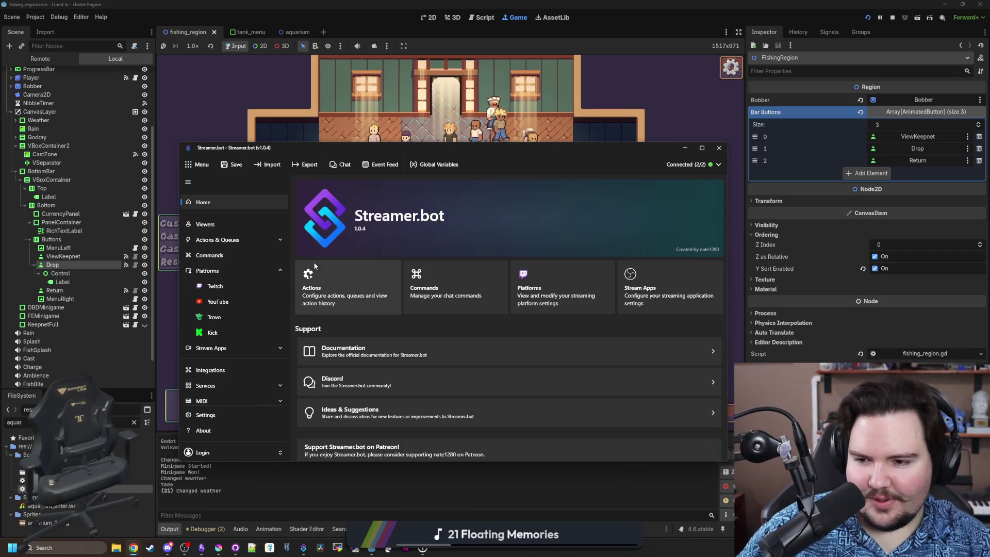
click(691, 166)
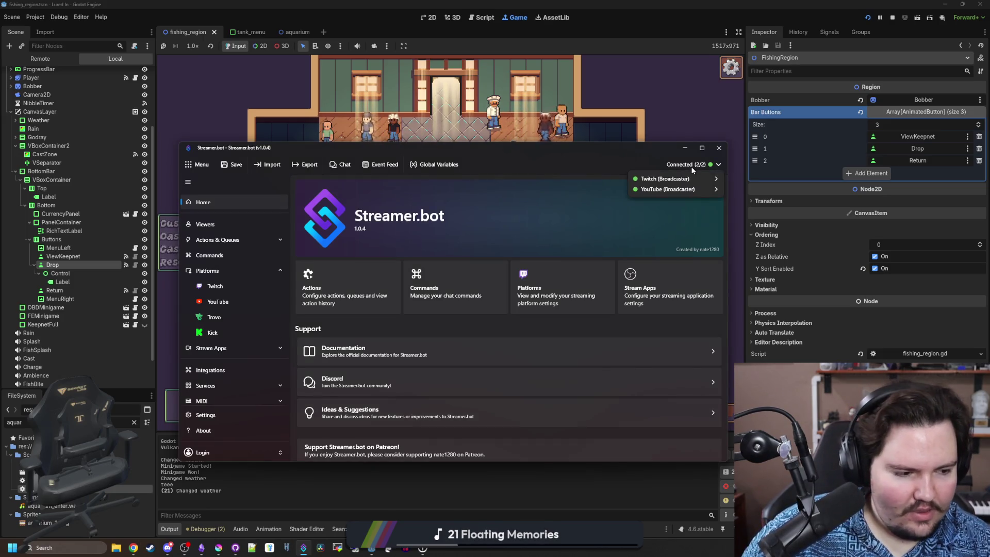
click(687, 164)
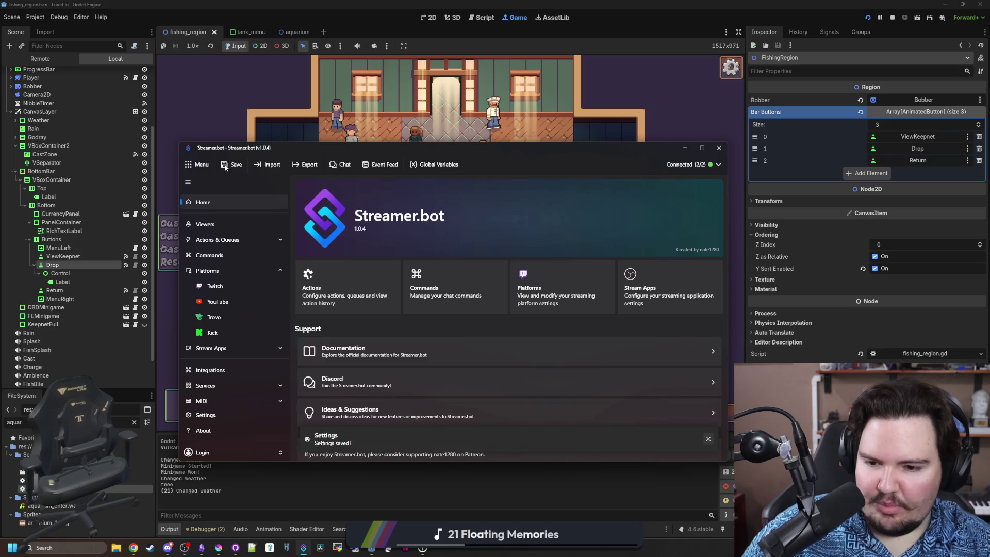
click(679, 145)
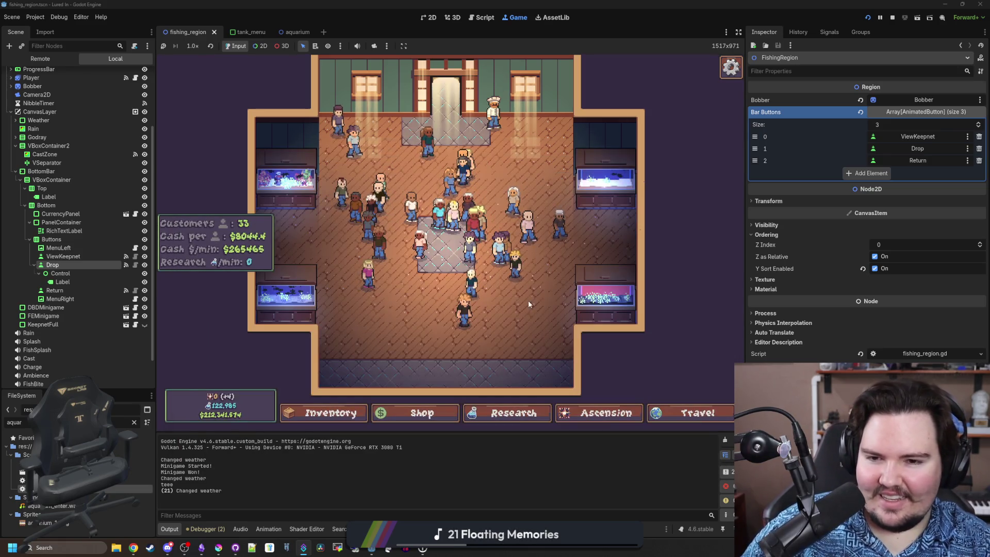
scroll(457, 323, up, 1)
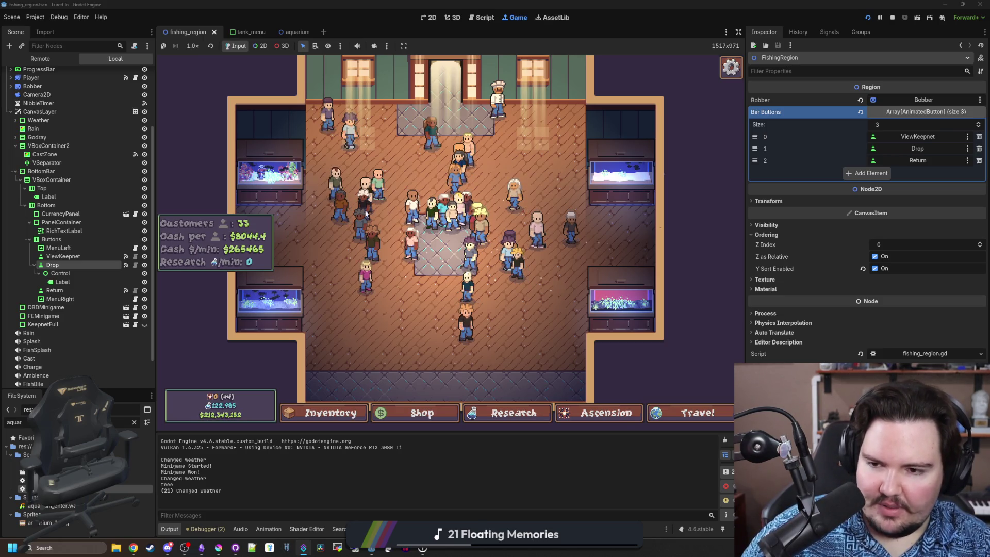
Open and close the Inventory, then open the lower-left aquarium's Fish Tank 3 view
scroll(552, 197, up, 1)
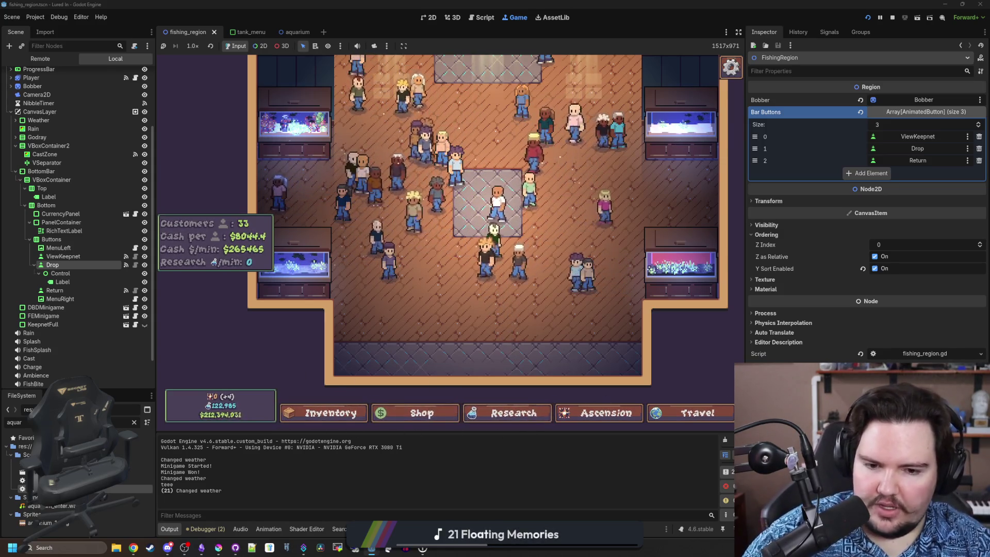
click(704, 414)
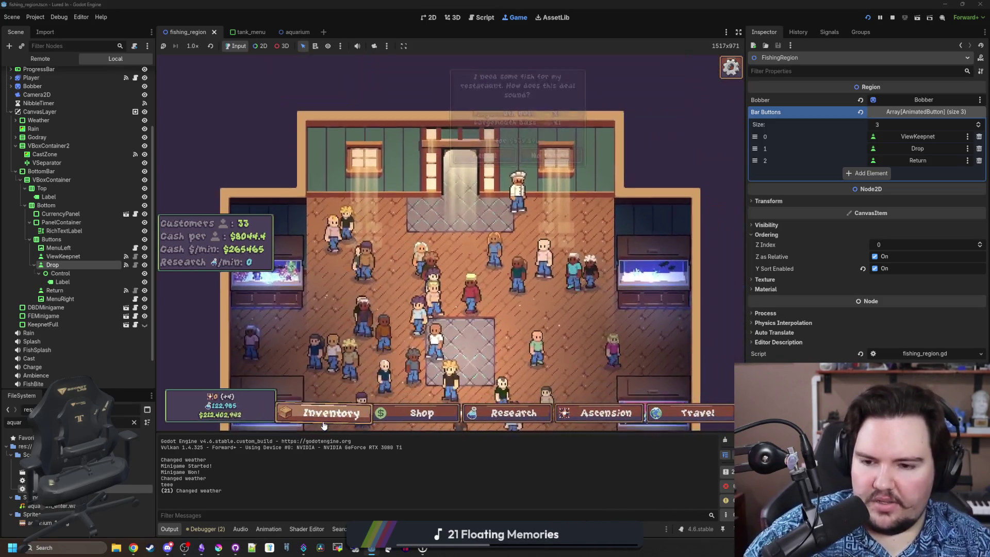
click(324, 413)
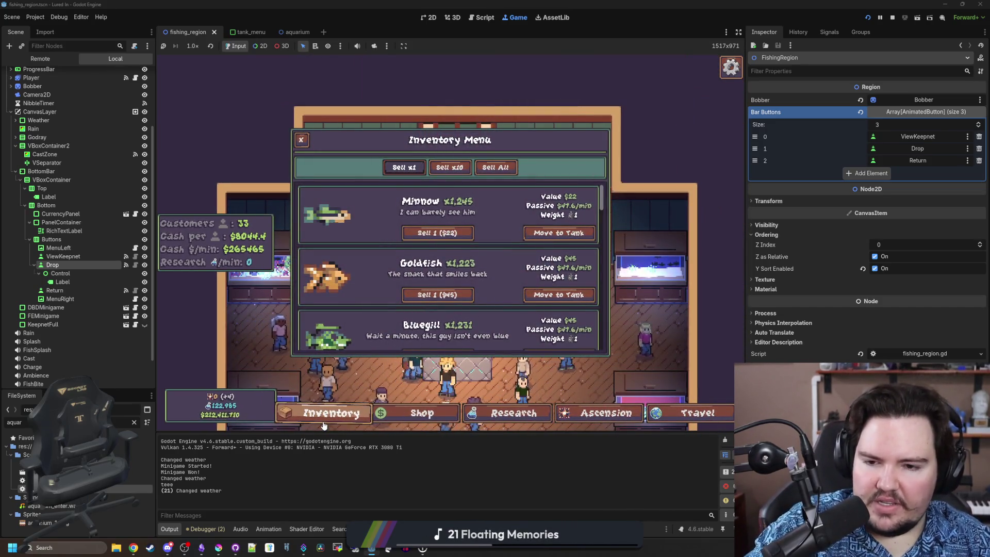
click(324, 414)
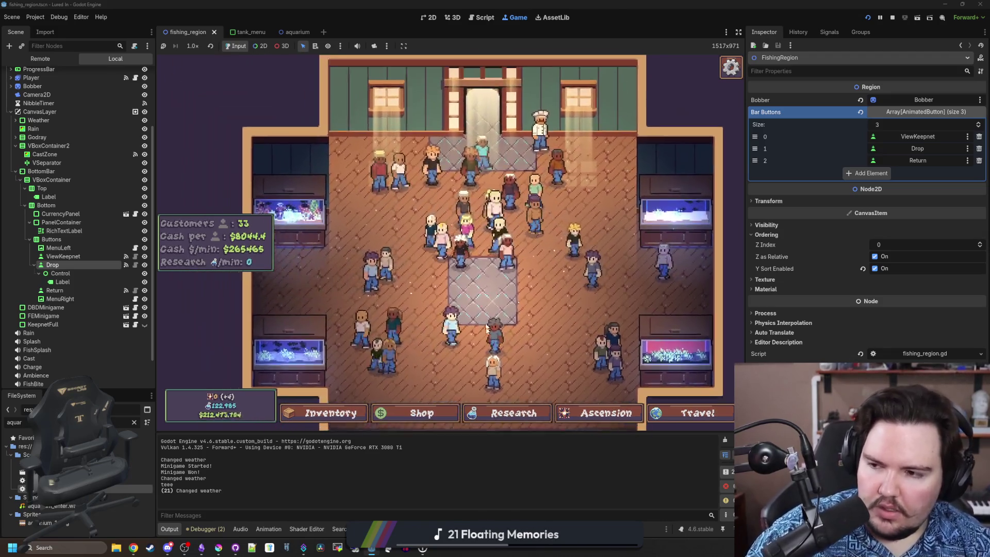
mouse_move(303, 389)
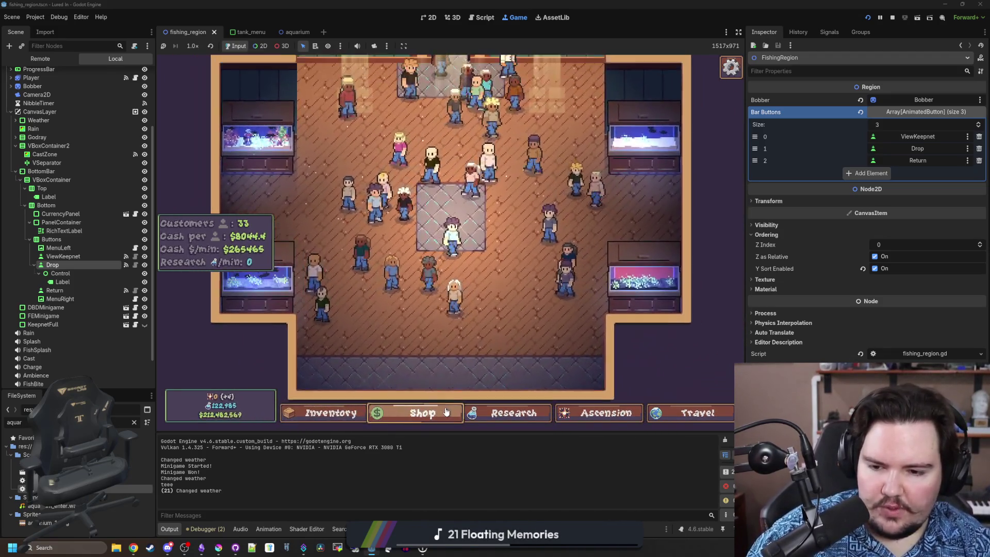
click(310, 296)
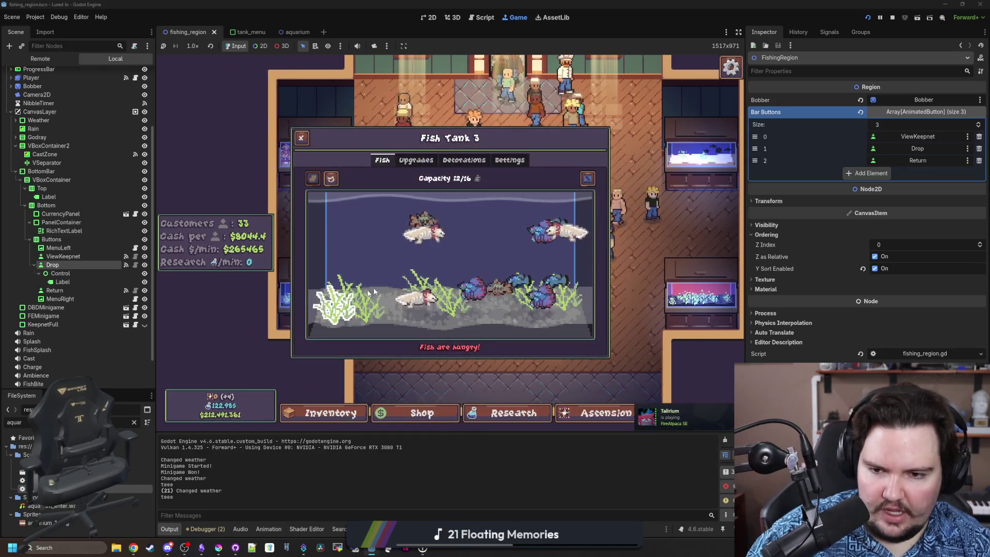
View the tank's Decorations, close it, and browse the Shop's Marketing, Equipment and Aquarium tabs
click(465, 160)
key(Escape)
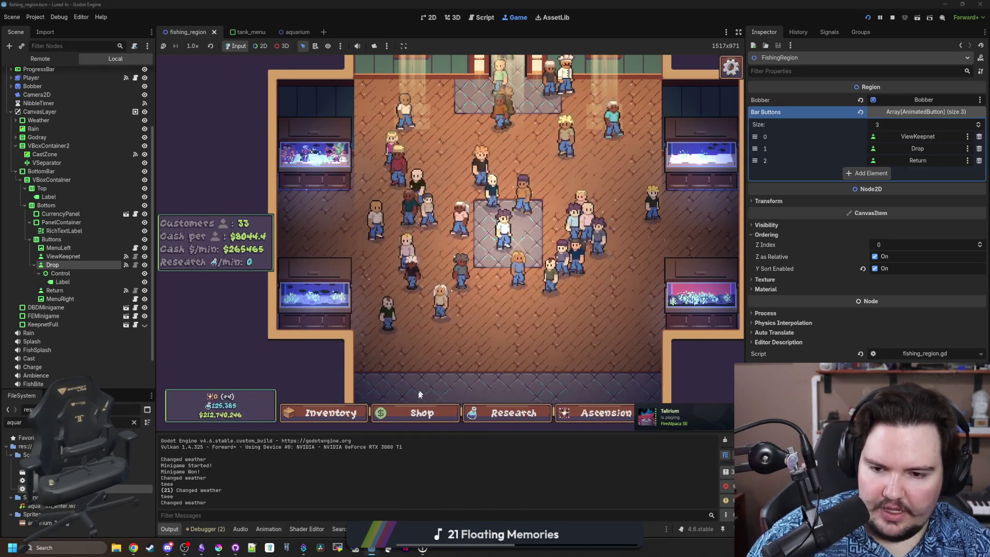
click(422, 412)
click(448, 162)
click(496, 157)
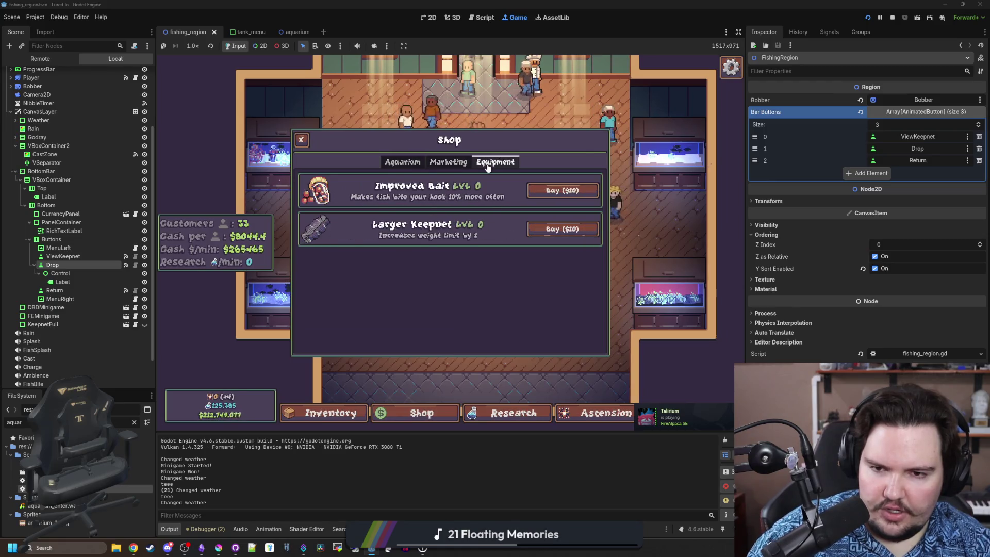
click(407, 163)
Open the Research menu and Ascension skill tree, then open and close the Travel menu
click(486, 407)
click(615, 417)
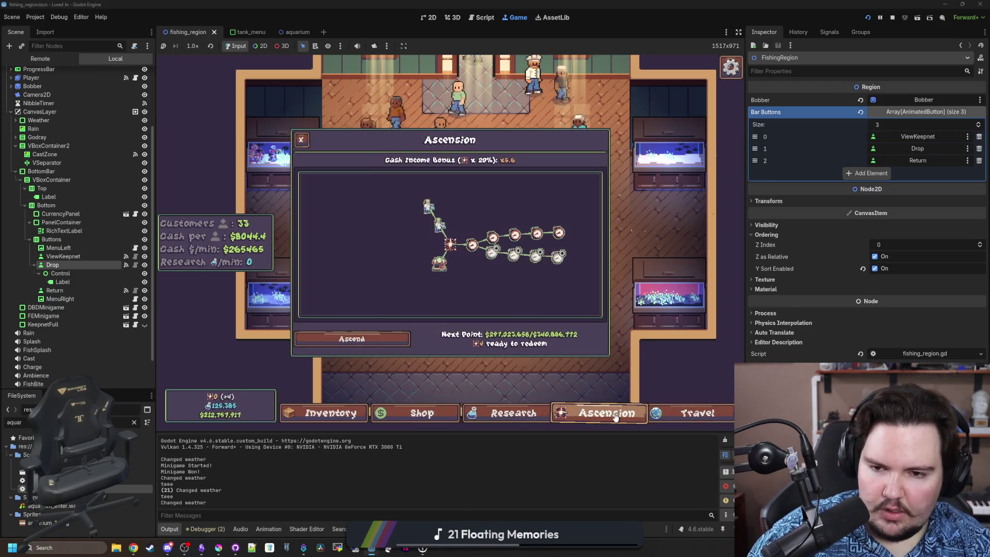
key(t)
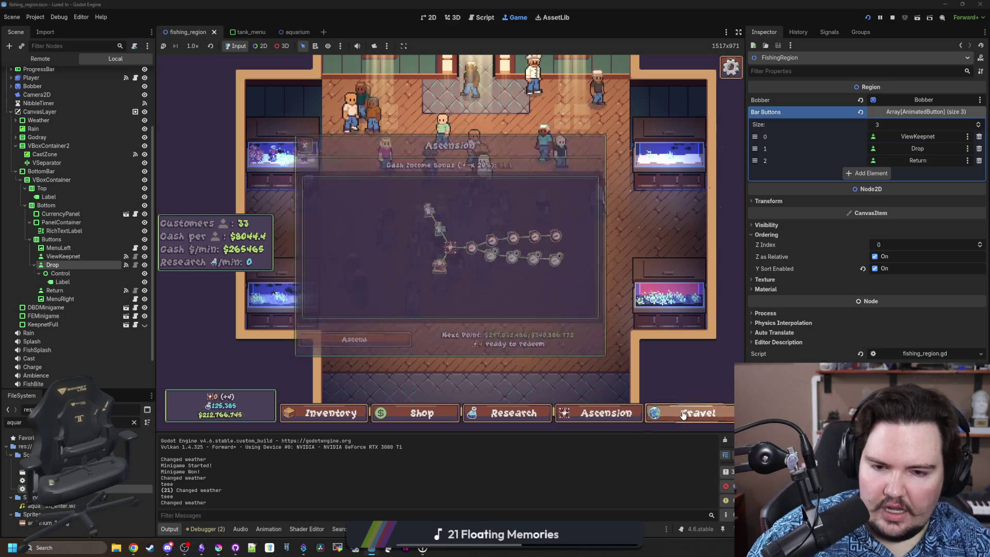
key(Escape)
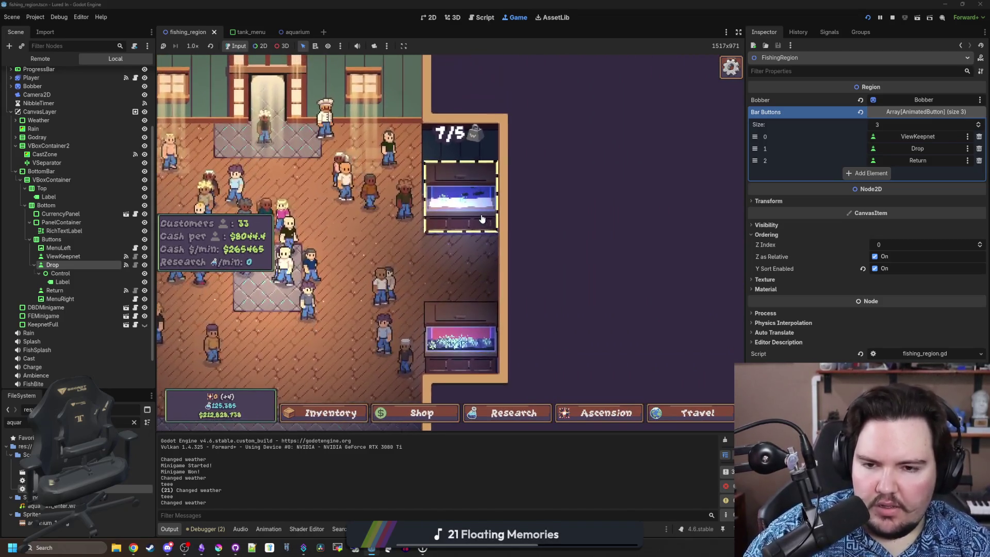
click(482, 219)
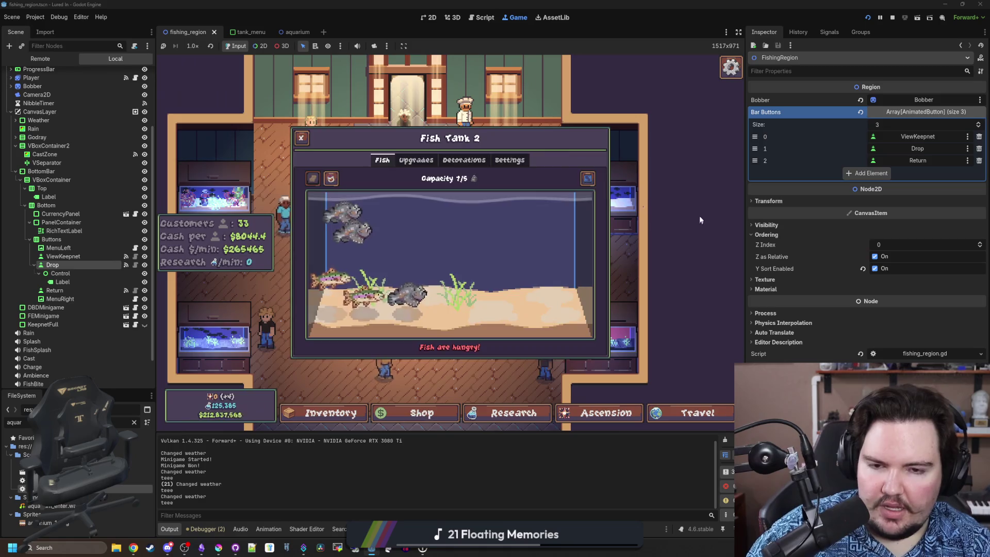
click(700, 220)
click(484, 212)
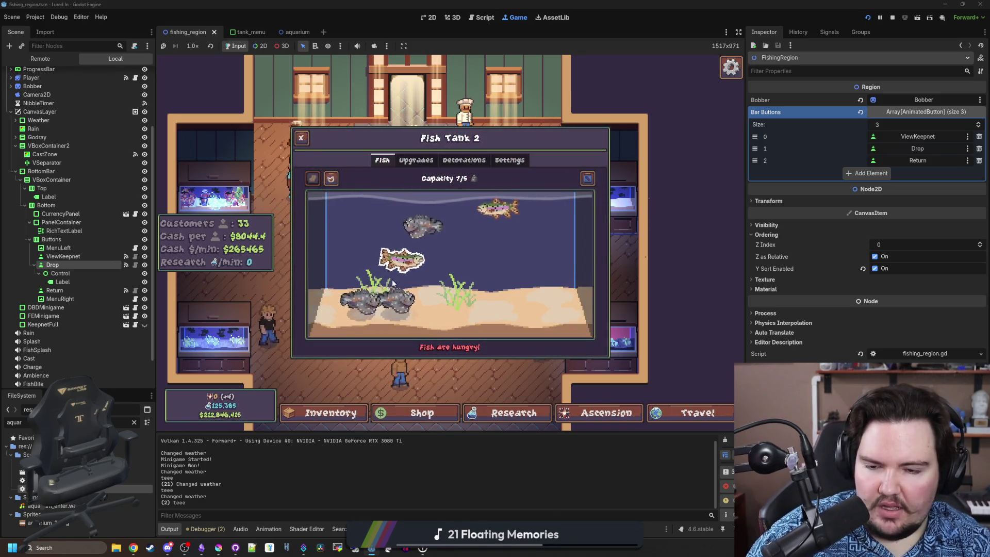
click(421, 238)
click(436, 222)
key(Escape)
click(479, 133)
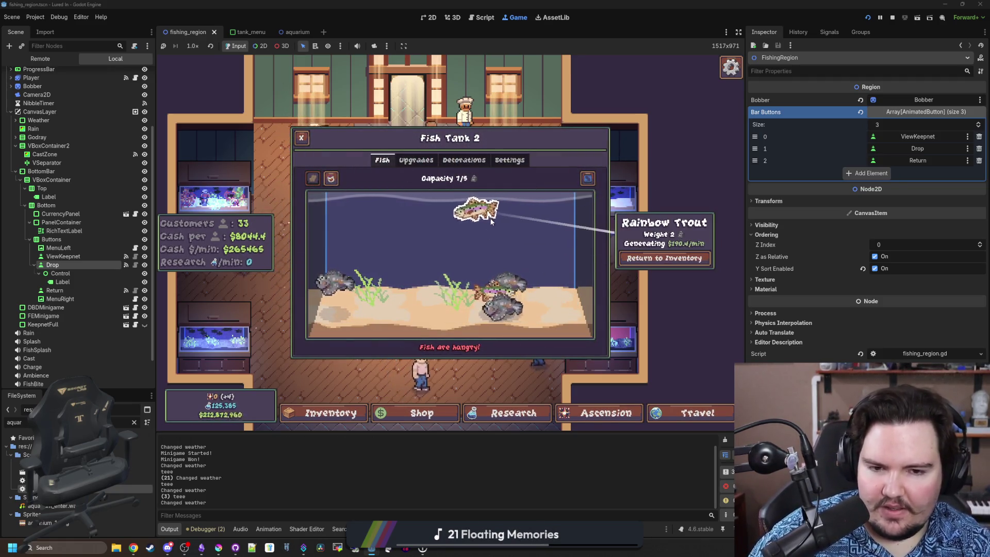
key(Escape)
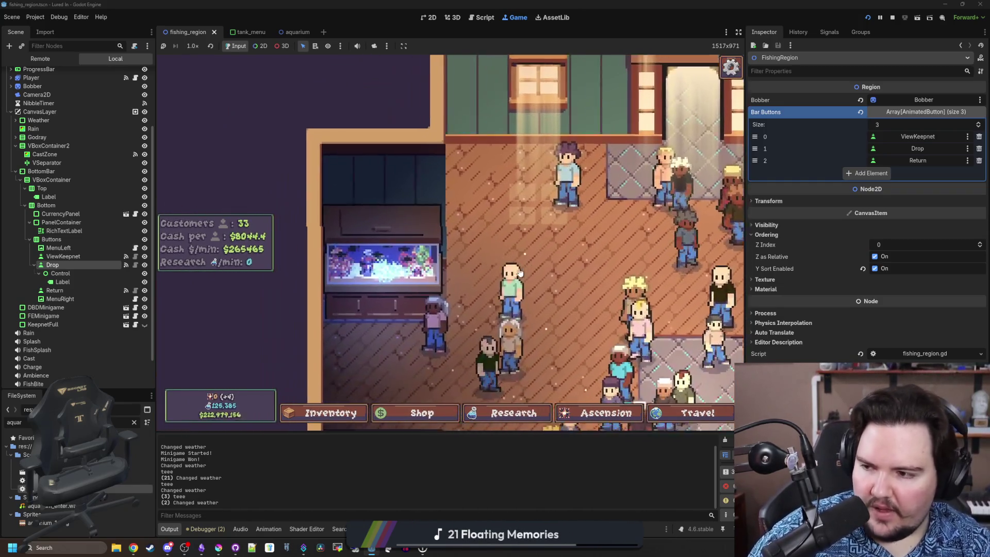
key(Escape)
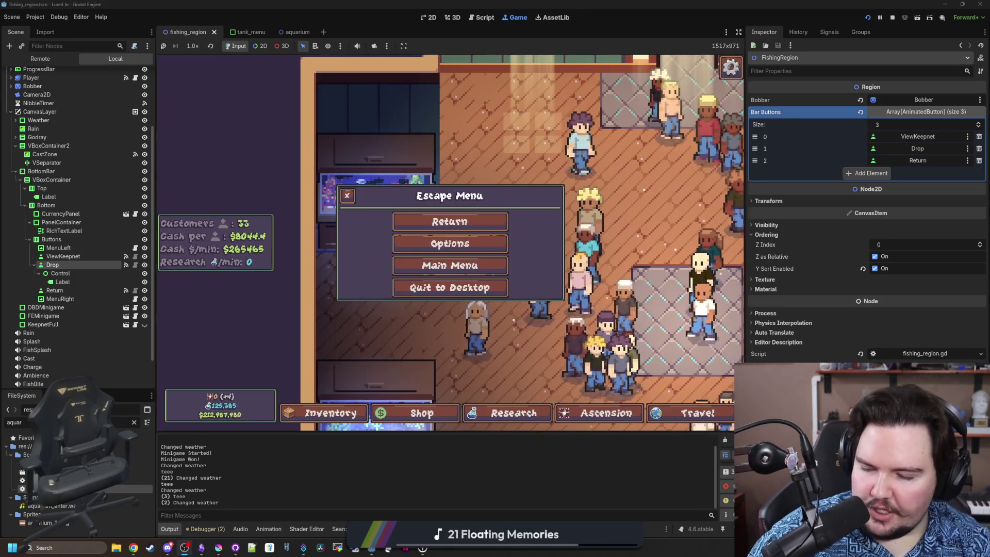
Resume the game and travel to the Pond fishing spot for $0
click(428, 217)
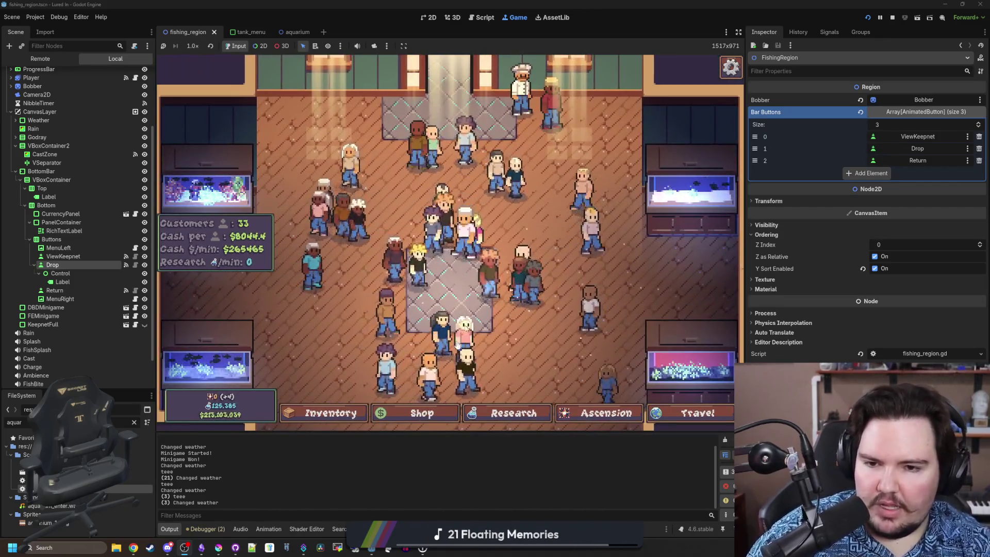
click(694, 415)
click(562, 183)
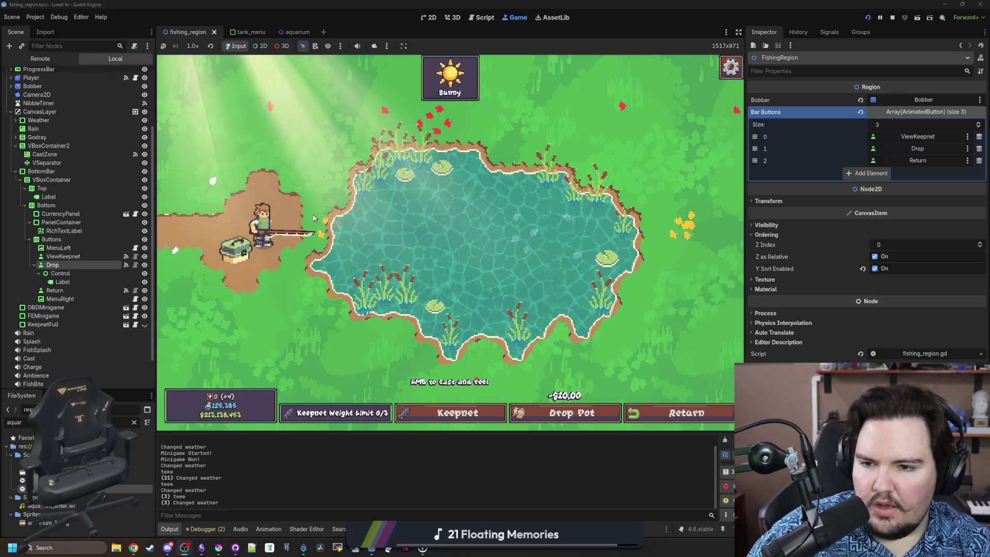
Leave the Pond and head back to the aquarium shop floor
click(722, 428)
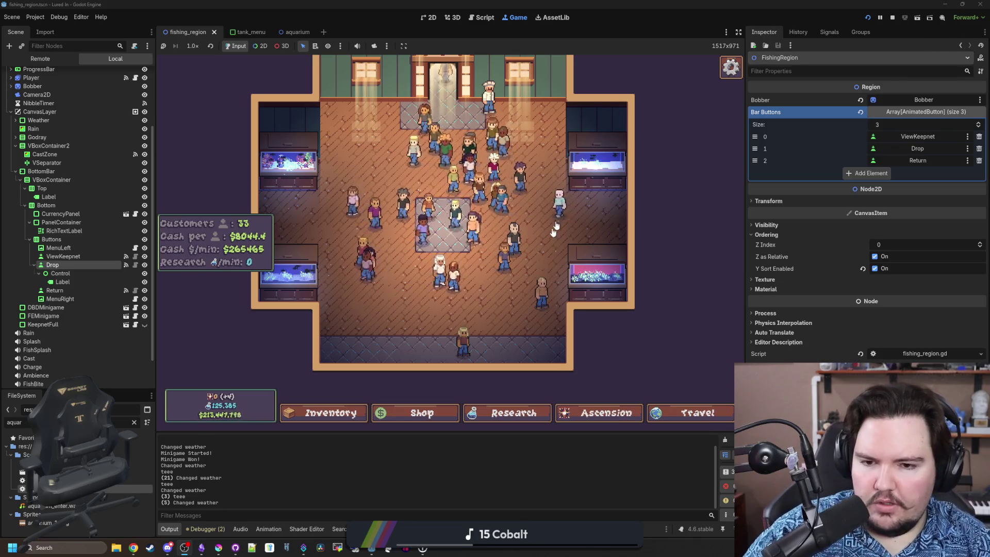
scroll(486, 320, up, 1)
scroll(487, 321, up, 5)
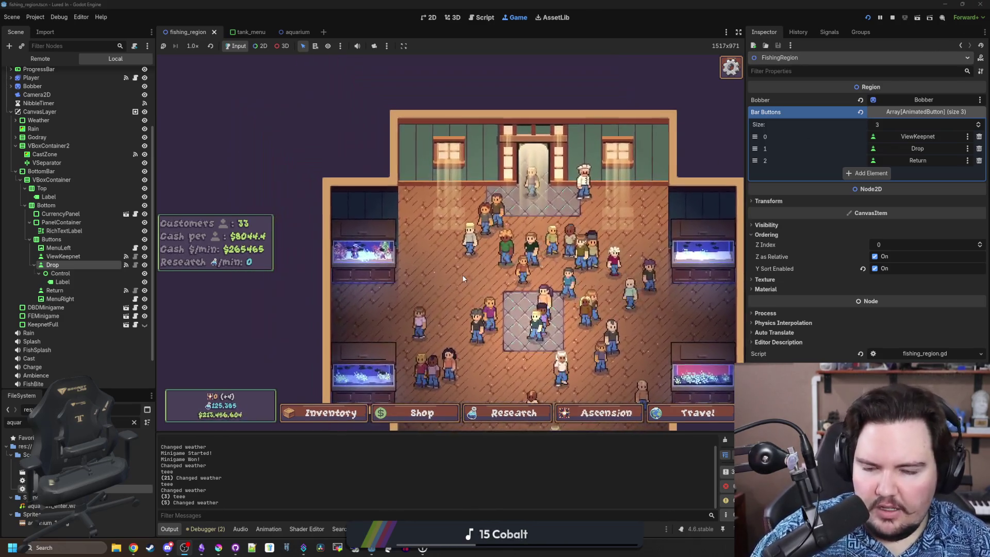
scroll(463, 279, down, 5)
scroll(465, 265, up, 5)
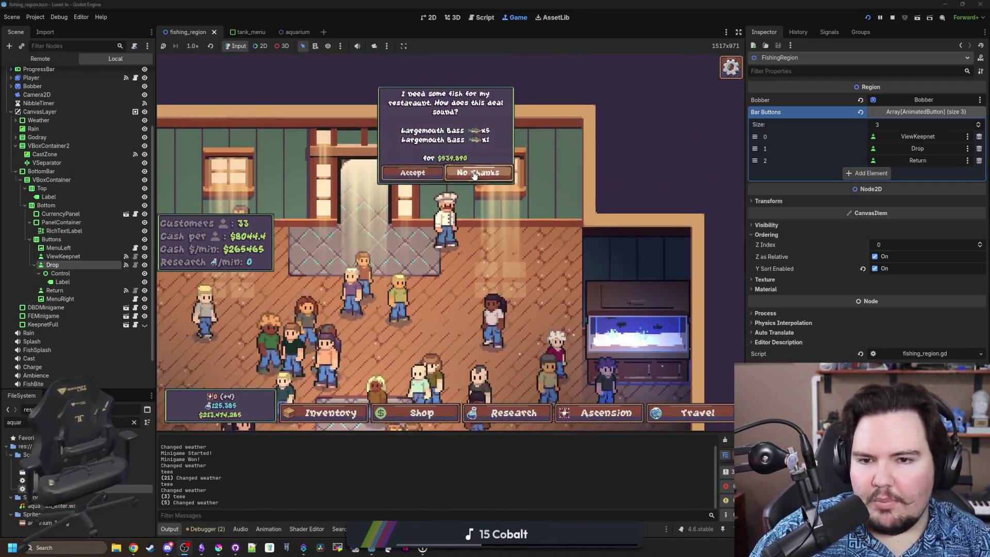
scroll(471, 182, down, 5)
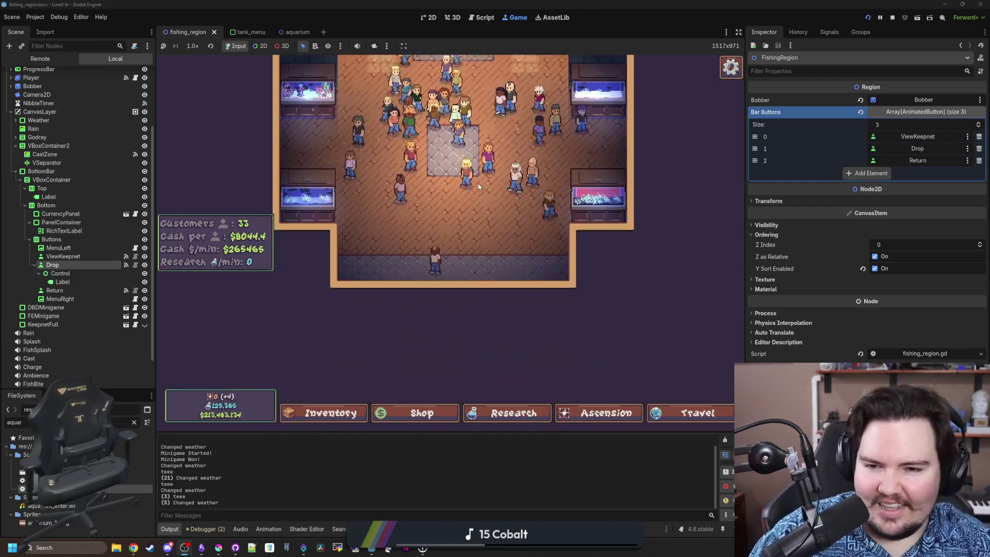
scroll(414, 255, up, 5)
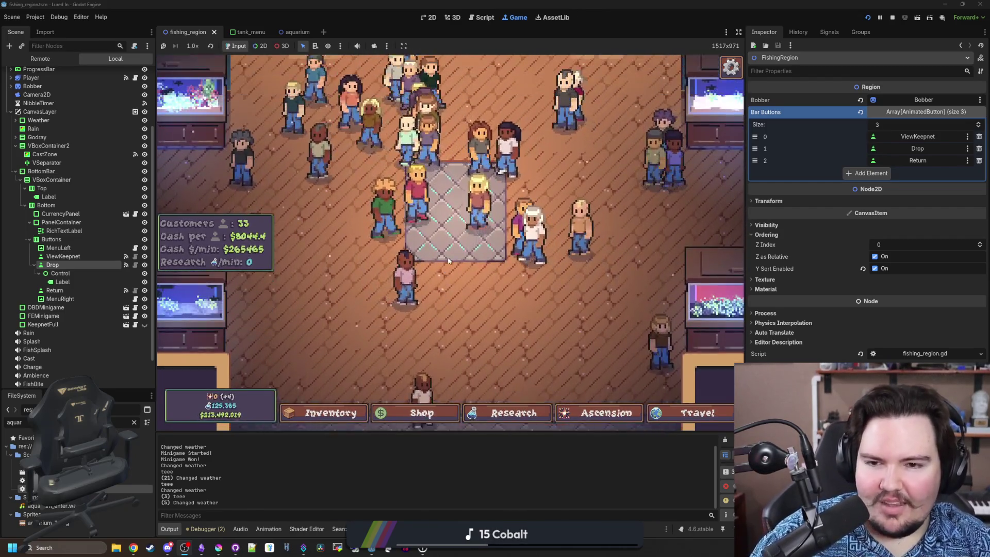
scroll(452, 280, down, 2)
scroll(447, 180, up, 2)
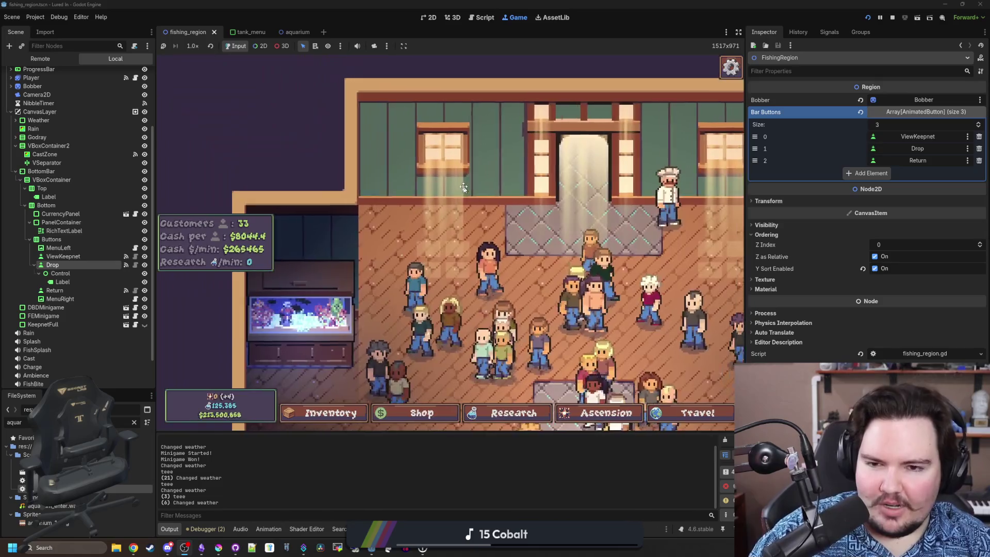
drag(447, 181, 398, 139)
scroll(545, 175, down, 2)
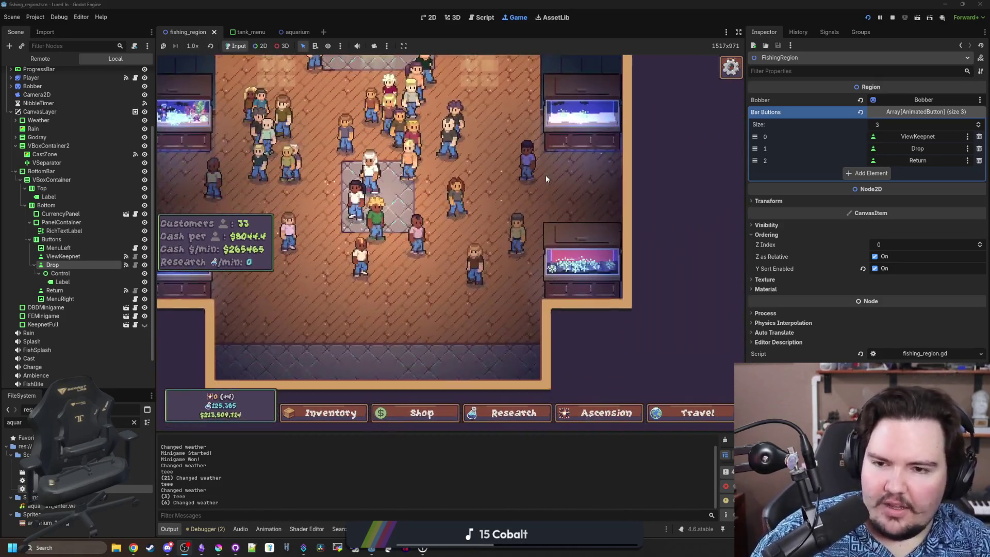
scroll(538, 176, up, 2)
scroll(448, 283, up, 3)
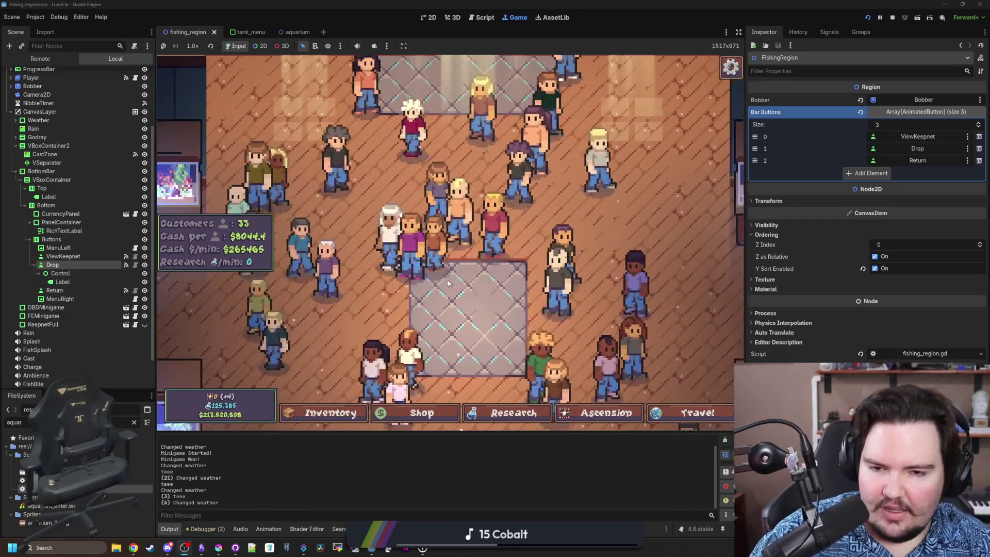
scroll(448, 283, down, 3)
drag(444, 275, 468, 232)
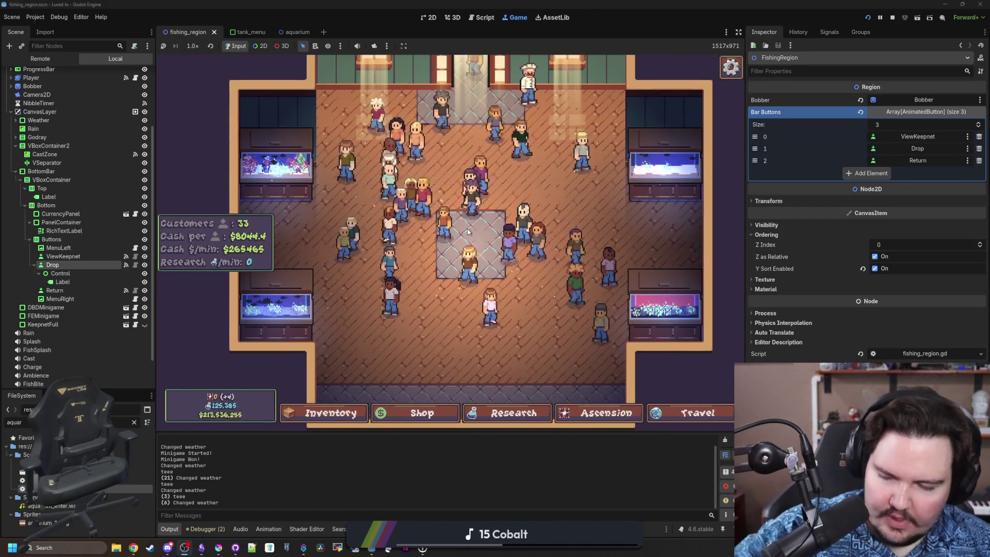
mouse_move(468, 232)
mouse_down()
mouse_move(486, 340)
mouse_move(329, 255)
mouse_move(385, 227)
mouse_move(370, 209)
mouse_move(516, 271)
mouse_up()
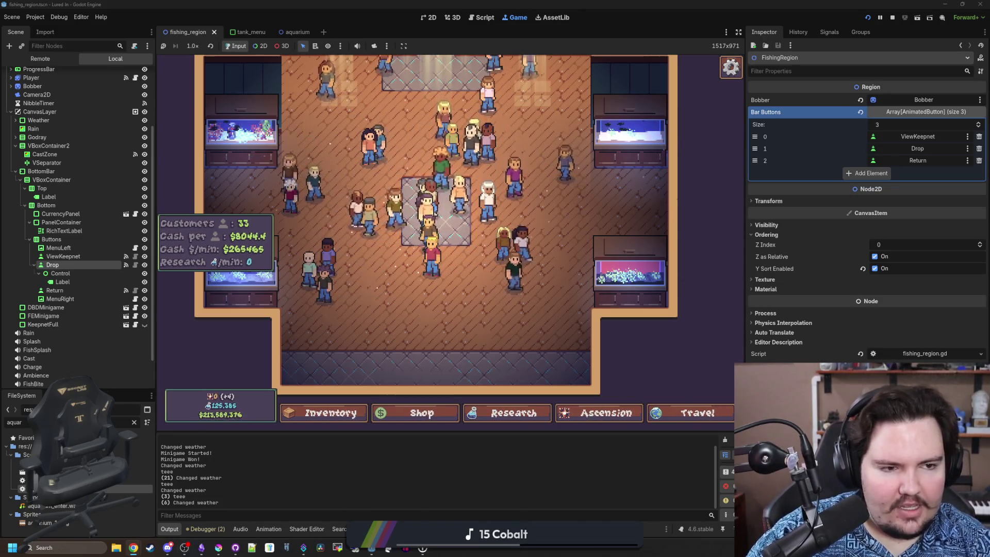
click(134, 547)
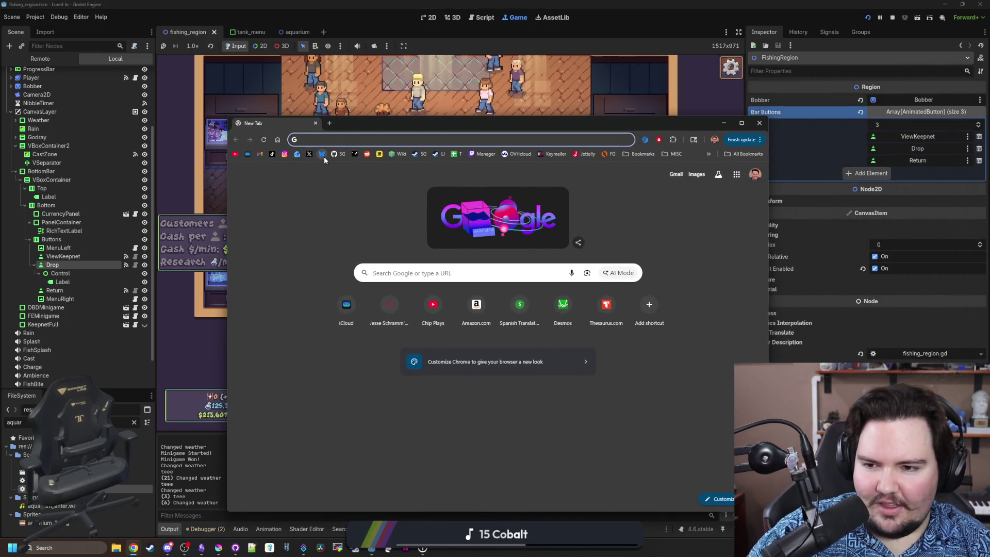
Scroll down through the Big Boy Games profile's grid of Lured In posts
click(354, 194)
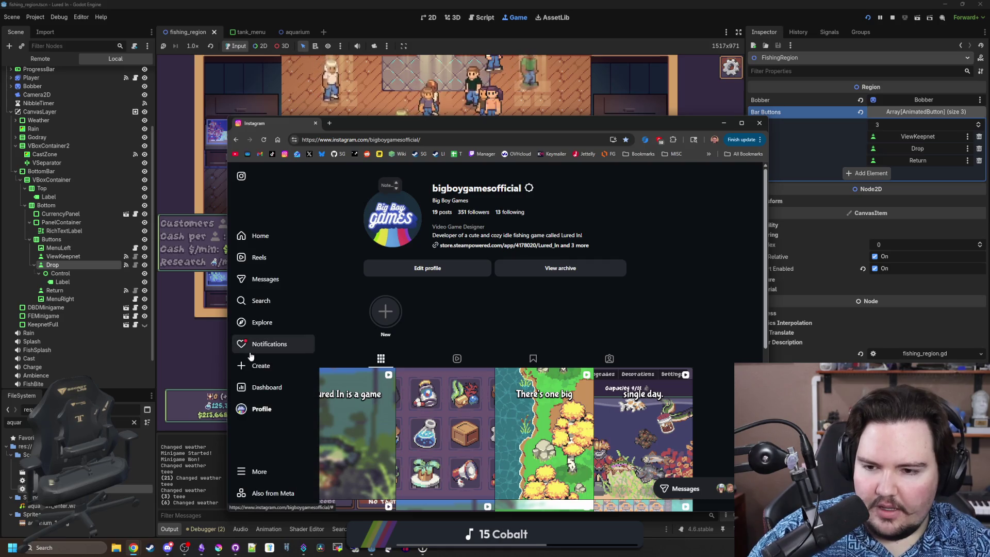
mouse_move(551, 418)
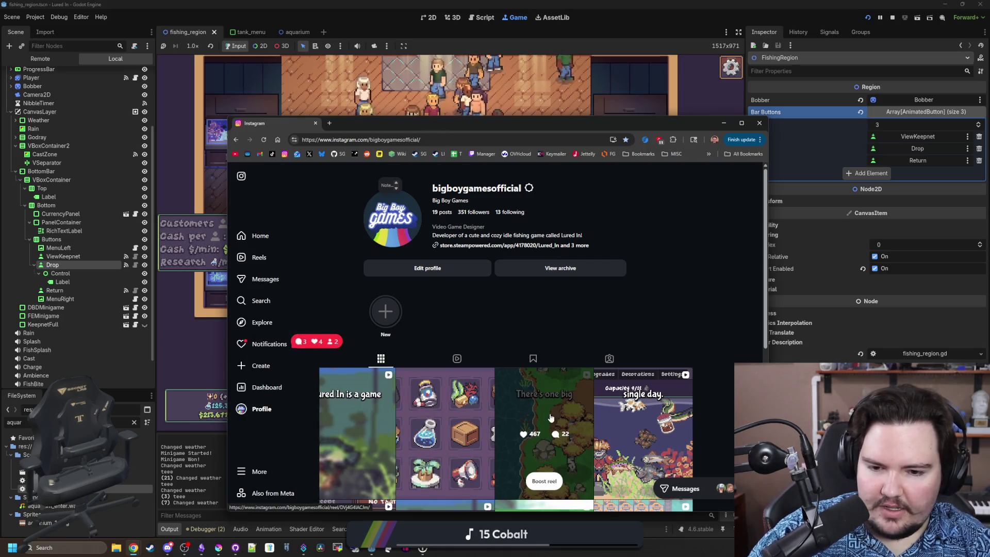
scroll(551, 418, down, 2)
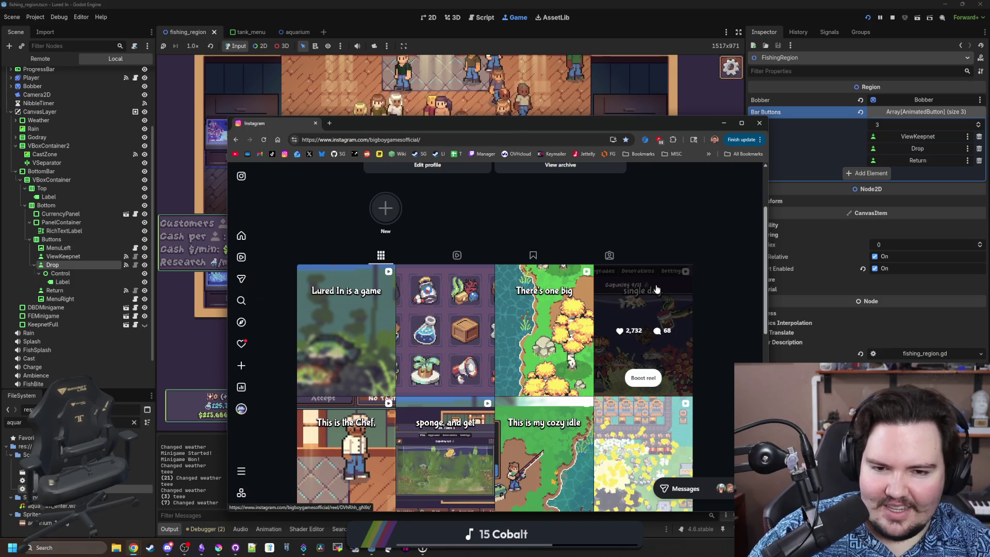
Check the fish-tank reel's view and interaction insights, then show the account's notifications
click(656, 288)
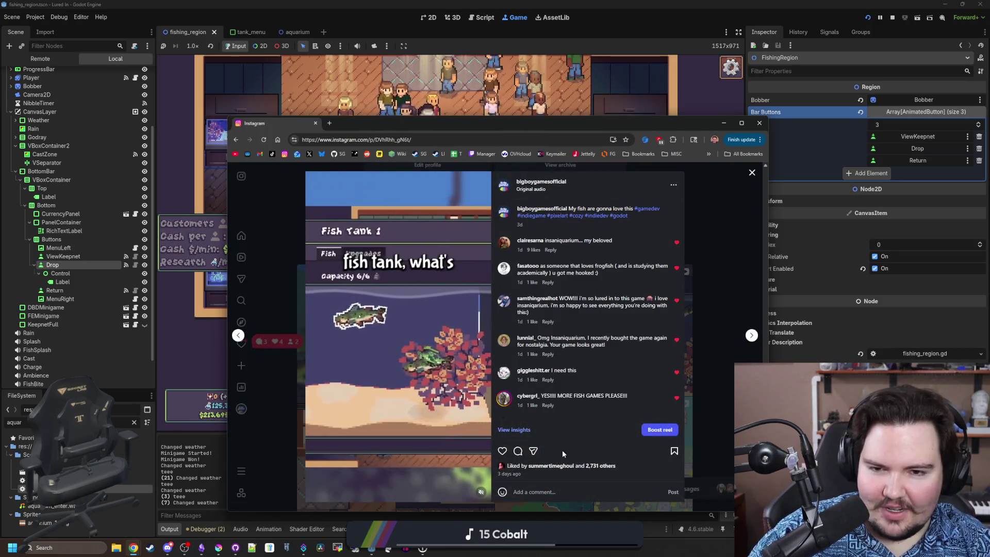
click(509, 430)
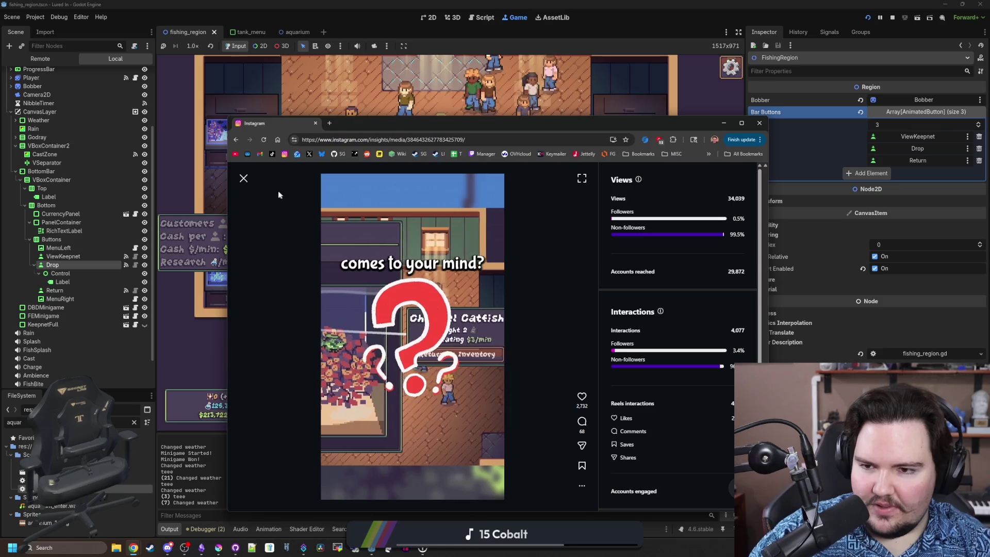
click(243, 178)
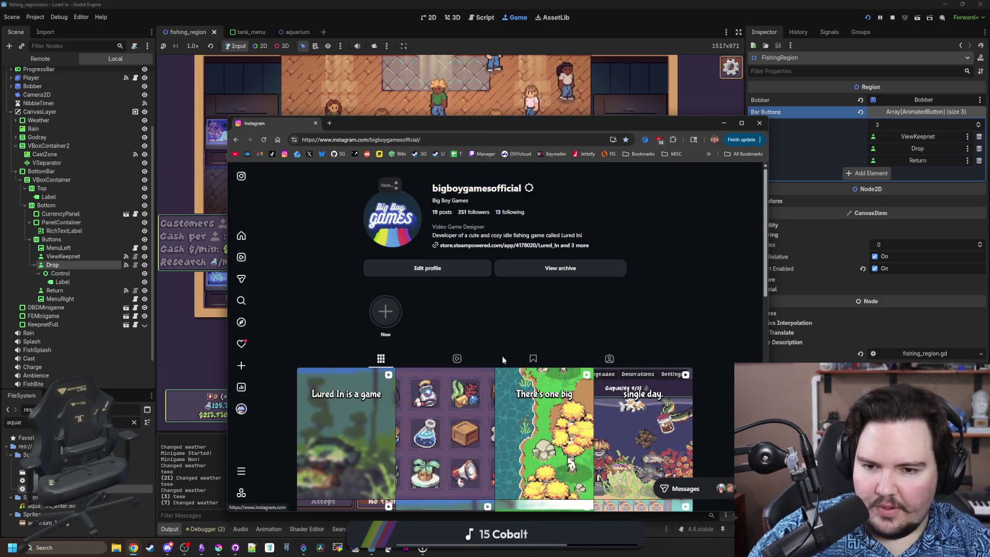
scroll(503, 359, down, 4)
click(244, 350)
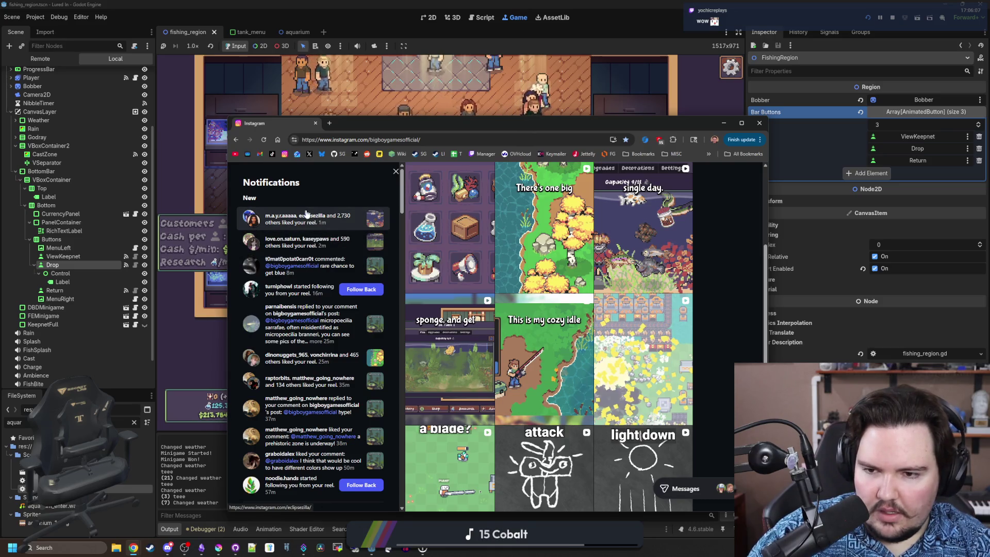
Scroll through the recent notifications, then close the notifications panel
scroll(320, 222, down, 2)
scroll(336, 226, down, 15)
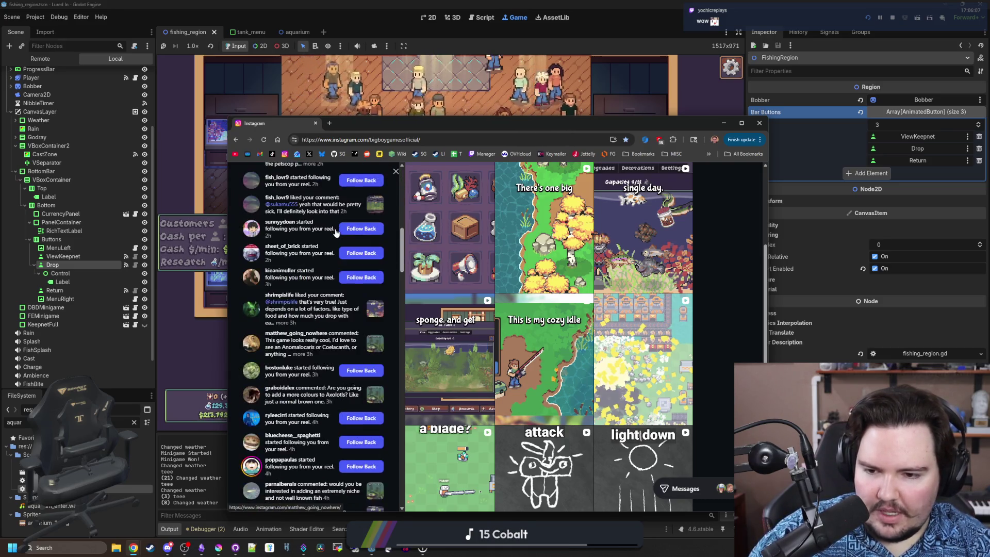
scroll(291, 315, up, 15)
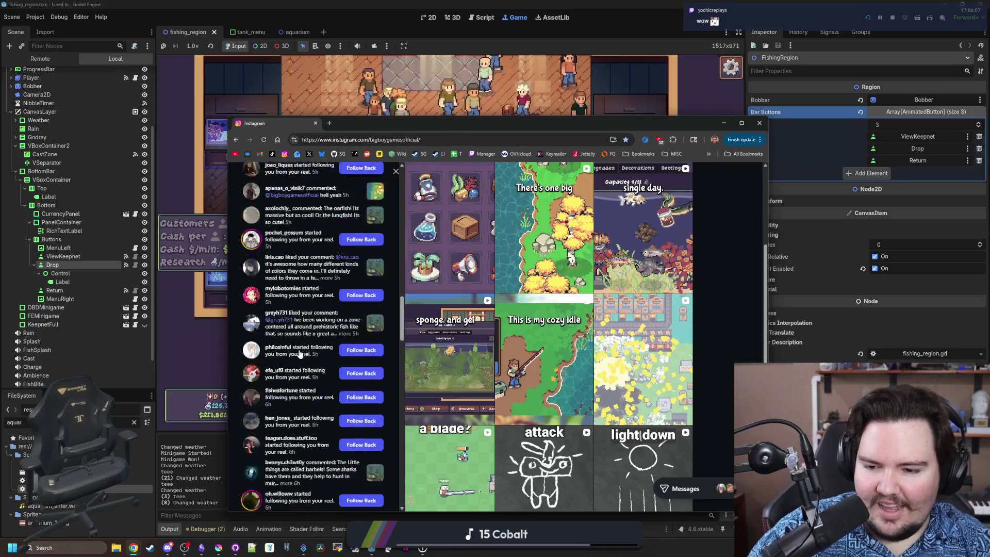
click(731, 352)
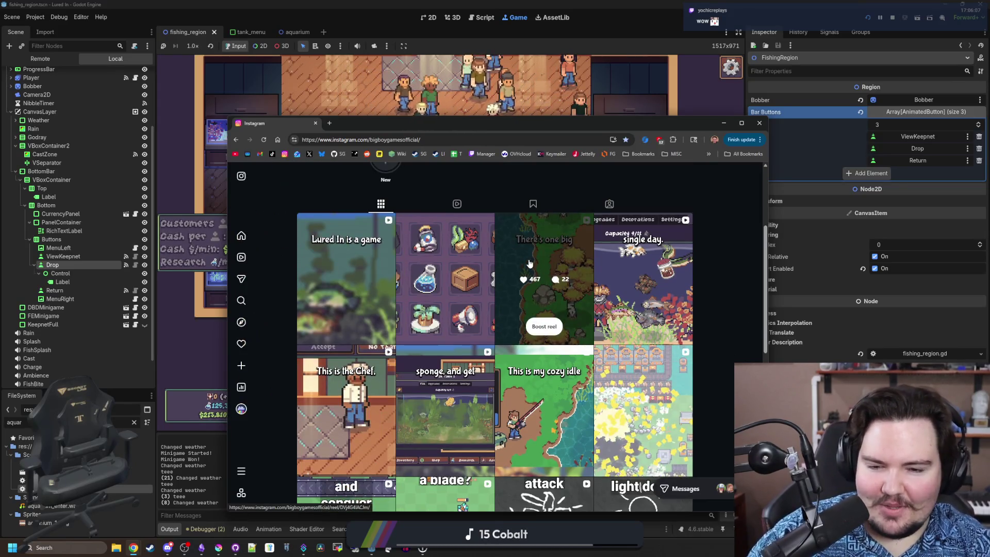
Read through the fish-tank reel's comments, then move the Chrome window to the lower right
click(620, 263)
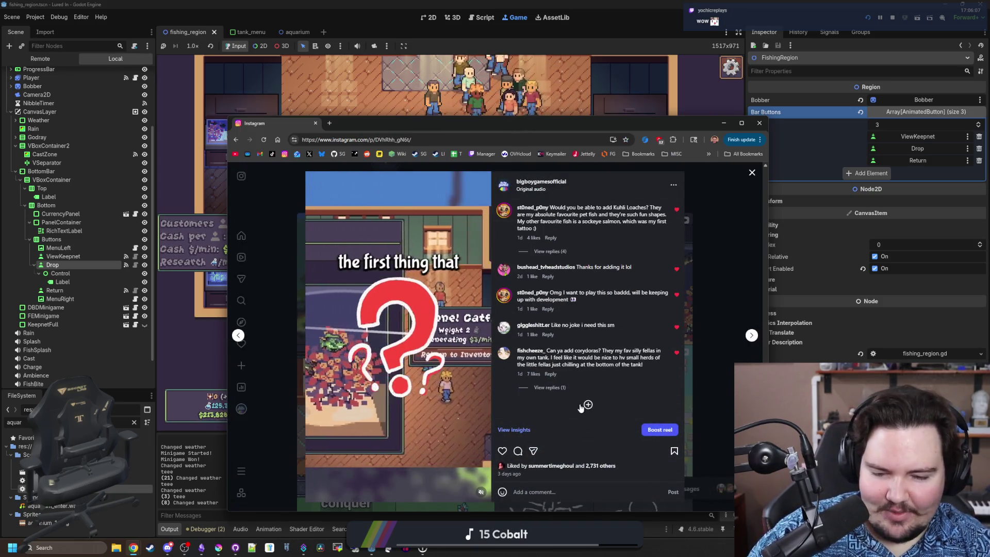
scroll(581, 407, down, 5)
scroll(581, 408, down, 5)
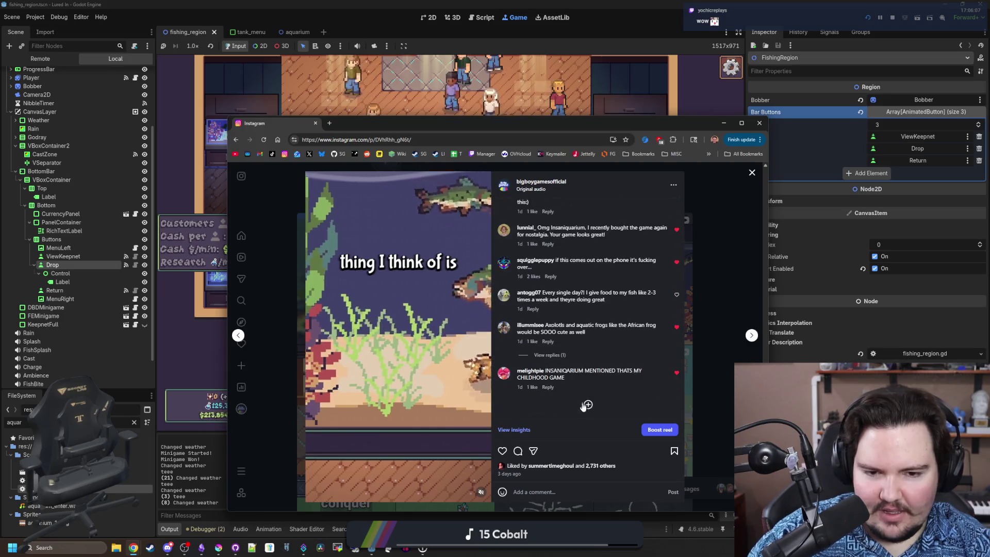
scroll(586, 401, down, 5)
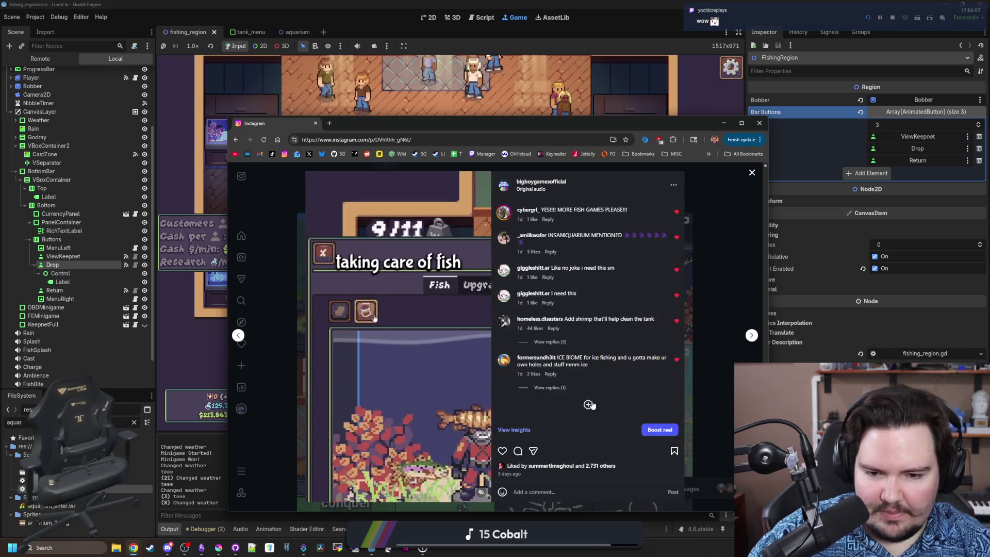
scroll(591, 400, down, 3)
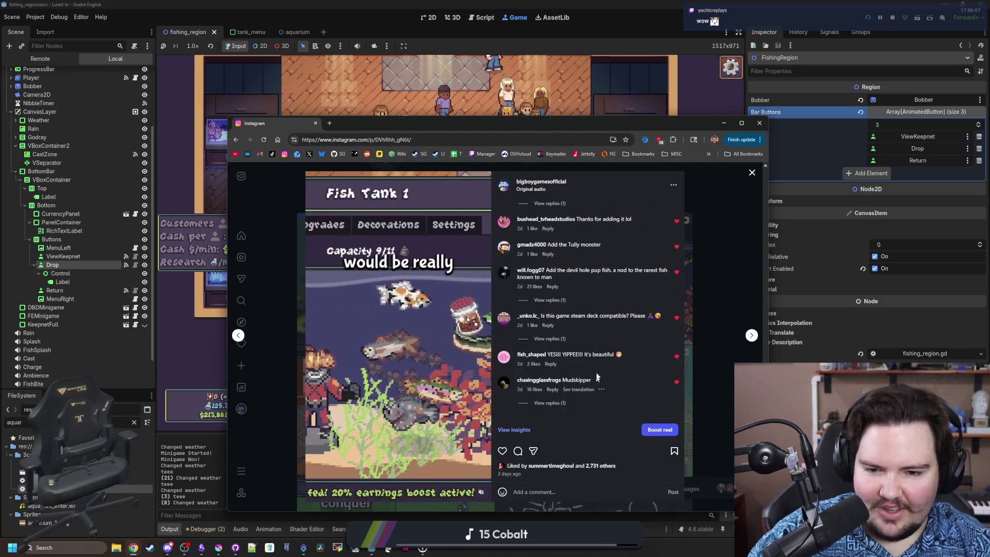
scroll(596, 348, down, 5)
scroll(595, 348, down, 10)
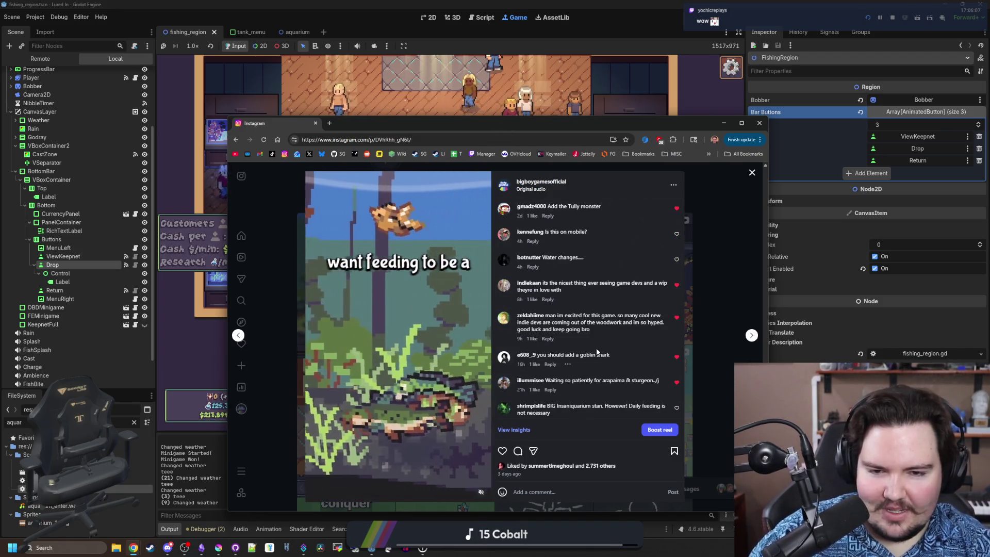
scroll(563, 301, up, 1)
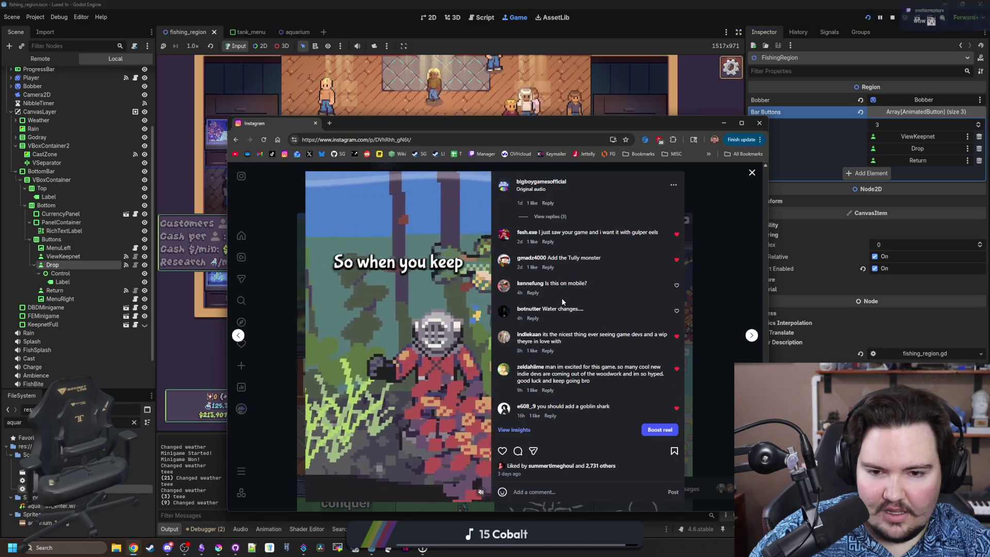
click(575, 312)
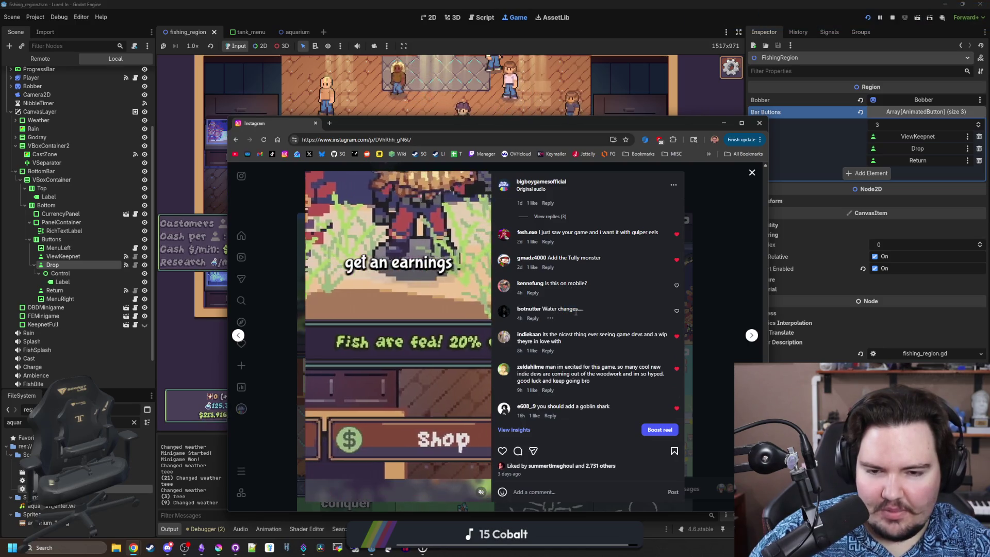
scroll(622, 352, down, 1)
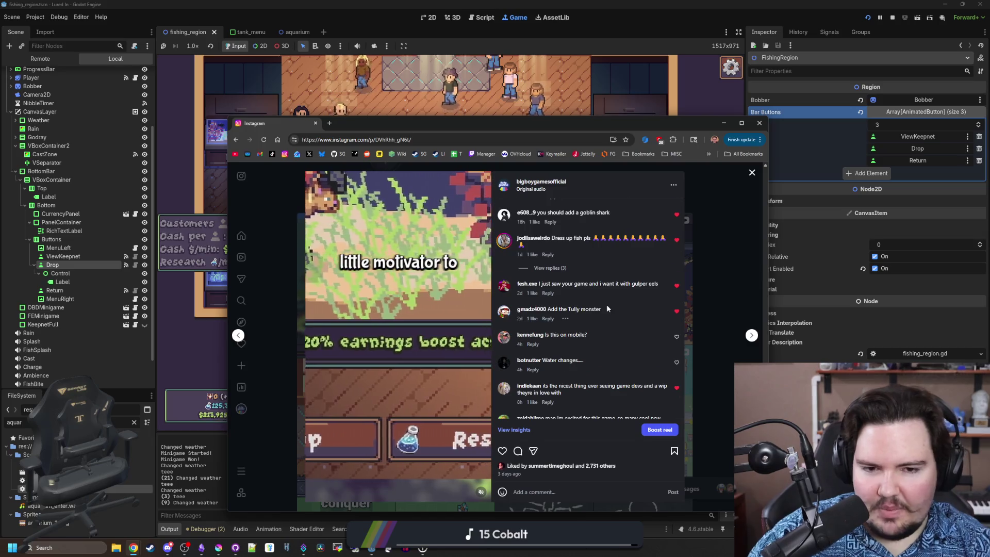
scroll(609, 316, up, 5)
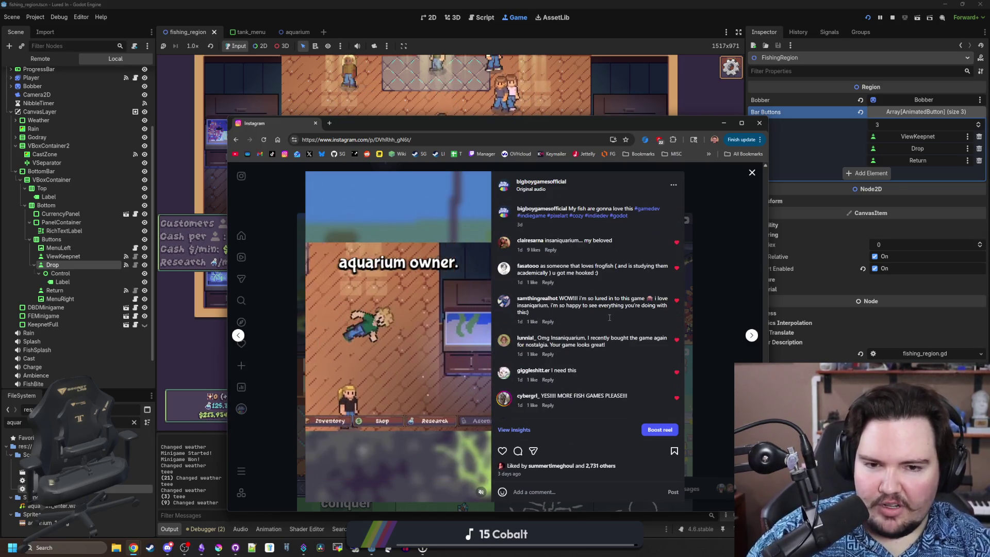
click(714, 231)
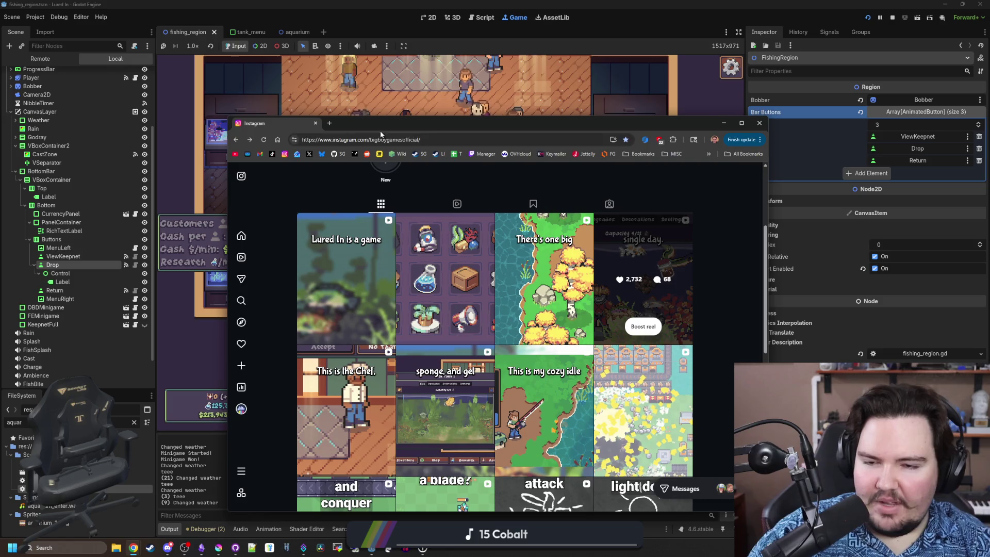
drag(419, 133, 651, 153)
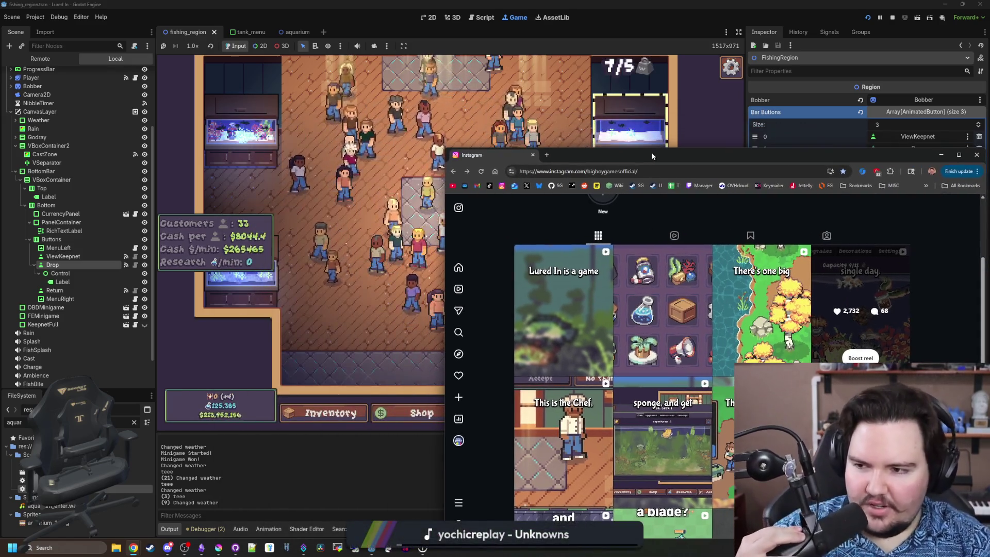
Close the Instagram browser and briefly open and close Project Settings
click(531, 155)
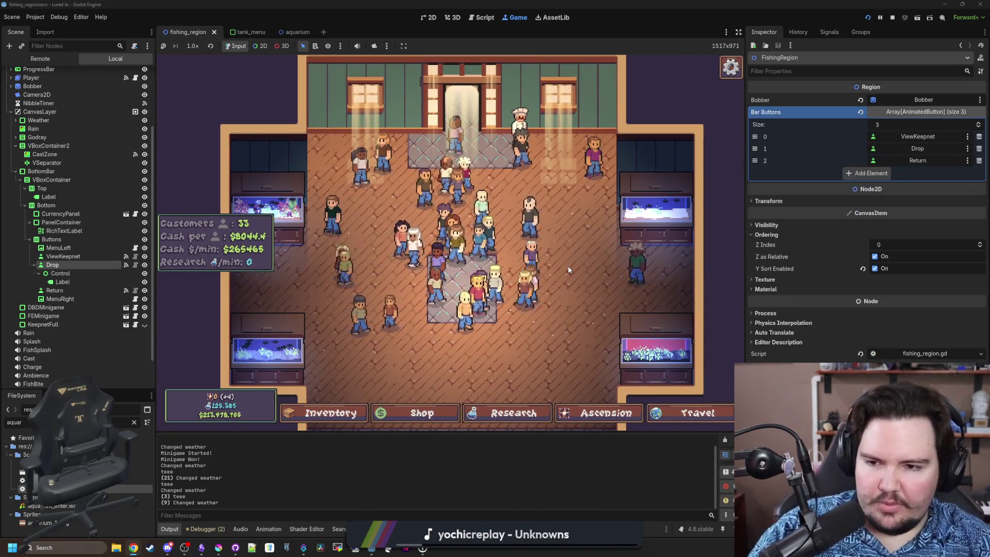
click(35, 17)
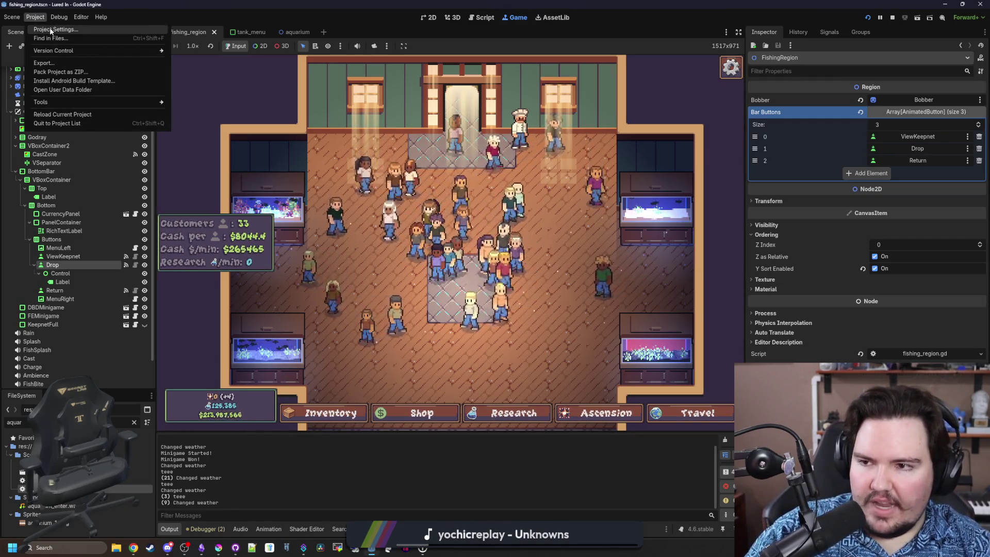
click(57, 29)
click(470, 414)
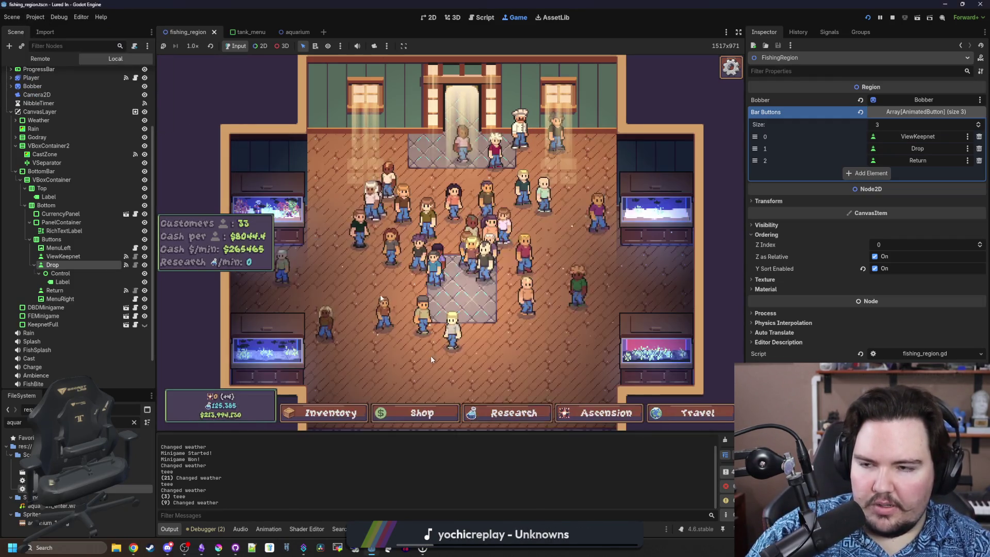
Open the Project > Export window and scroll through the preset options
click(35, 17)
click(51, 62)
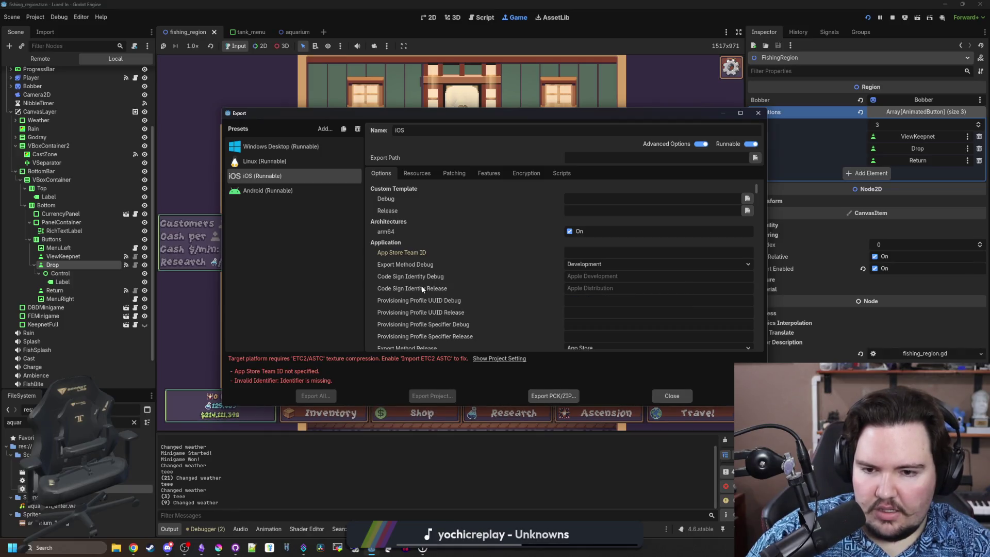
scroll(421, 288, down, 3)
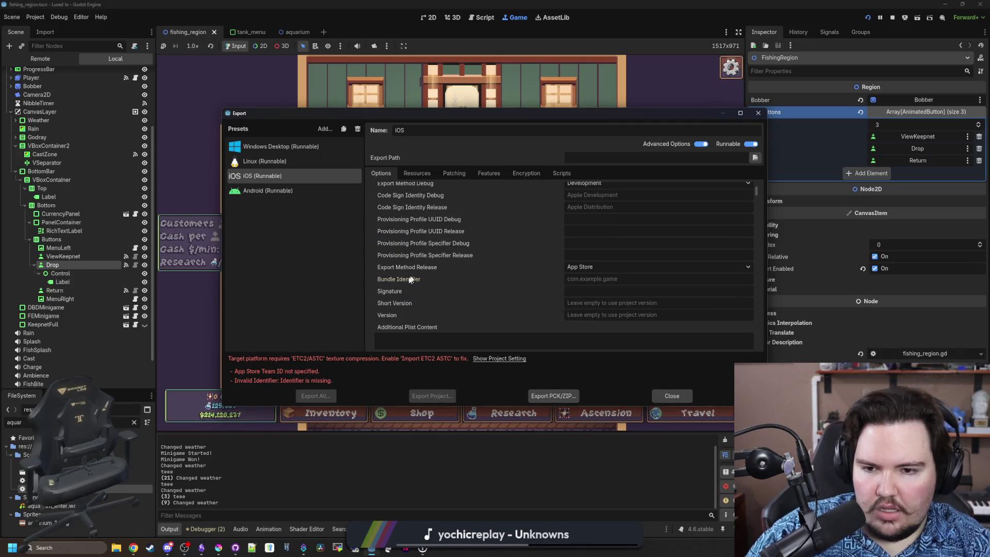
mouse_move(416, 280)
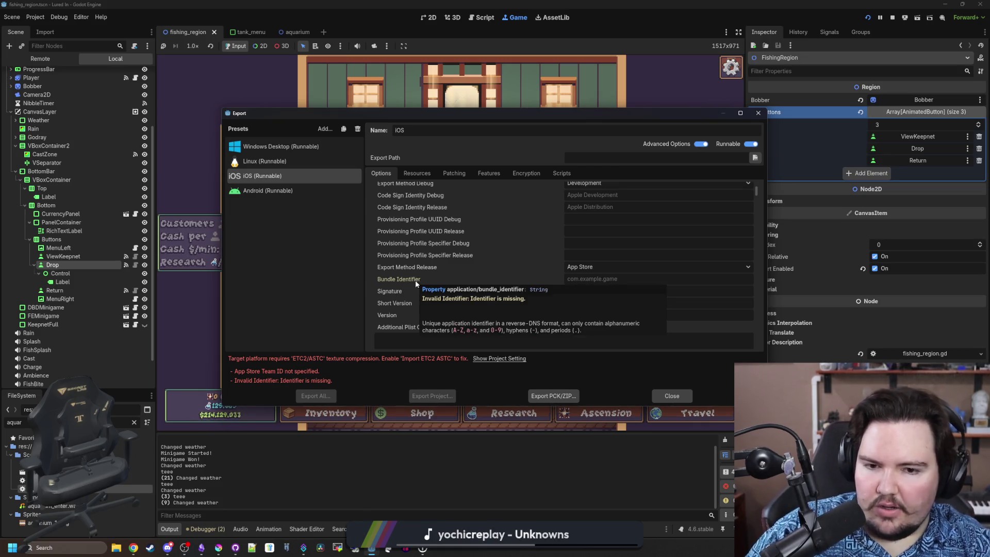
scroll(404, 299, down, 6)
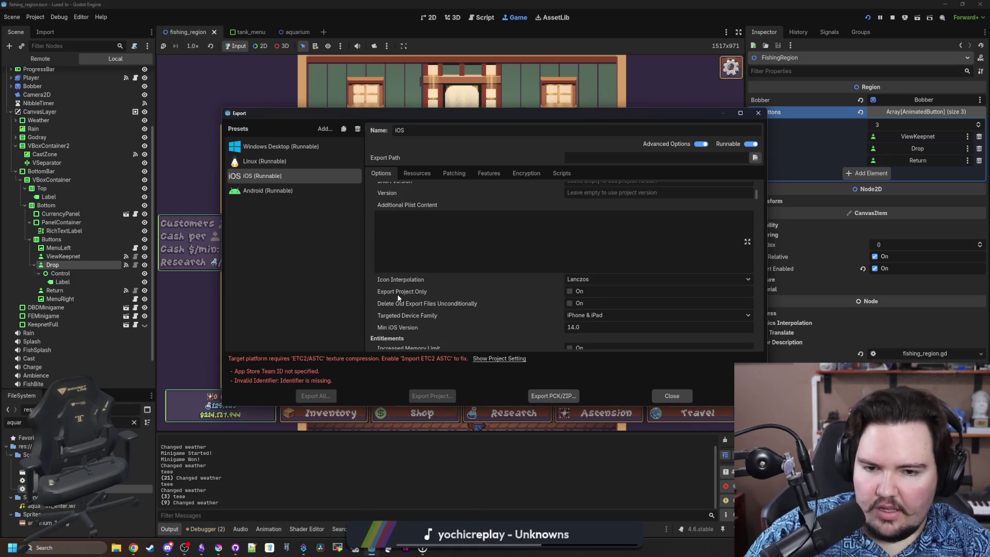
scroll(397, 298, down, 4)
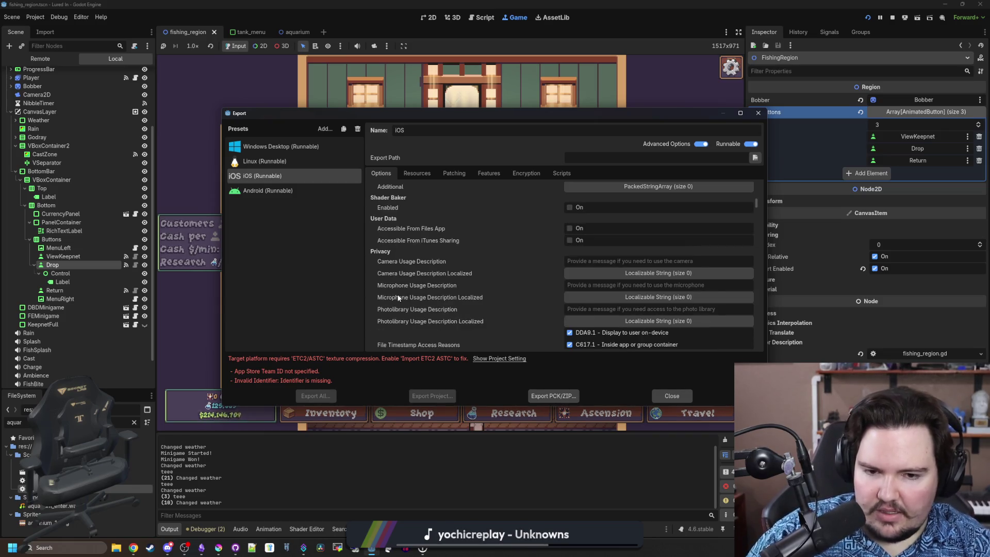
scroll(398, 298, down, 5)
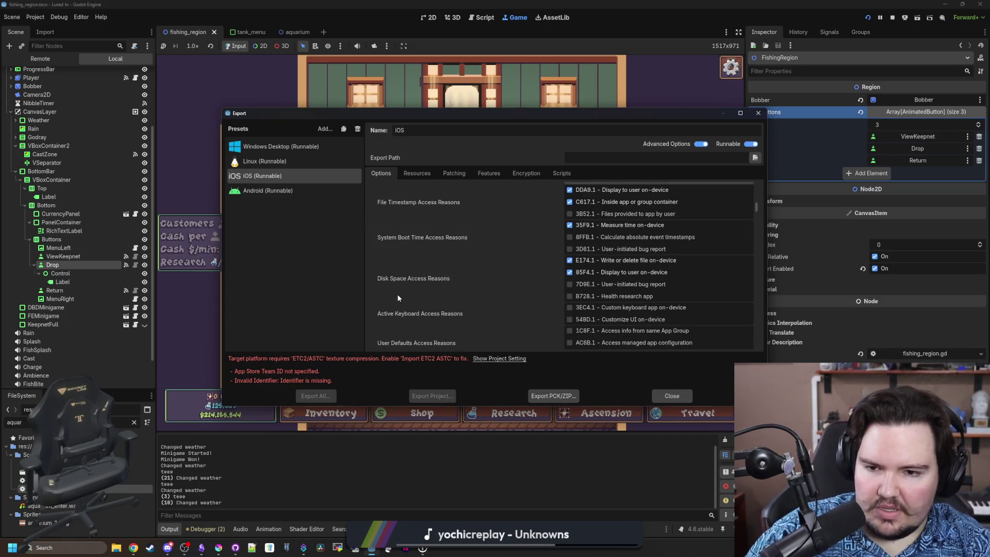
scroll(398, 298, down, 3)
scroll(398, 298, down, 3)
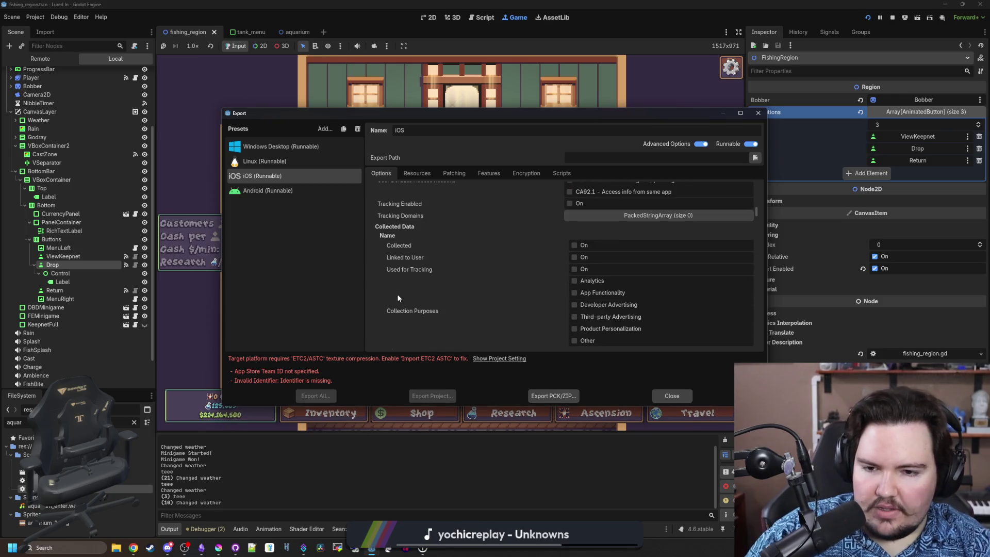
scroll(397, 298, down, 4)
scroll(397, 298, down, 10)
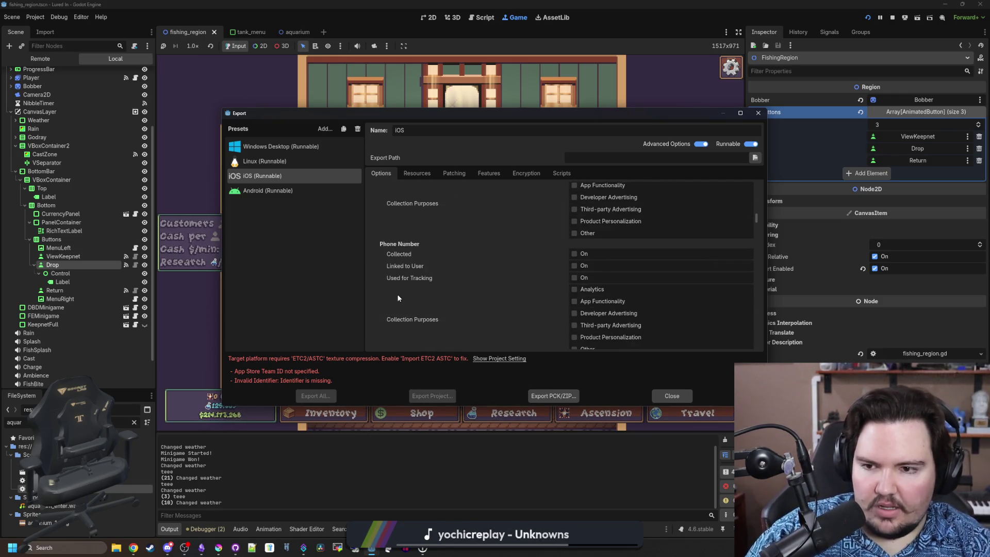
scroll(397, 320, down, 10)
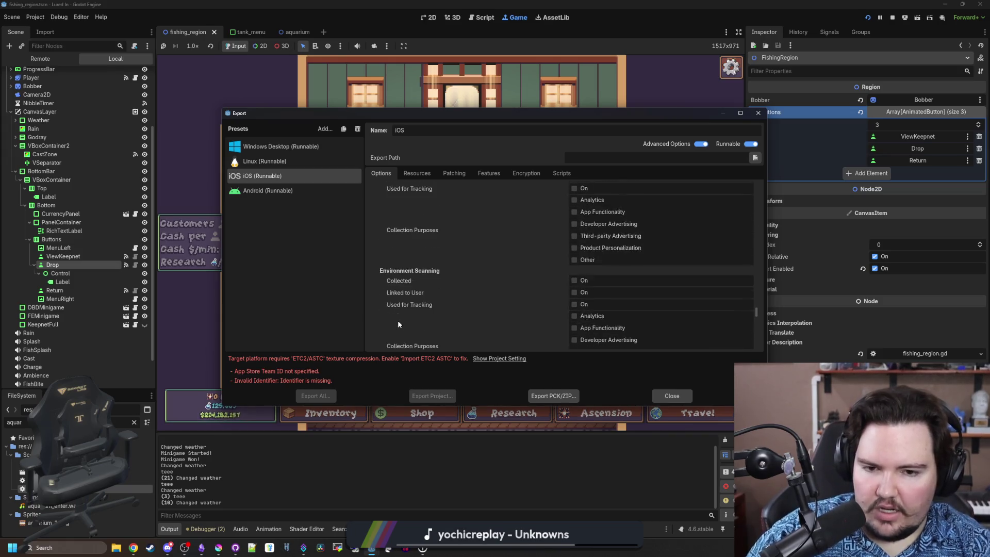
scroll(398, 320, up, 2)
scroll(398, 323, up, 20)
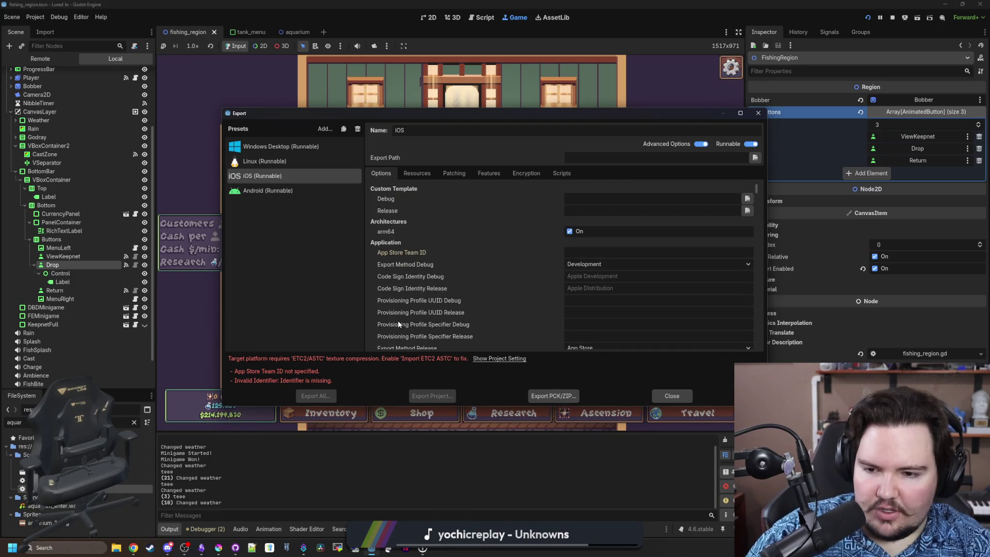
Delete the iOS and Android export presets, then close the Export window
click(281, 192)
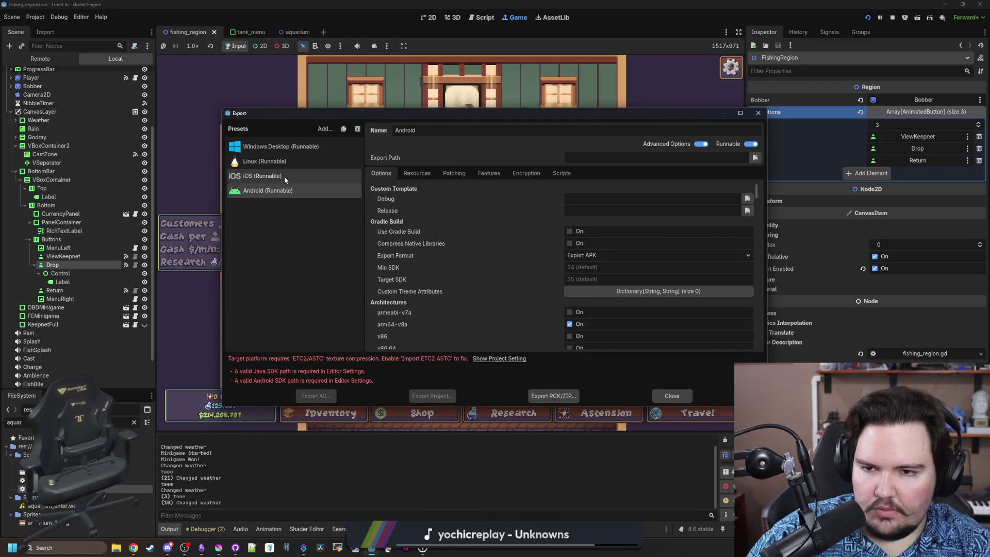
click(283, 177)
click(356, 129)
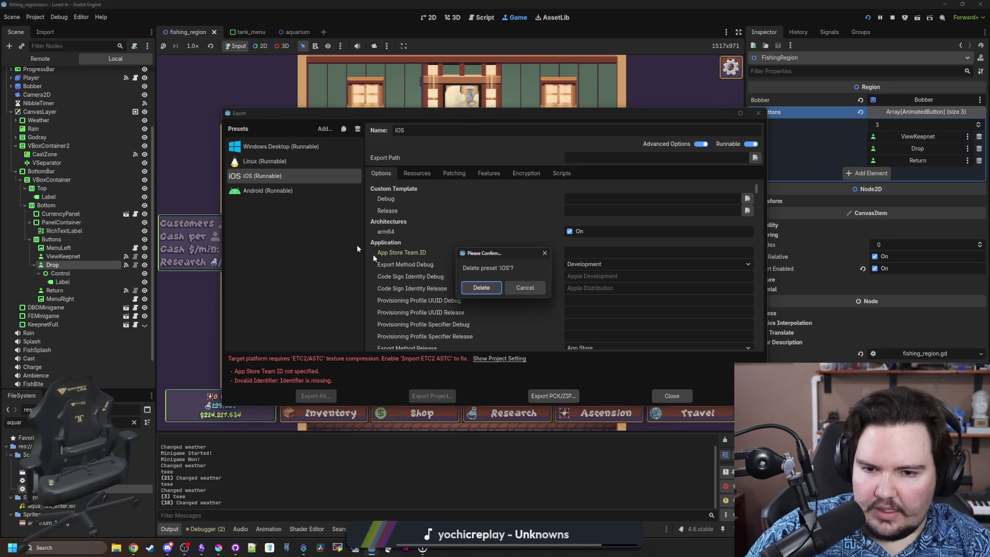
click(481, 287)
click(273, 176)
click(358, 129)
click(482, 287)
click(756, 113)
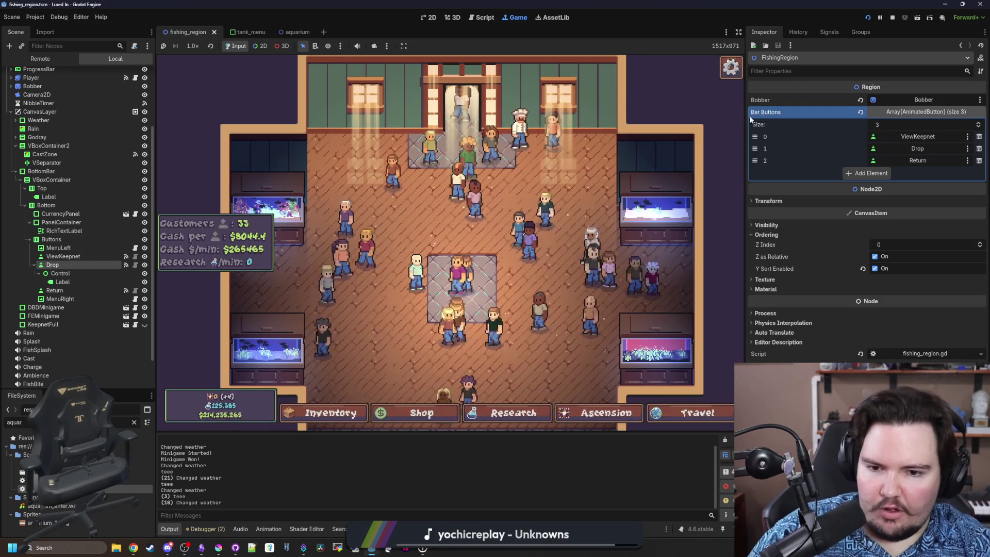
Pan around the shop room, then drag the splitter left to narrow the game view to 511x938
scroll(503, 164, down, 3)
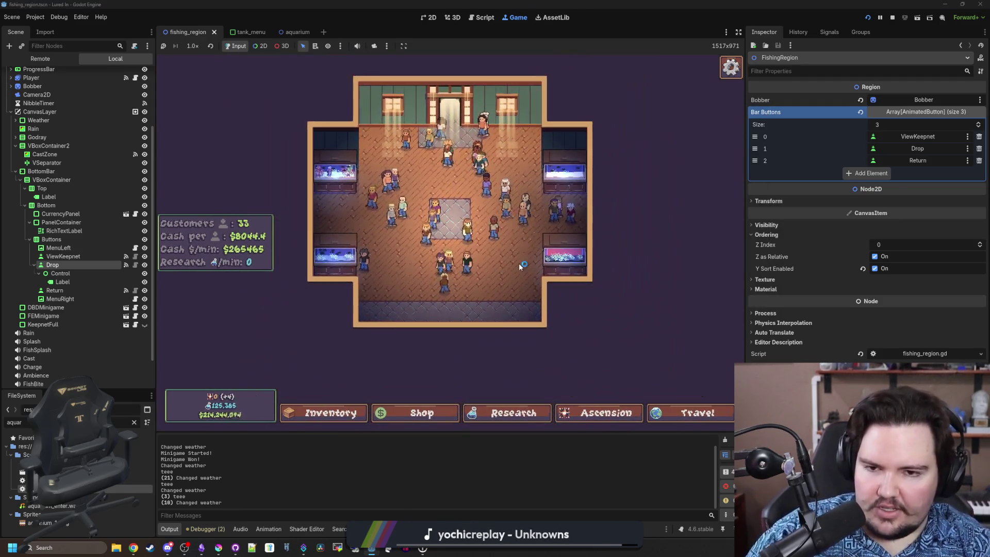
scroll(520, 265, up, 4)
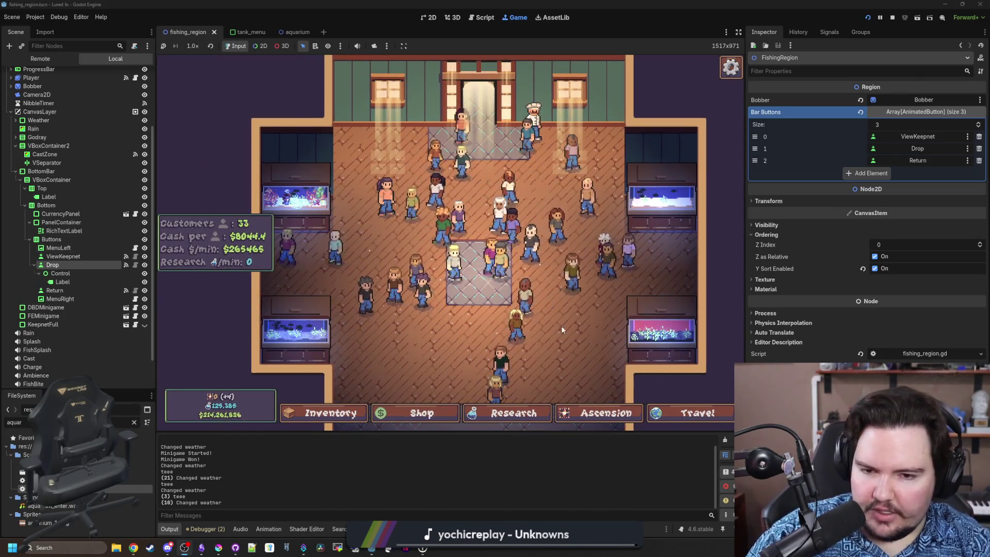
drag(562, 329, 553, 284)
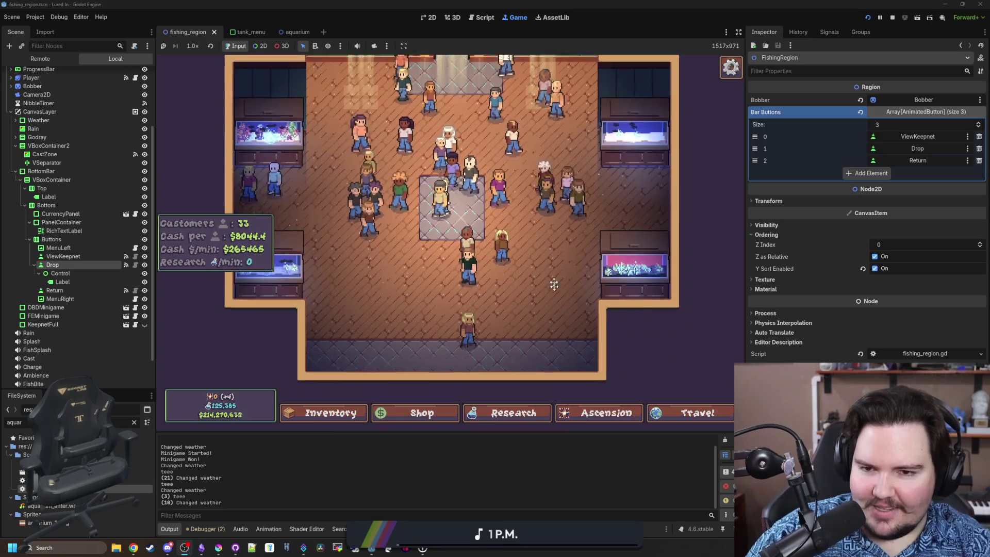
scroll(364, 228, up, 1)
scroll(414, 354, down, 2)
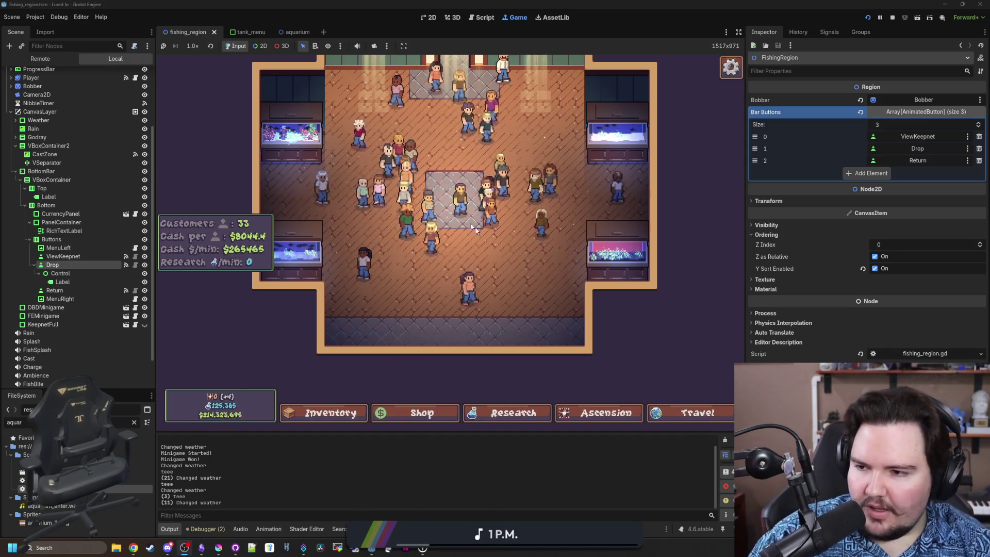
scroll(485, 289, up, 3)
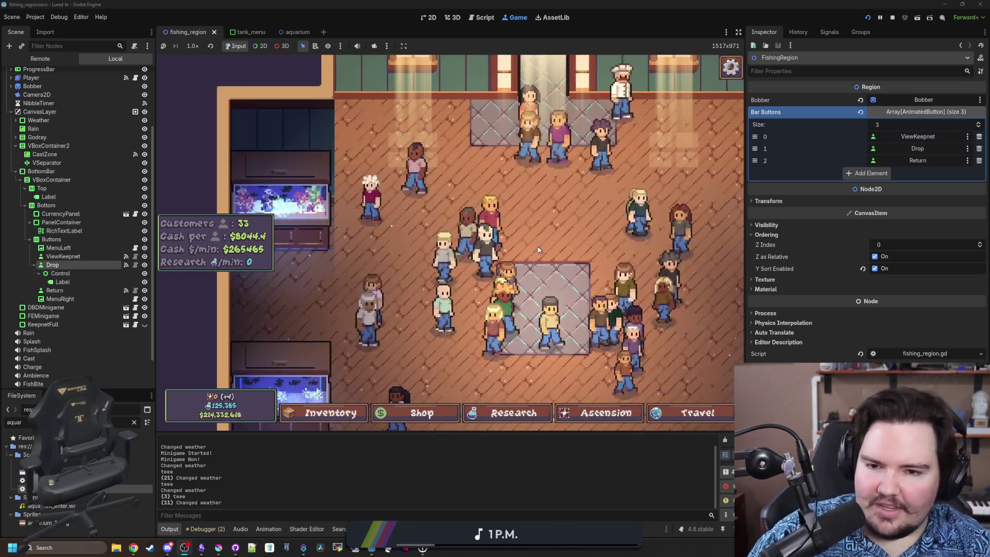
scroll(427, 164, down, 3)
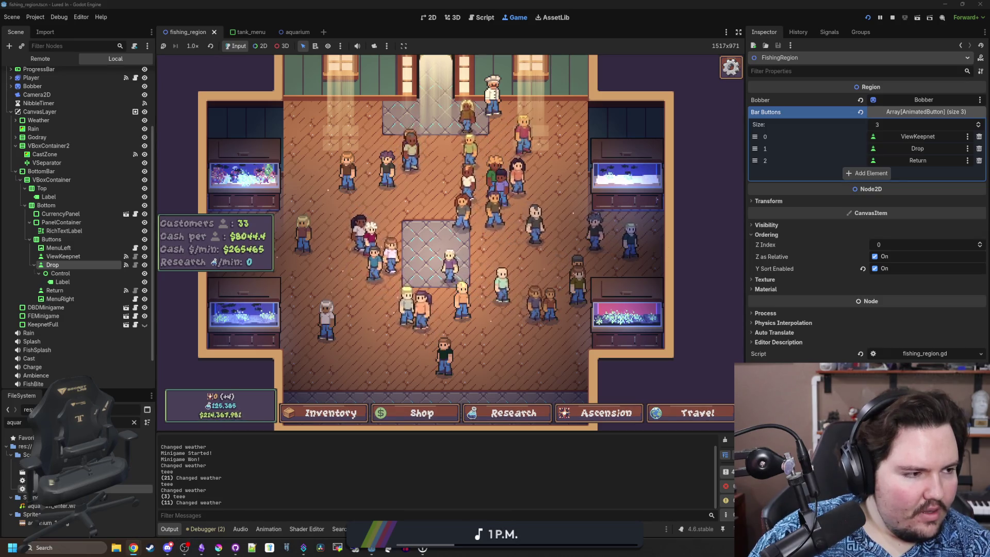
scroll(480, 268, down, 3)
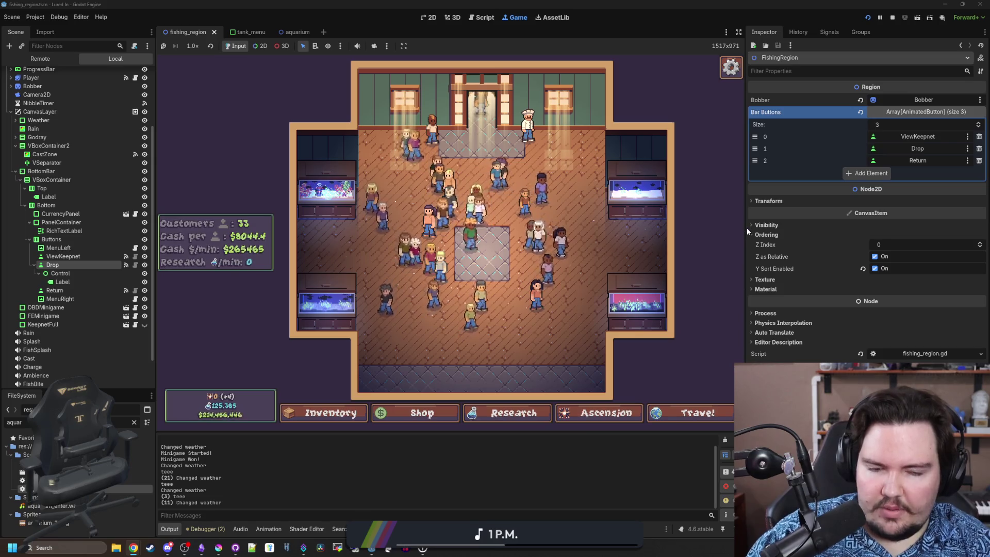
mouse_move(746, 228)
mouse_down()
mouse_move(453, 257)
mouse_move(330, 259)
mouse_move(420, 254)
mouse_move(365, 254)
mouse_move(411, 252)
mouse_move(350, 258)
mouse_move(355, 265)
mouse_up()
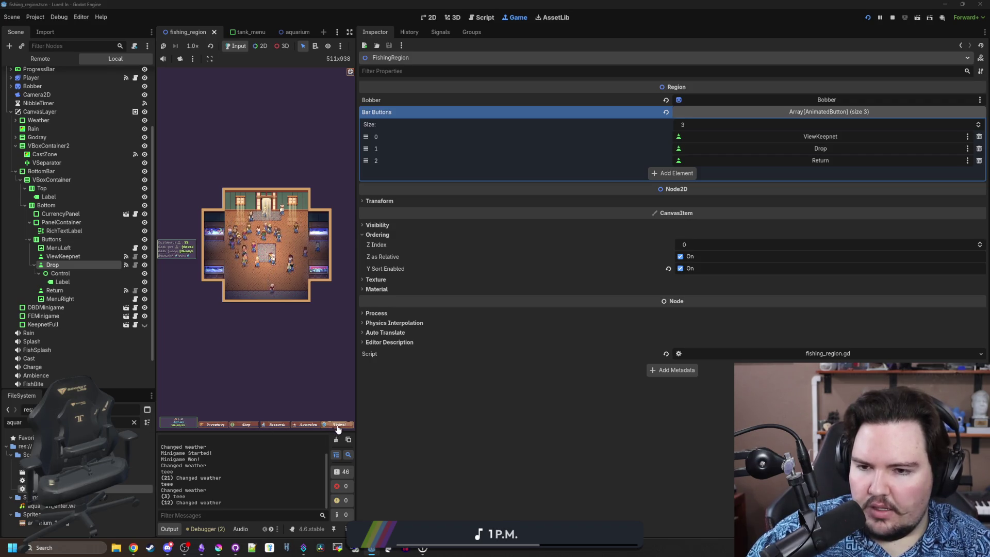
Open and close the Inventory menu, then widen the game view back to 1719x971
click(221, 423)
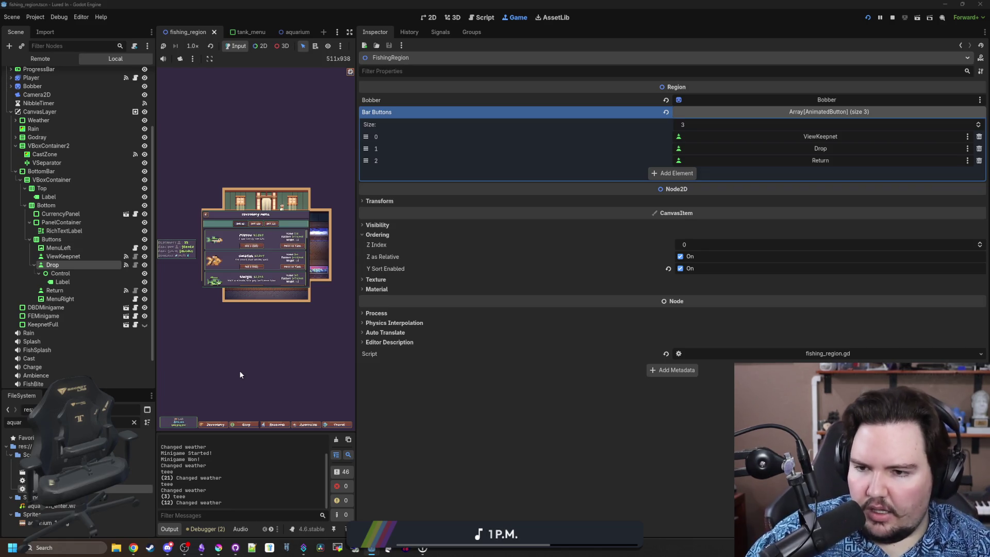
click(207, 215)
click(222, 425)
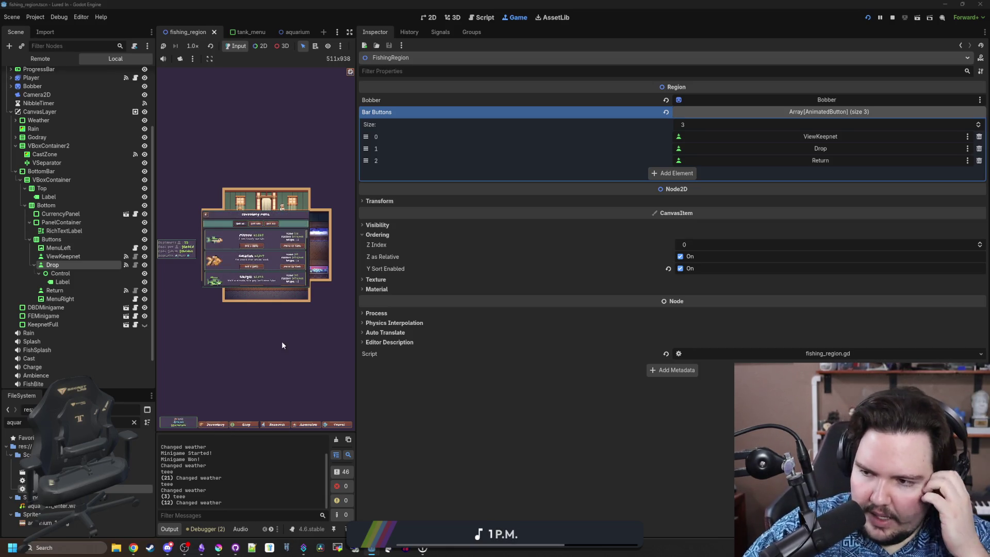
drag(357, 342, 823, 329)
Open the Shop, Research, Ascension and Travel menus, close Travel, and accept the fish deal offer
click(458, 415)
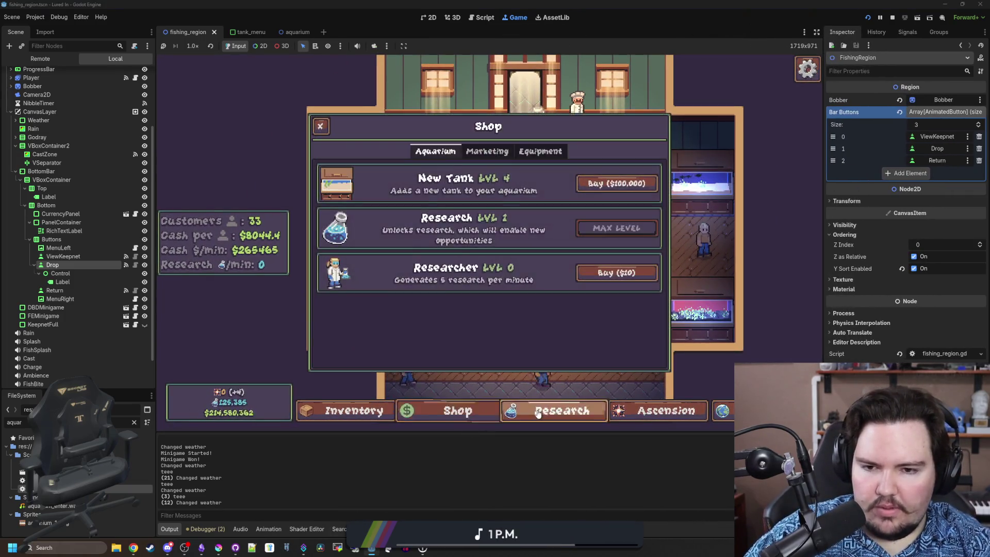
click(557, 415)
click(677, 422)
click(721, 410)
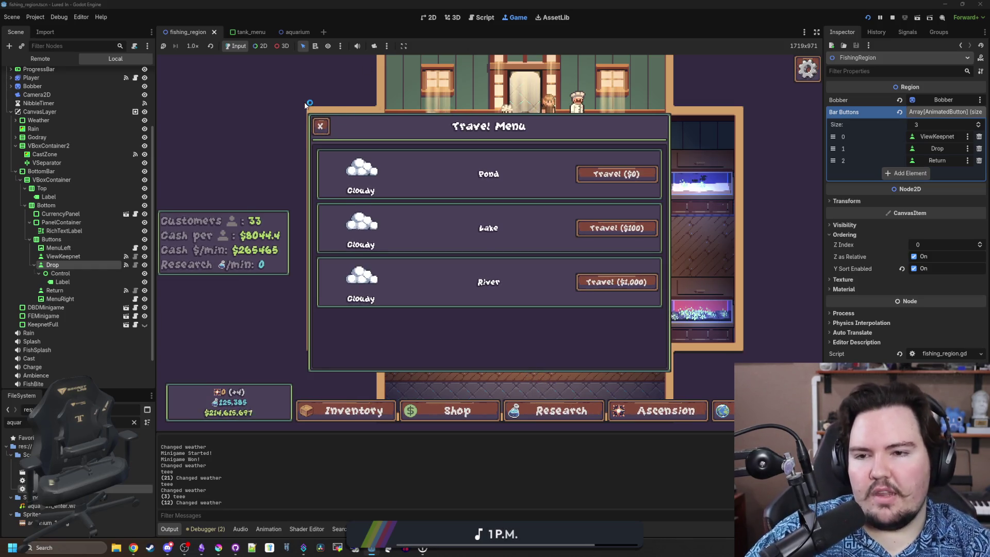
click(320, 126)
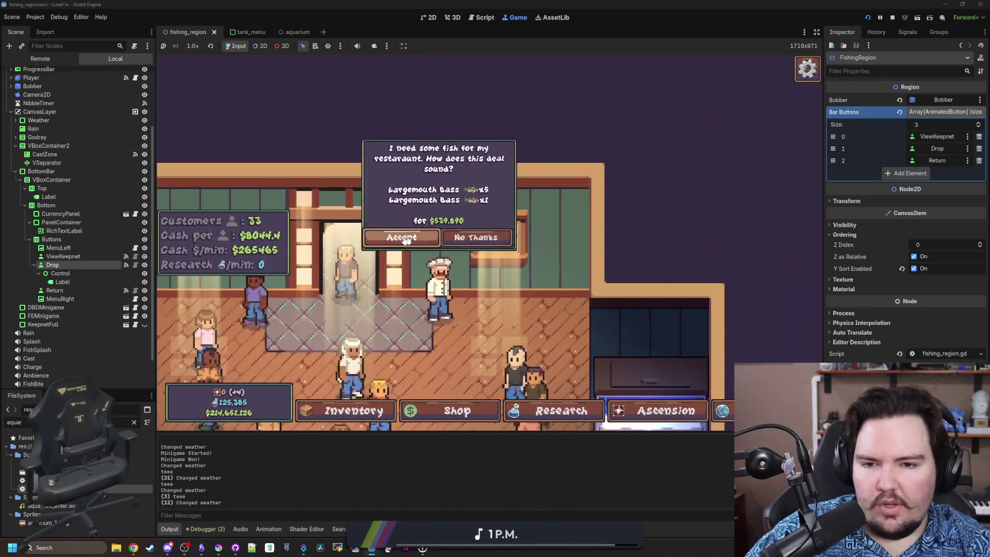
click(488, 204)
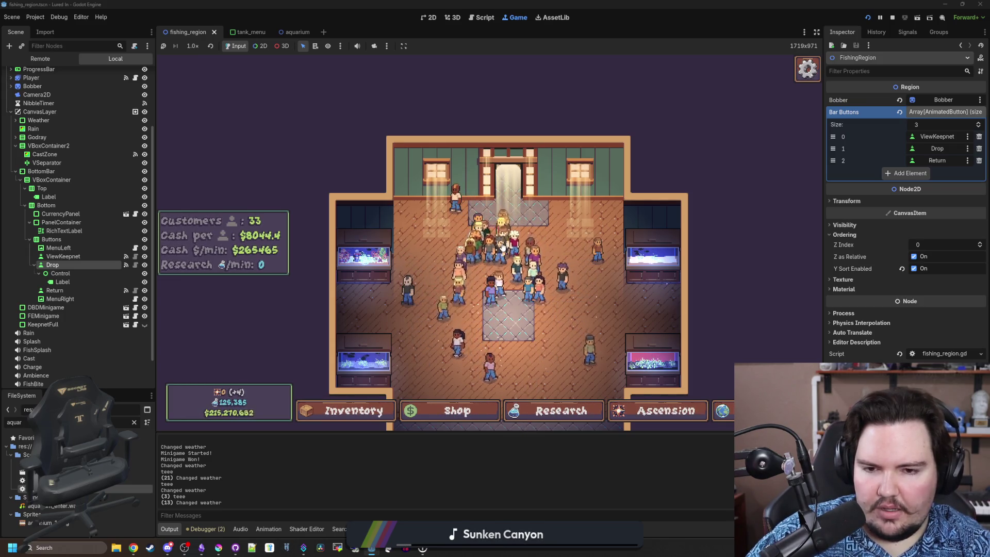
scroll(547, 268, up, 2)
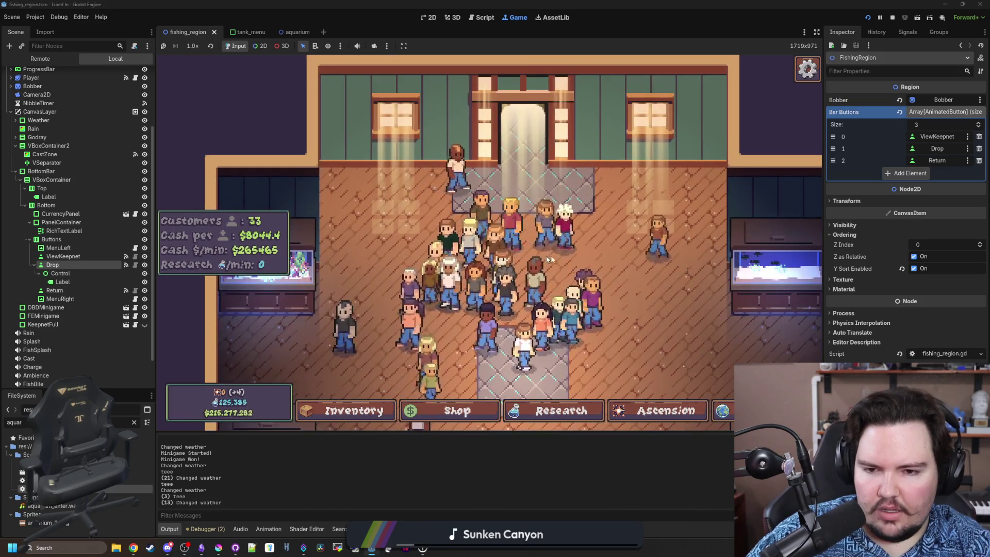
scroll(548, 259, up, 2)
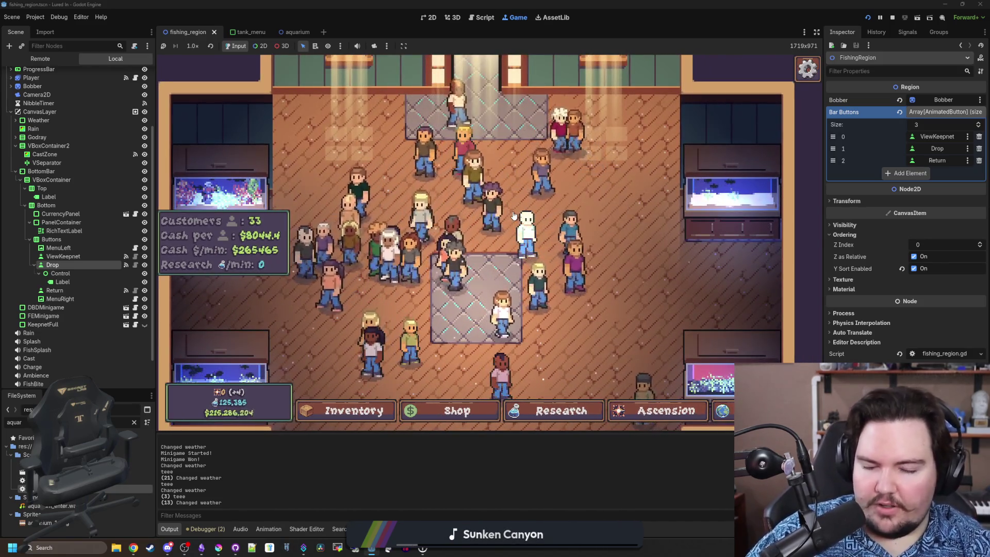
scroll(512, 220, down, 2)
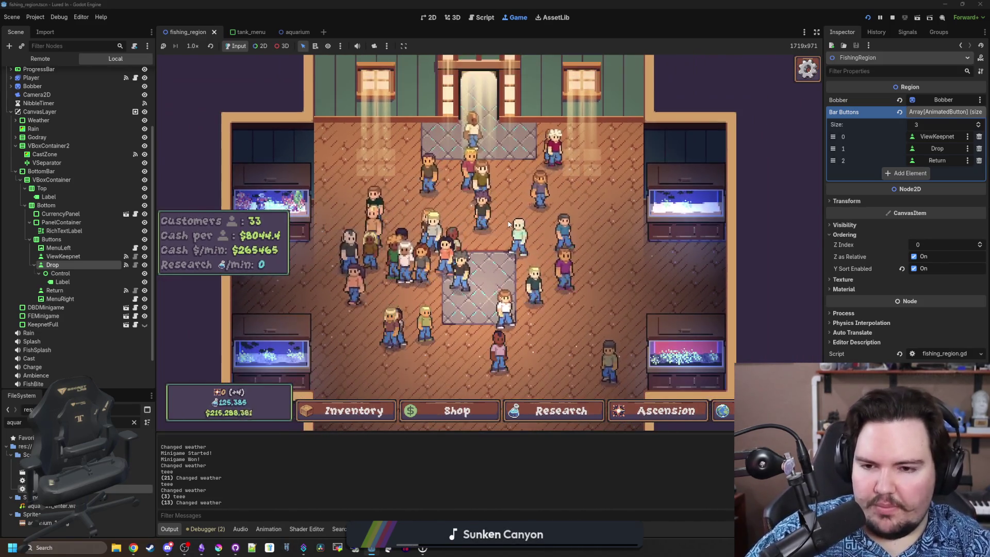
scroll(508, 224, down, 2)
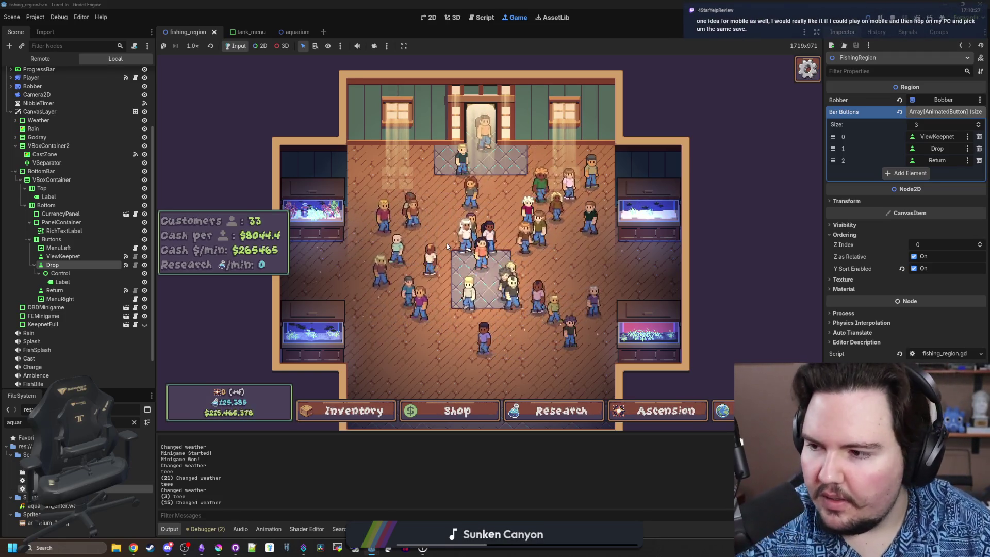
mouse_move(482, 347)
mouse_down()
mouse_move(468, 261)
mouse_move(477, 240)
mouse_move(490, 287)
mouse_up()
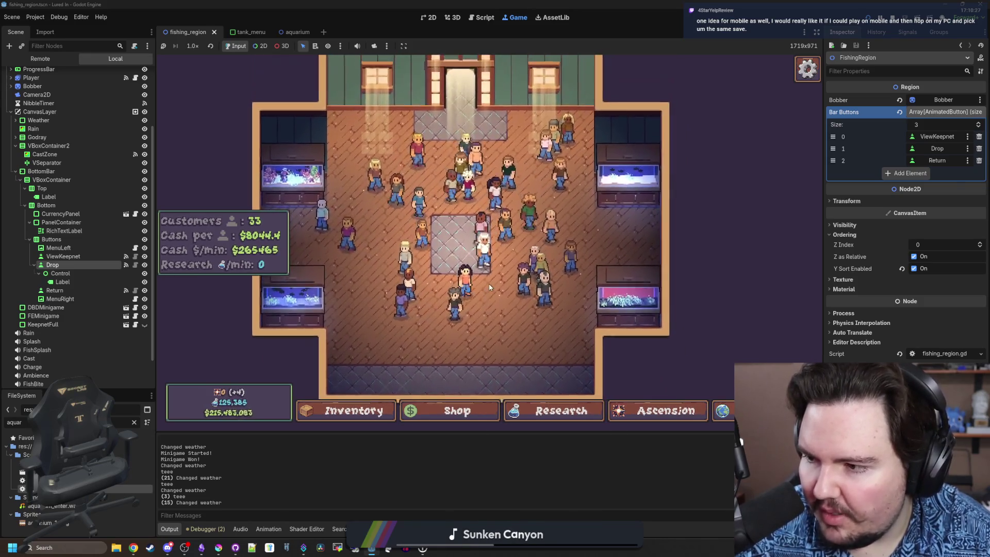
scroll(490, 287, down, 2)
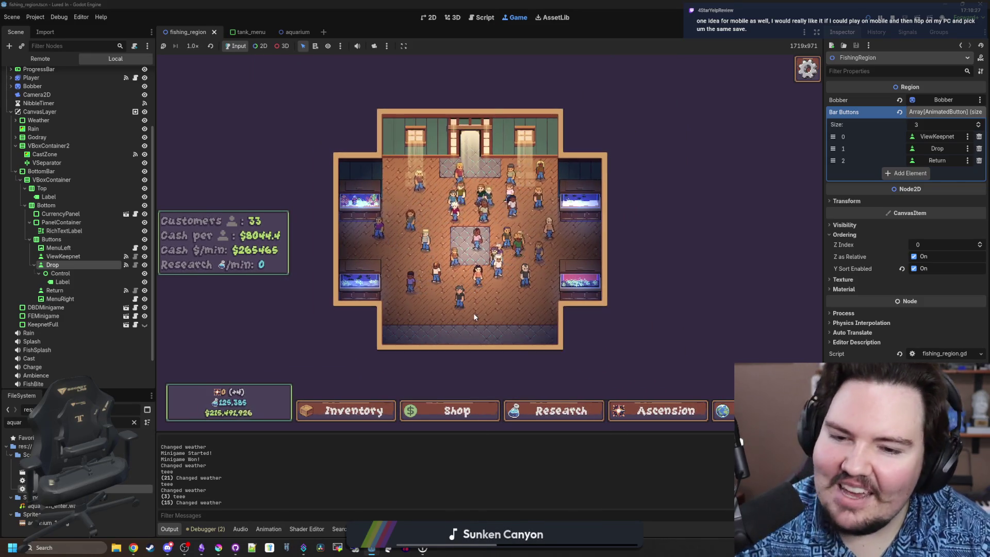
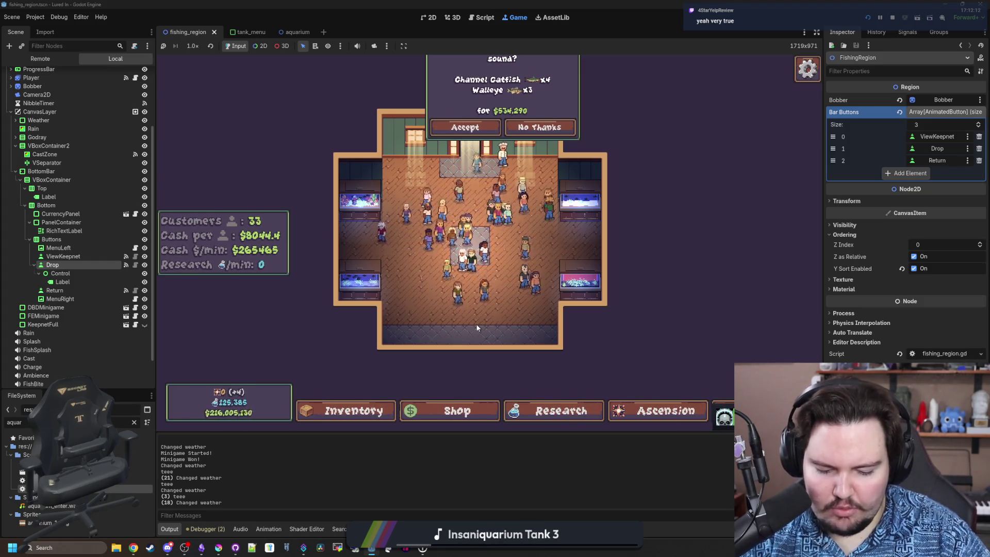
Accept the restaurant's Channel Catfish and Walleye deal in the running game
scroll(521, 230, up, 3)
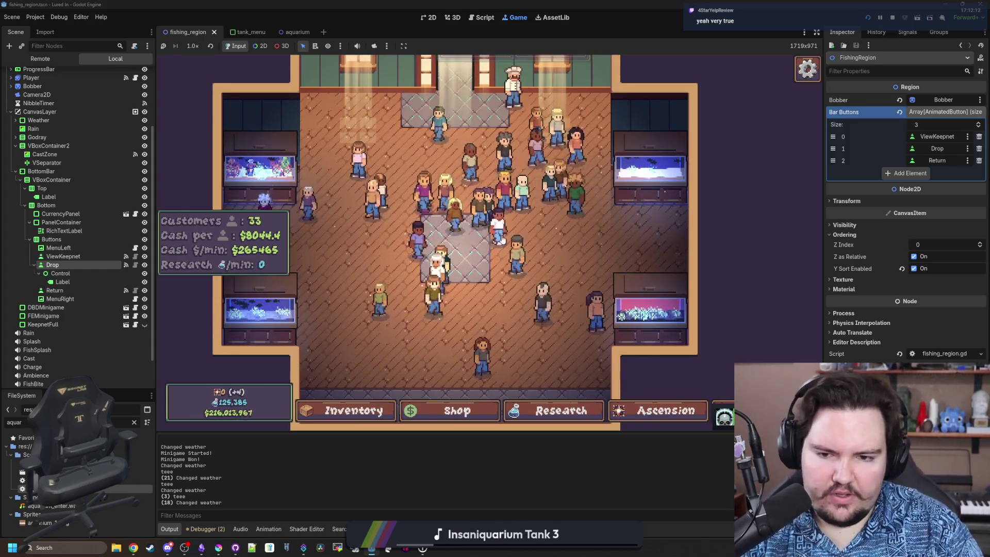
scroll(502, 239, down, 1)
scroll(552, 252, down, 2)
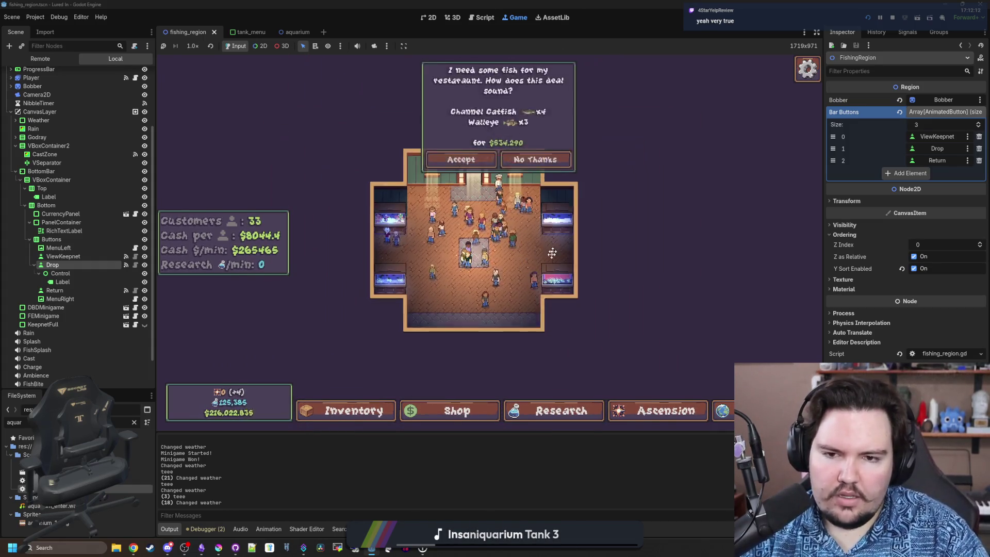
scroll(552, 252, up, 5)
scroll(525, 296, down, 3)
scroll(533, 171, down, 2)
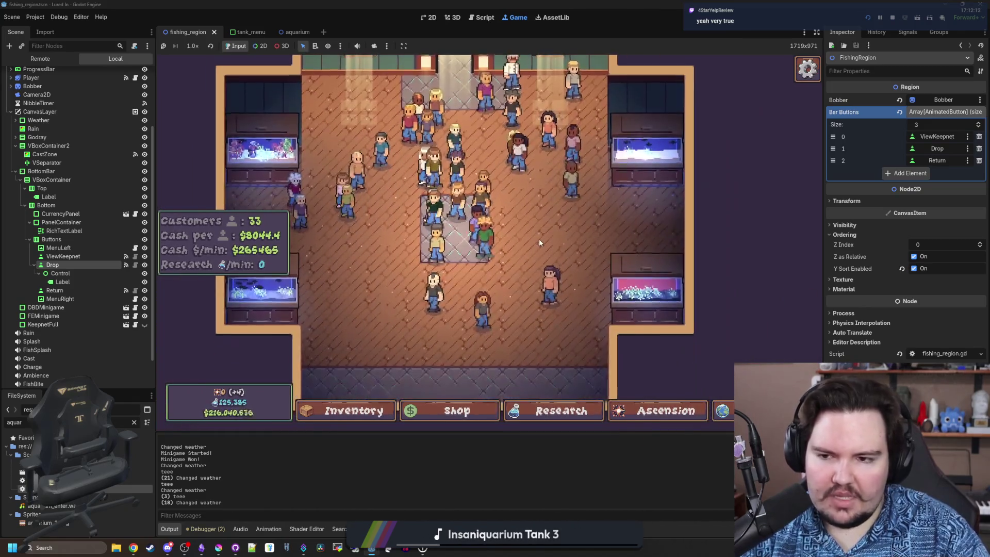
scroll(539, 239, down, 2)
scroll(552, 254, up, 1)
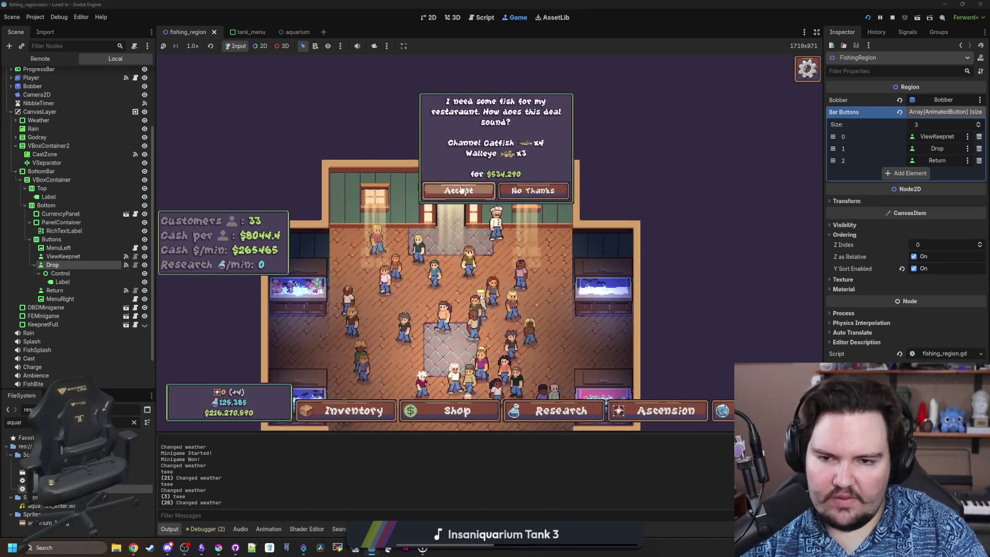
click(460, 190)
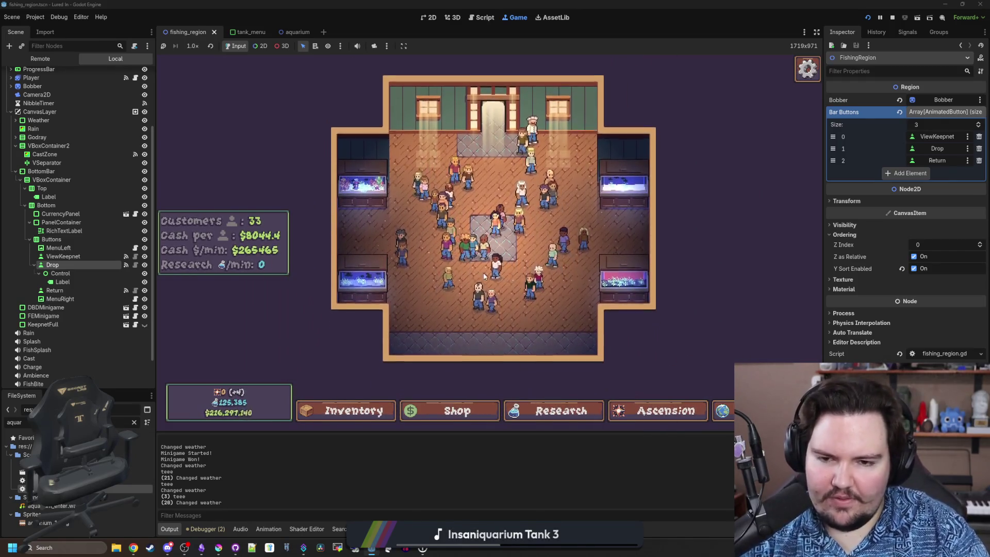
scroll(483, 276, up, 1)
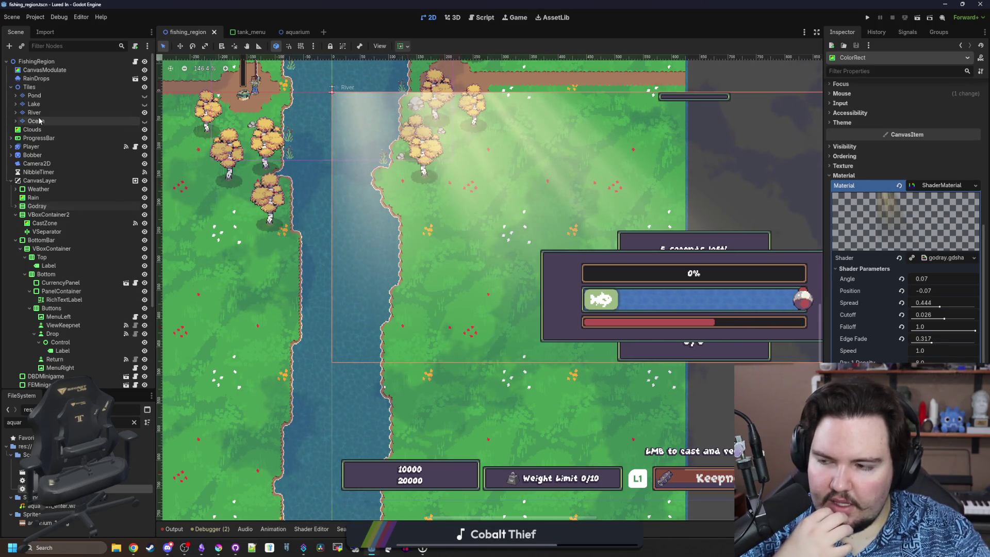
Inspect the Pond, River and Ocean tile layers under Tiles
click(44, 96)
click(43, 113)
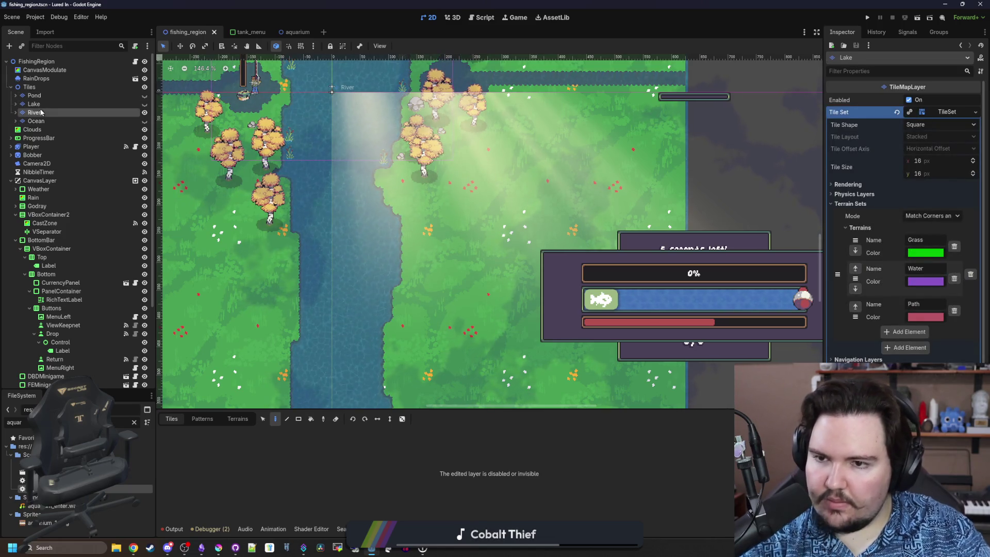
click(41, 121)
click(43, 112)
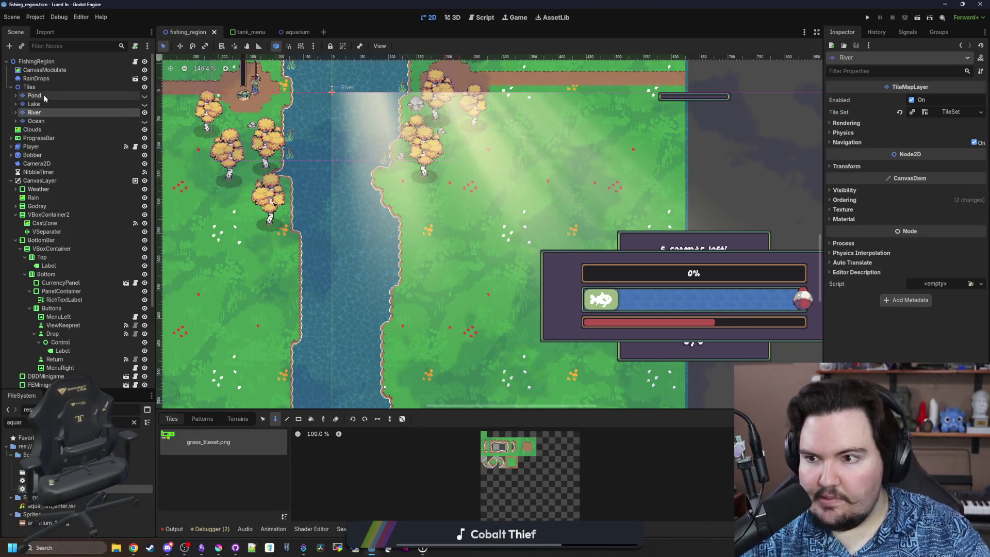
click(44, 95)
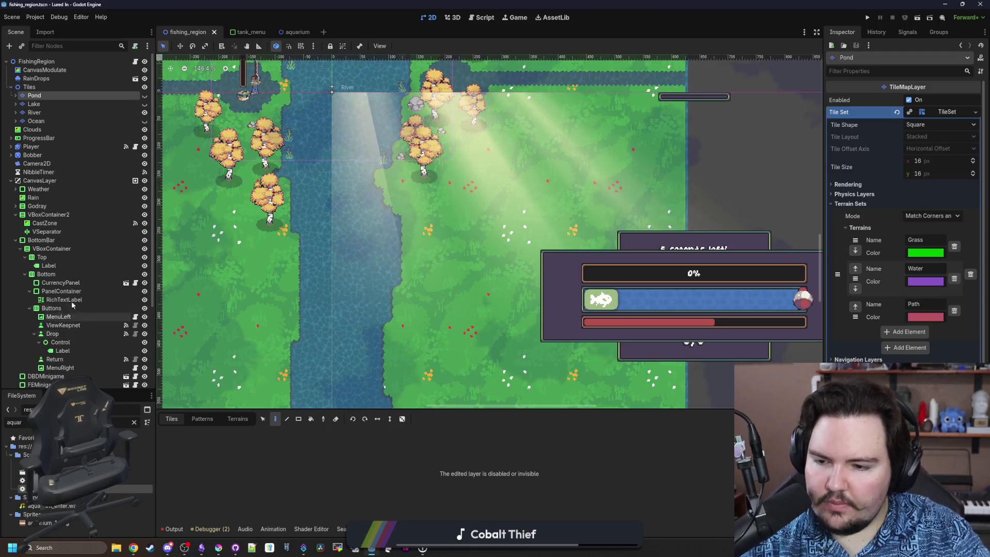
click(49, 114)
click(48, 94)
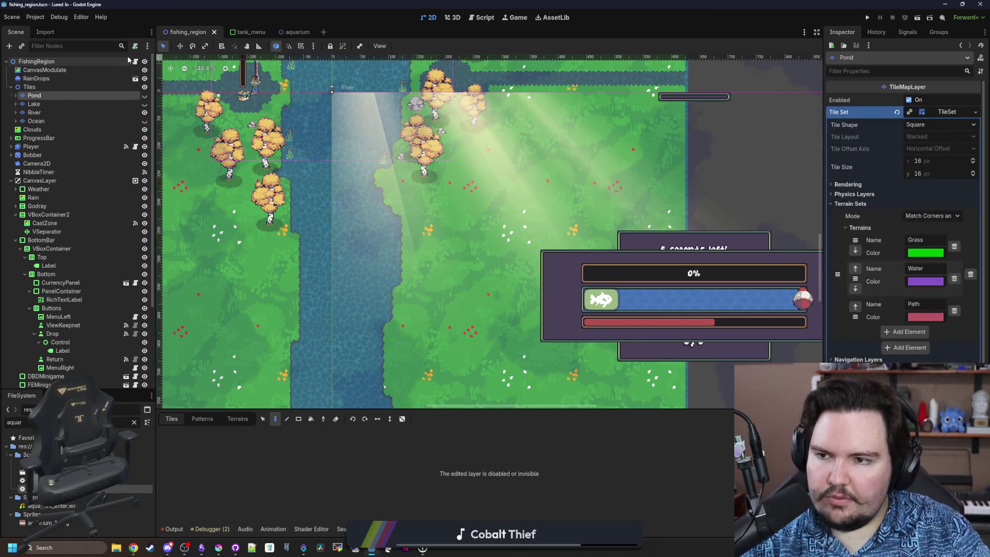
Save the Pond and Lake branches as region_pond.tscn and region_lake.tscn scenes
right_click(66, 97)
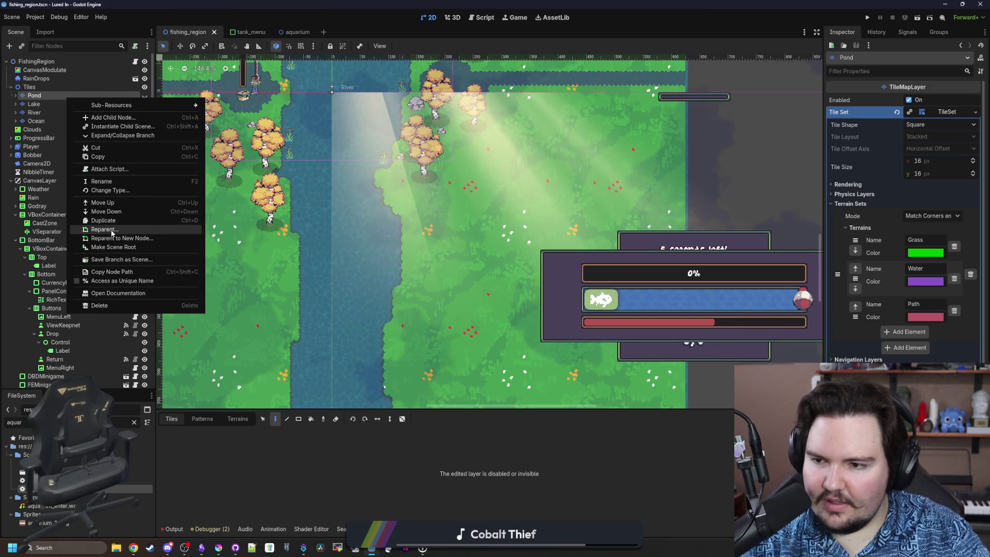
click(115, 259)
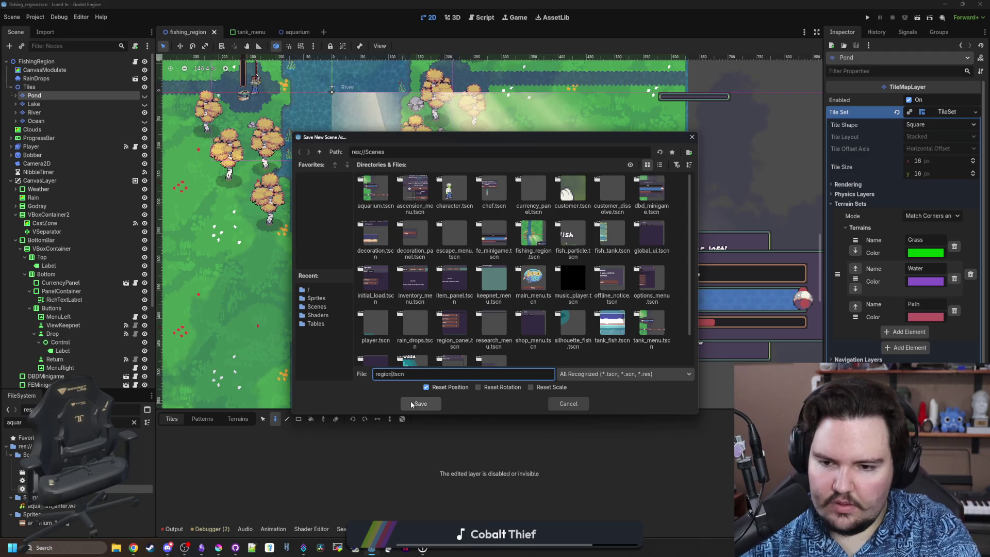
click(412, 404)
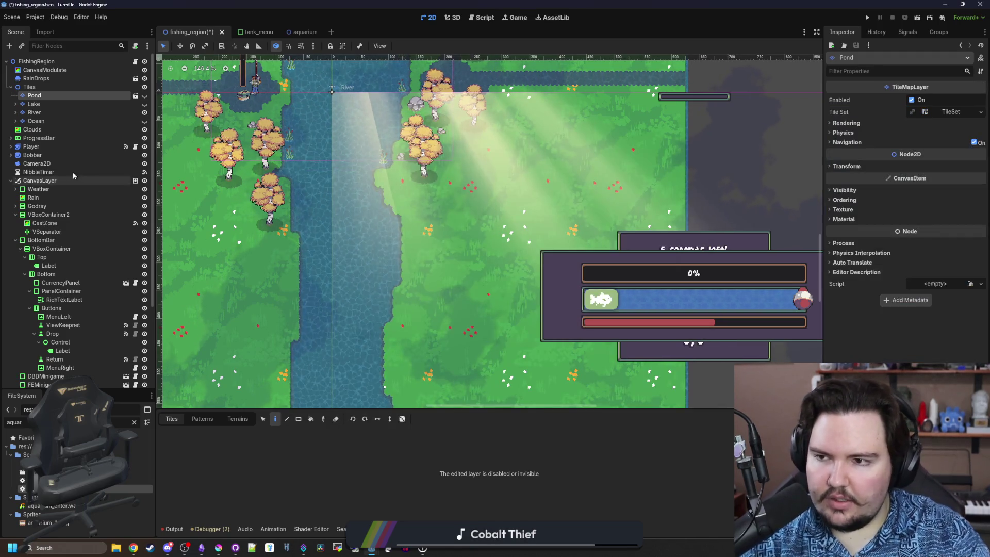
right_click(57, 103)
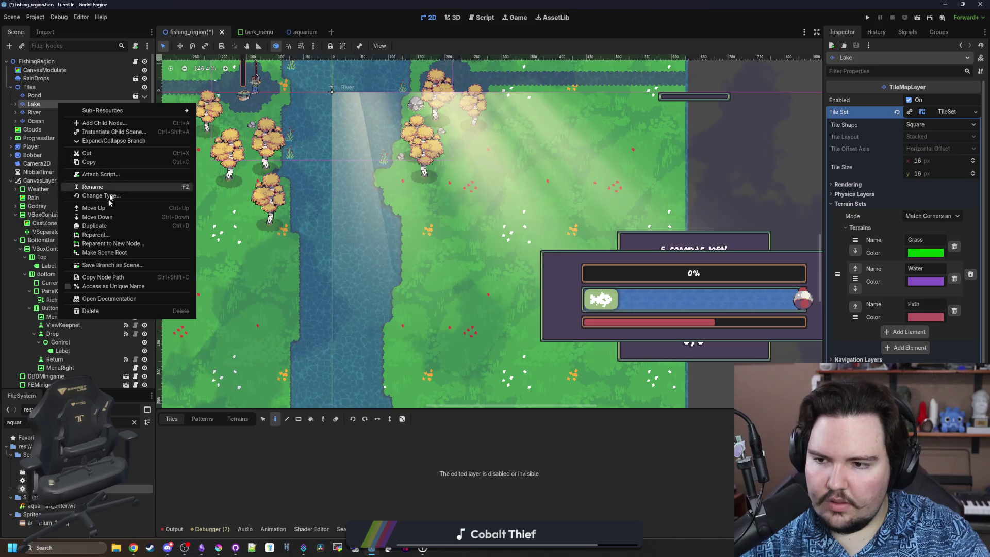
click(109, 265)
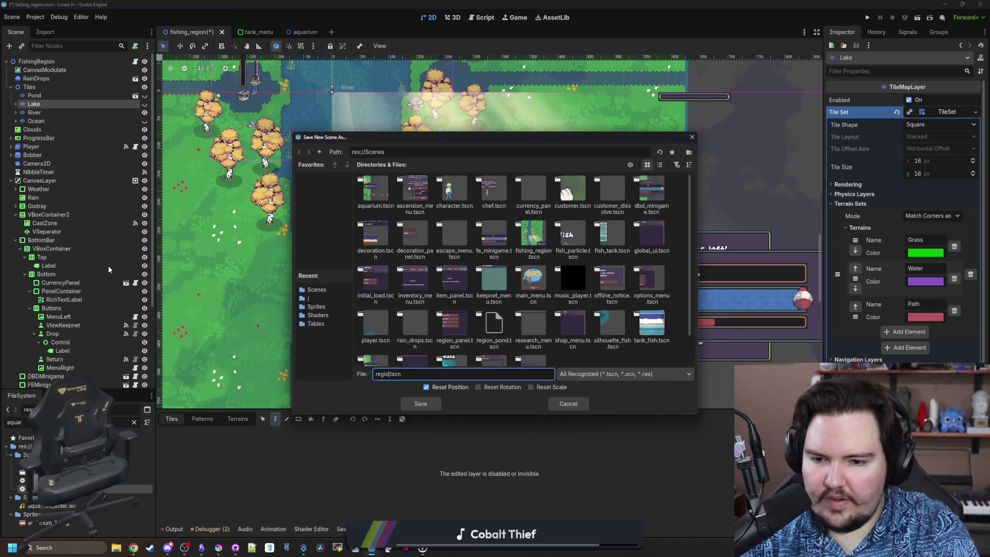
key(Return)
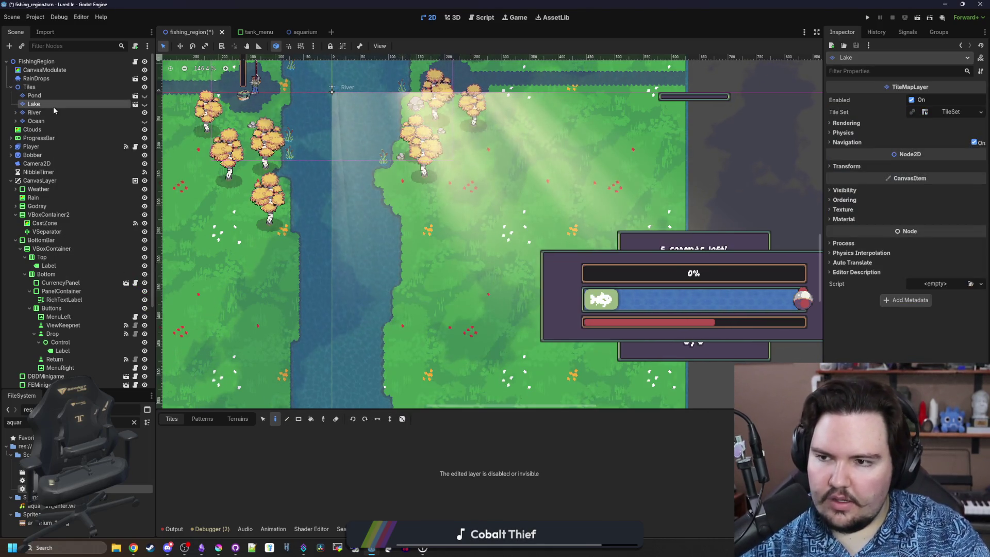
Save River and Ocean as region_river.tscn and region_ocean.tscn, then save fishing_region
right_click(51, 113)
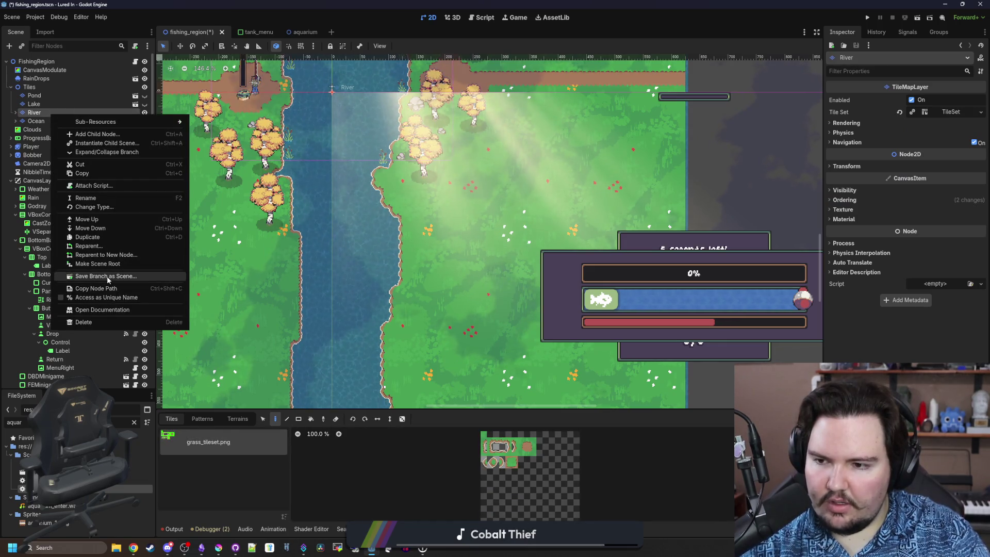
click(107, 276)
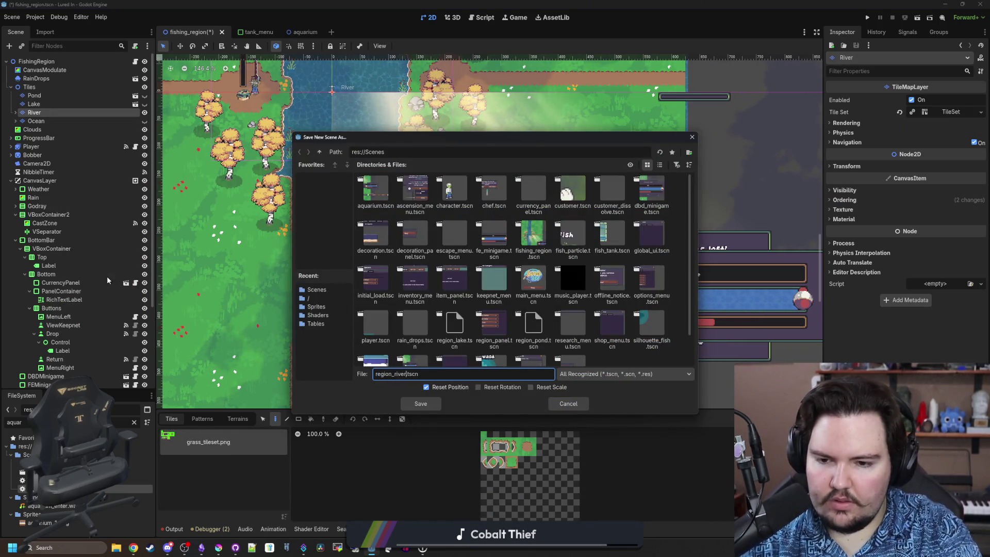
key(Return)
right_click(64, 120)
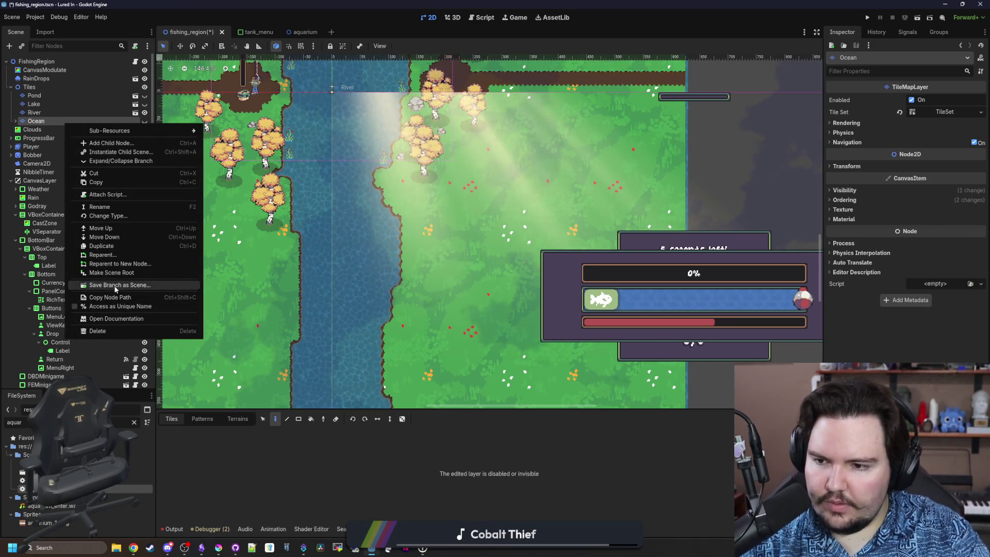
click(114, 286)
text(region_oc.tscn)
key(Return)
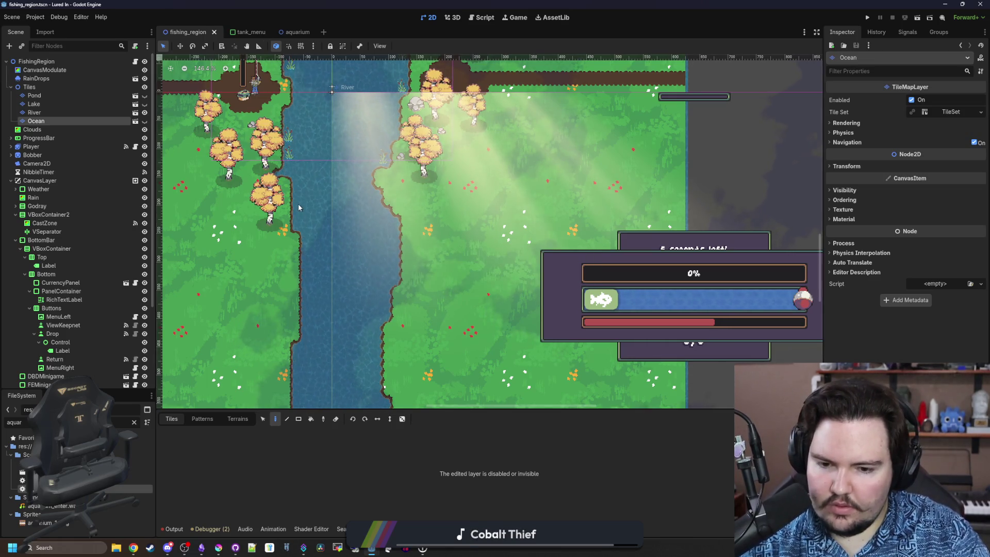
scroll(340, 227, down, 5)
key(ctrl+s)
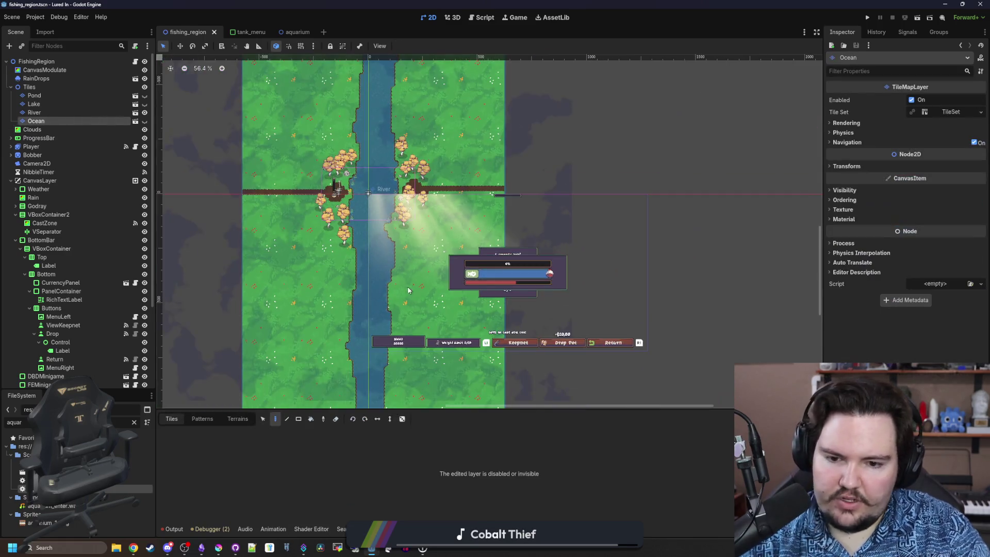
Save the fishing_region scene again with Ctrl+S
key(ctrl+s)
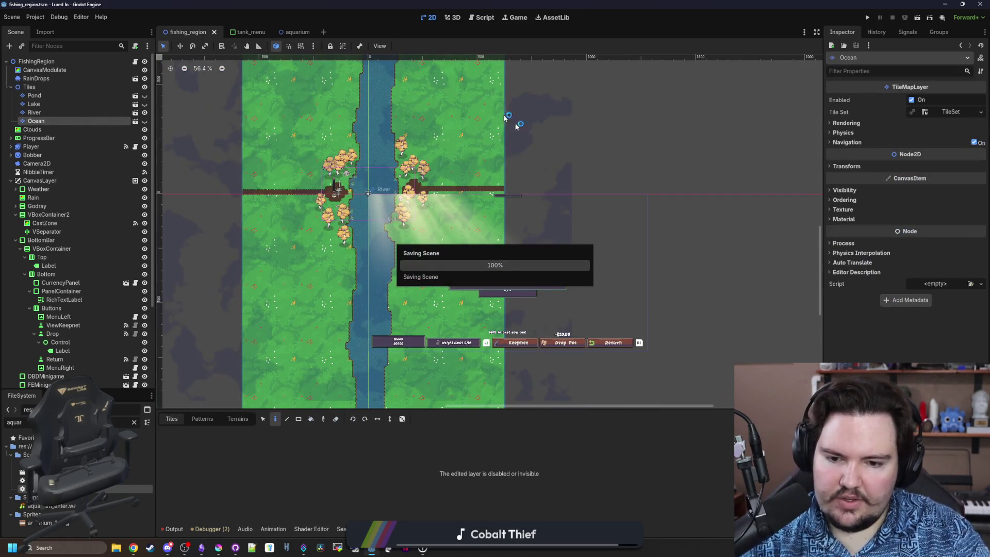
scroll(410, 315, down, 4)
scroll(411, 335, up, 3)
key(ctrl+s)
scroll(384, 311, up, 6)
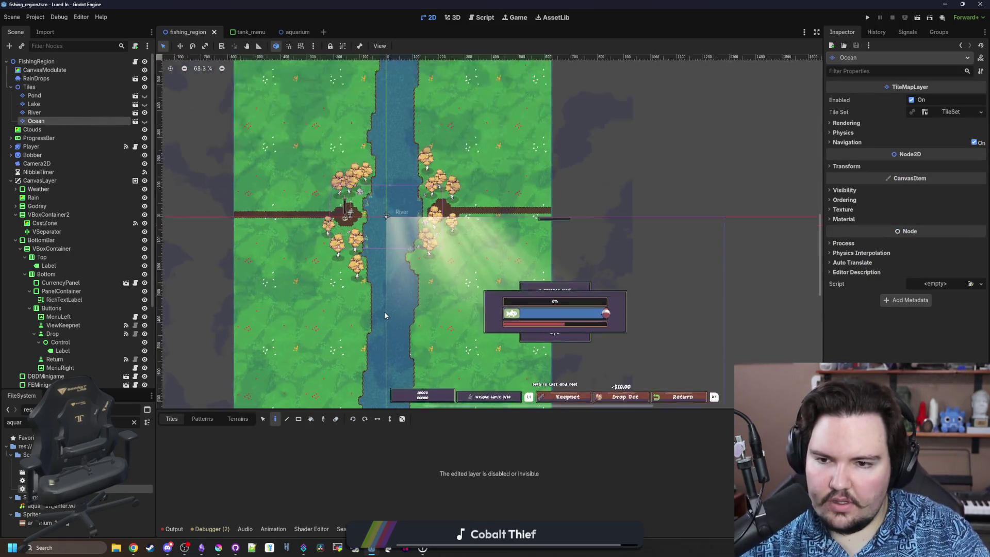
key(ctrl+s)
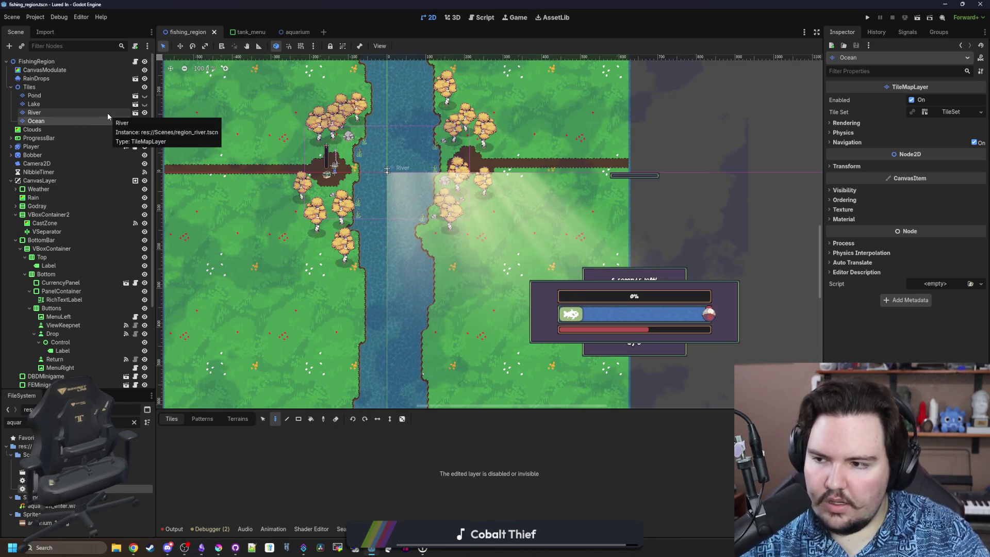
Check the region_river and aquarium scenes, then re-save fishing_region with Tiles selected
click(135, 113)
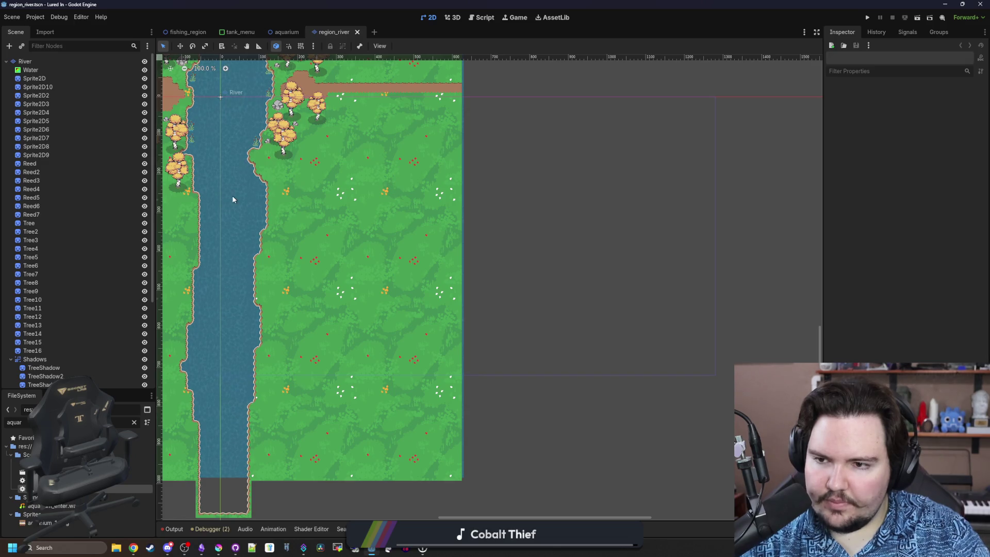
click(278, 33)
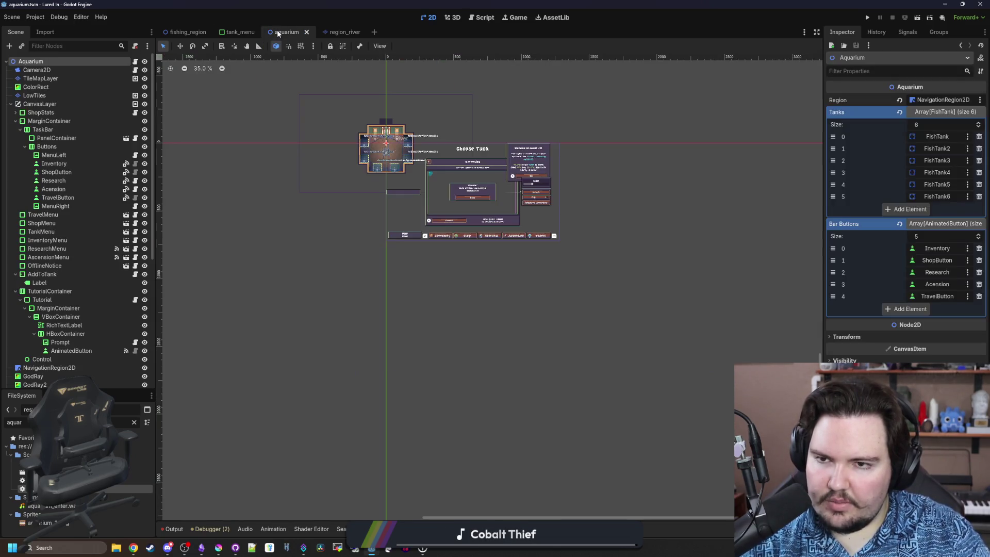
click(185, 32)
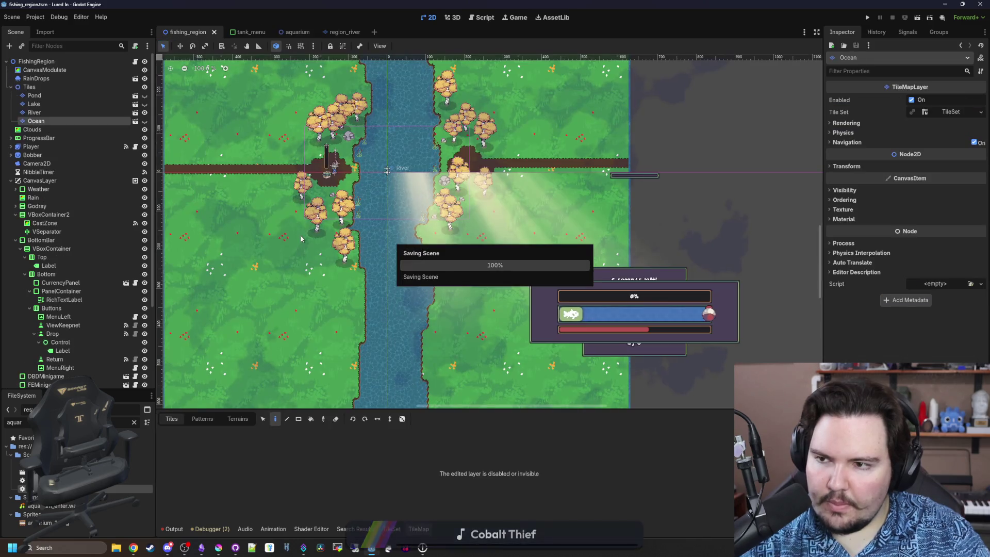
click(36, 87)
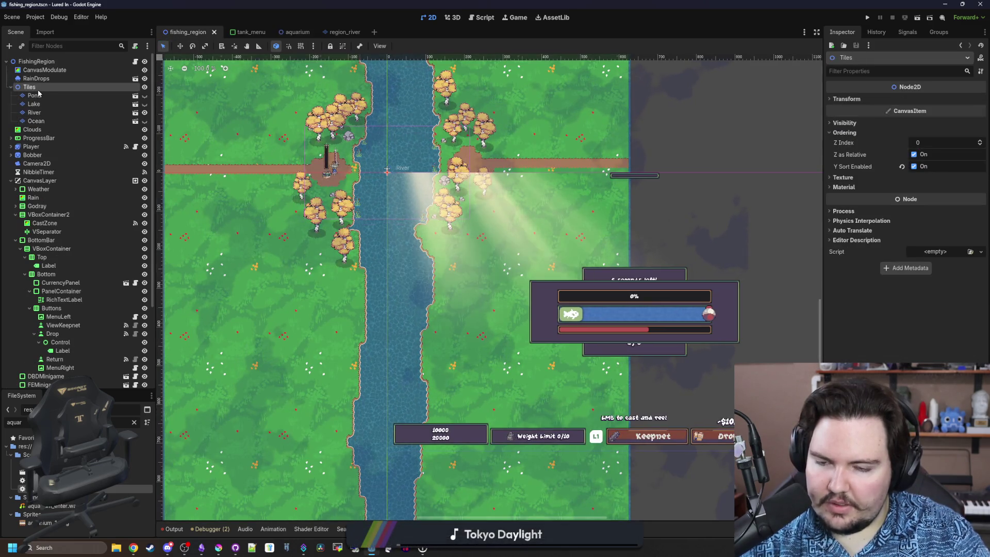
key(ctrl+s)
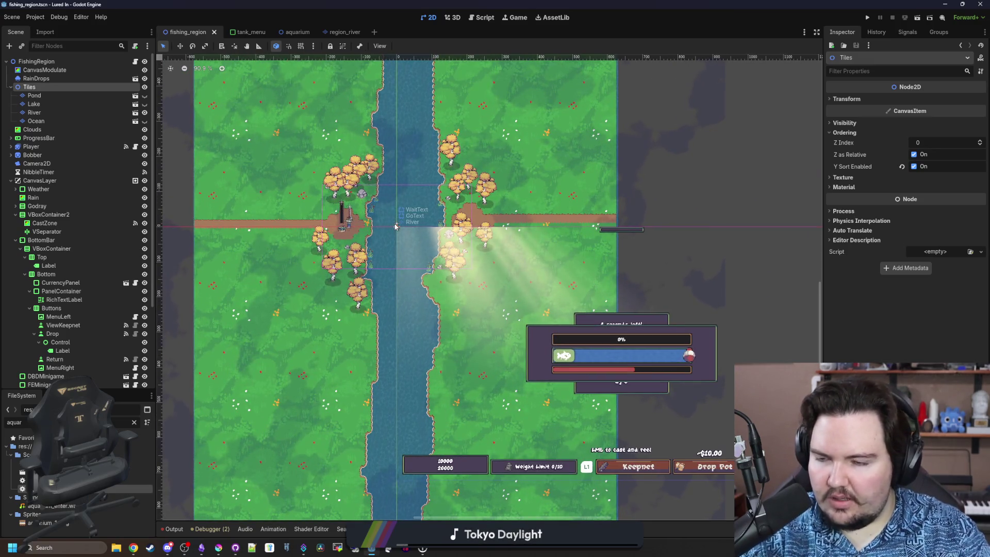
scroll(395, 227, up, 11)
key(ctrl+s)
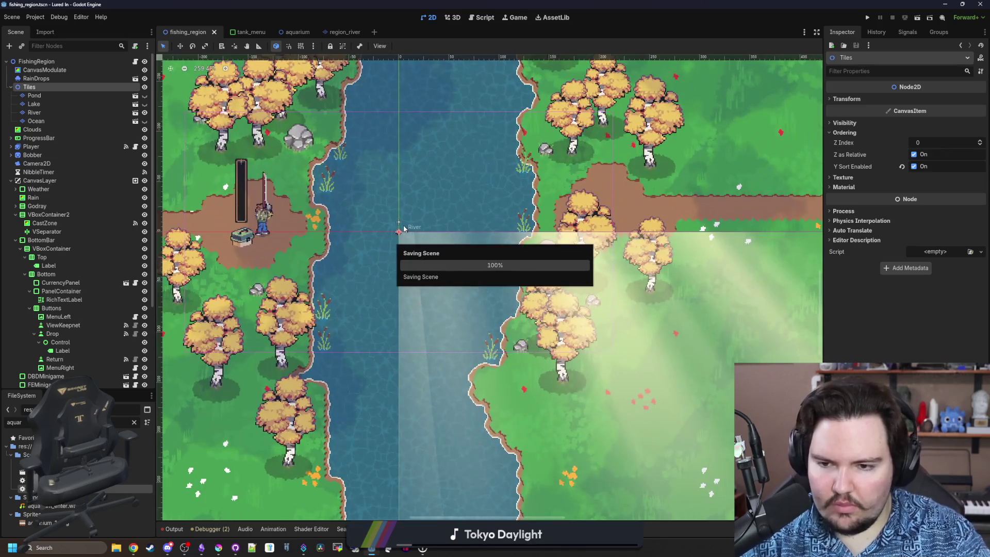
Filter the FileSystem by 'reg' and open regions_table.gd
click(134, 421)
text(reg)
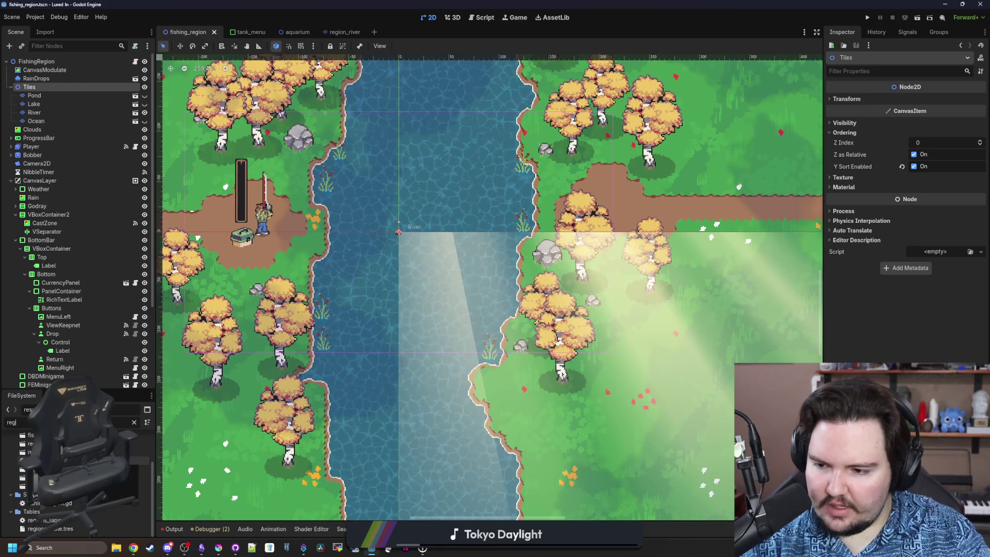
double_click(39, 520)
scroll(505, 295, up, 15)
scroll(399, 278, down, 8)
Add a "Scene": preload of region_pond.tscn to the pond entry and copy that line
click(413, 226)
key(Return)
text("Scene": preload("pon d)
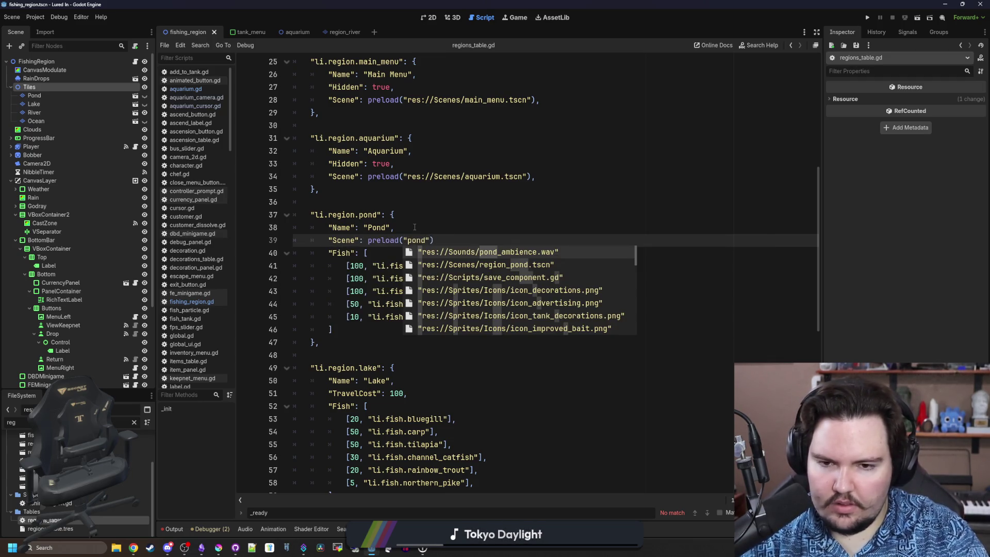
key(Return)
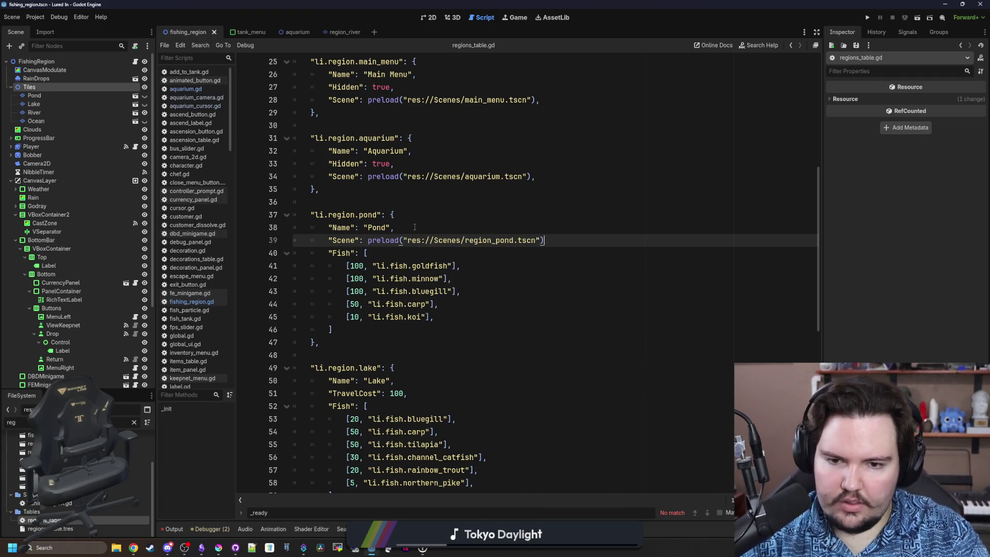
text(),)
drag(551, 240, 328, 240)
key(ctrl+c)
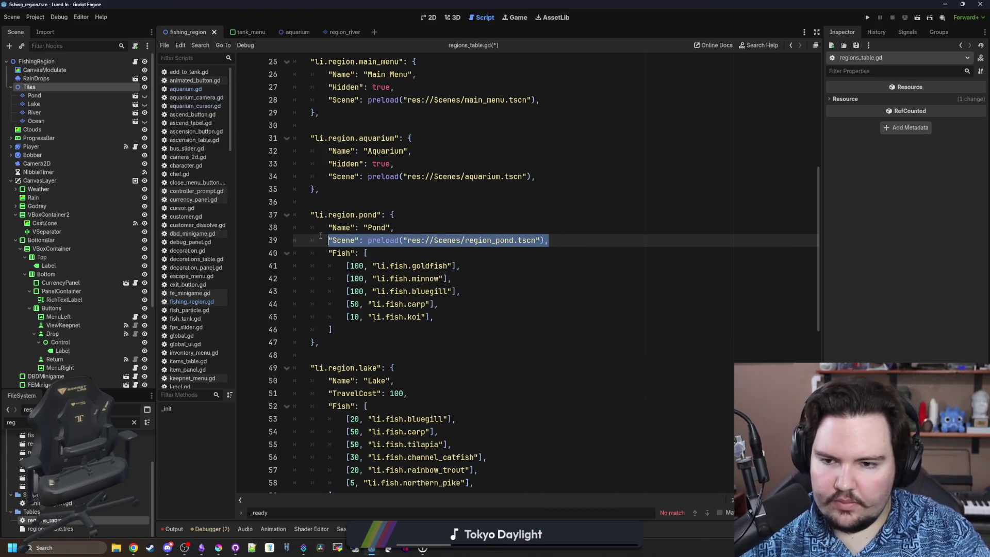
scroll(413, 309, down, 2)
Paste a Scene line into the lake entry pointing to region_lake.tscn
click(413, 308)
key(Return)
key(ctrl+v)
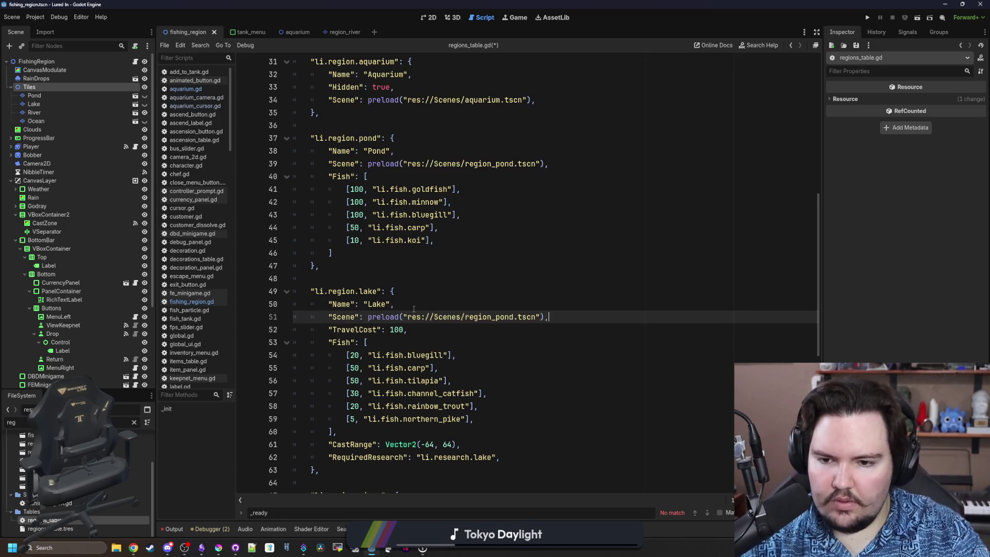
double_click(505, 316)
text(region_lake)
key(Return)
drag(572, 314, 307, 316)
key(ctrl+c)
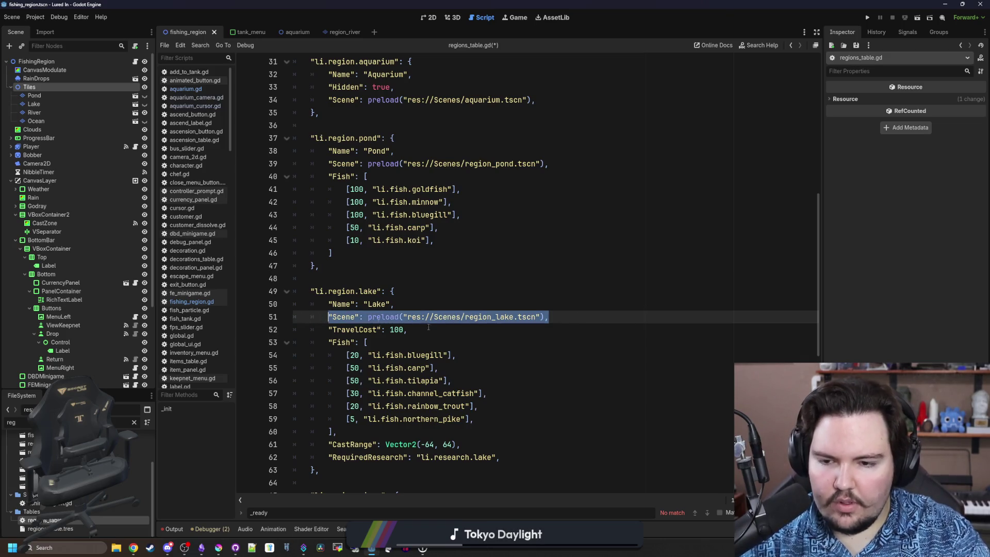
scroll(438, 281, down, 6)
Give the river entry a Scene line preloading region_river.tscn and copy it
click(438, 281)
key(Return)
key(ctrl+v)
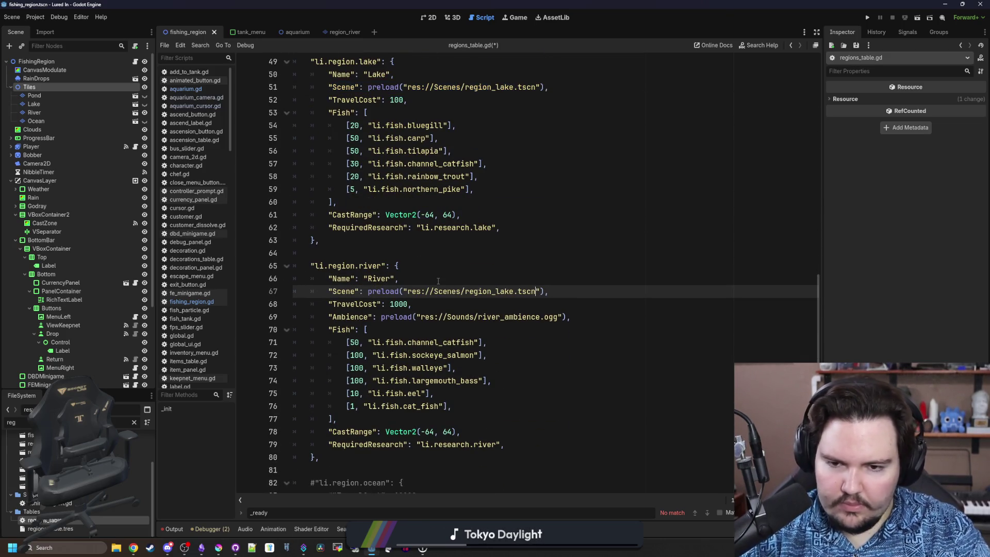
key(Left)
key(BackSpace)
key(BackSpace)
key(BackSpace)
text(river)
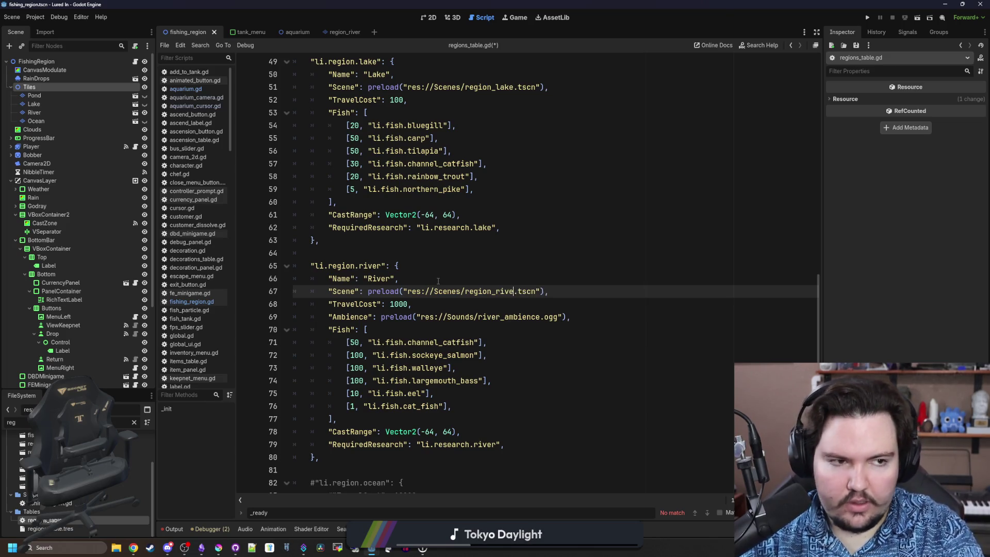
key(Up)
key(Up)
key(Down)
key(Down)
key(shift+Home)
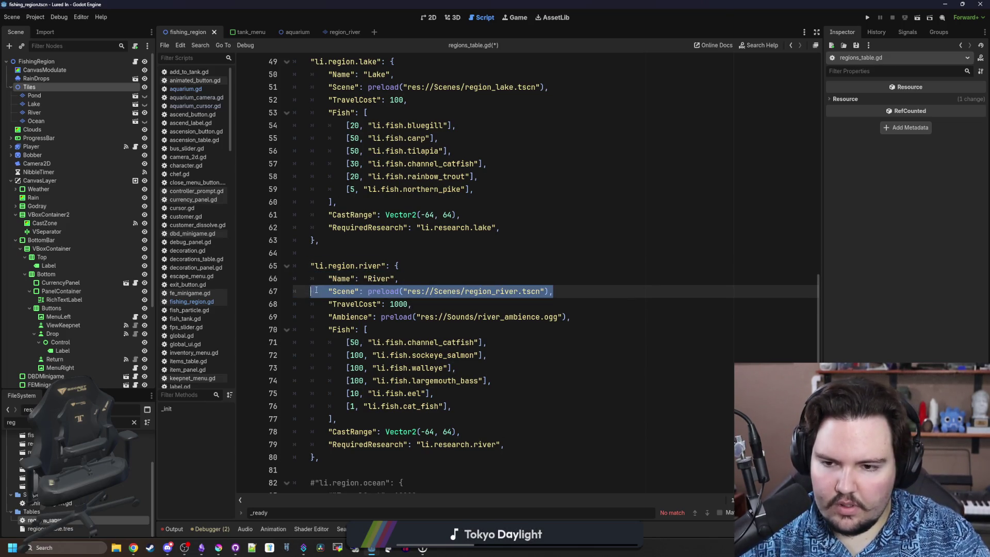
scroll(443, 328, down, 4)
key(ctrl+c)
Add a commented-out Scene line for ocean pointing to region_ocean.tscn
click(443, 345)
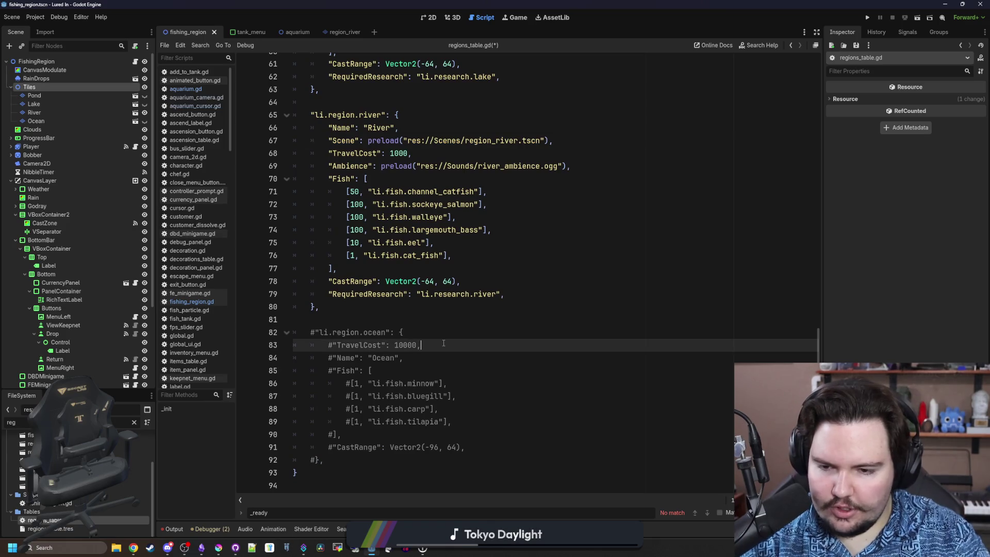
key(Return)
key(ctrl+v)
scroll(318, 373, up, 1)
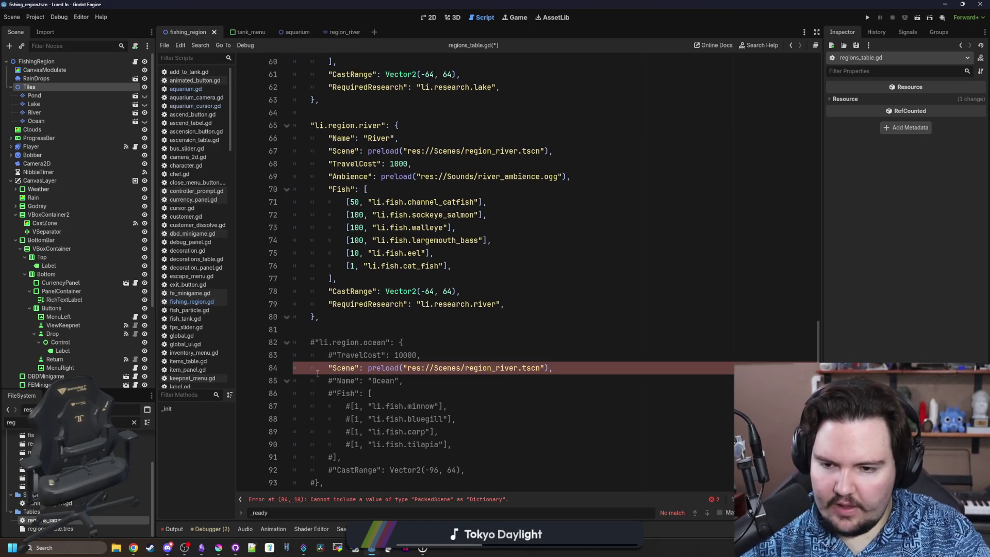
text(#)
drag(521, 368, 500, 368)
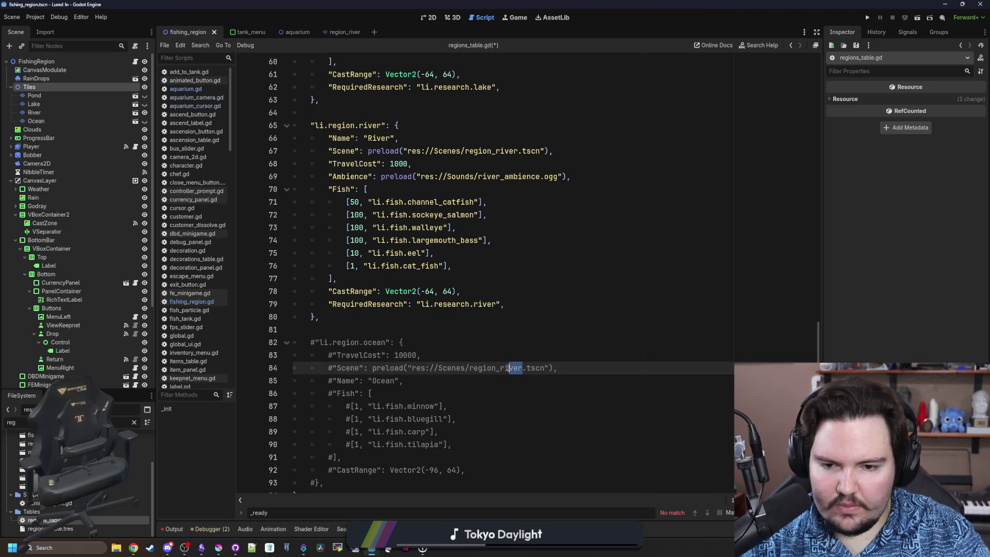
text(ocean)
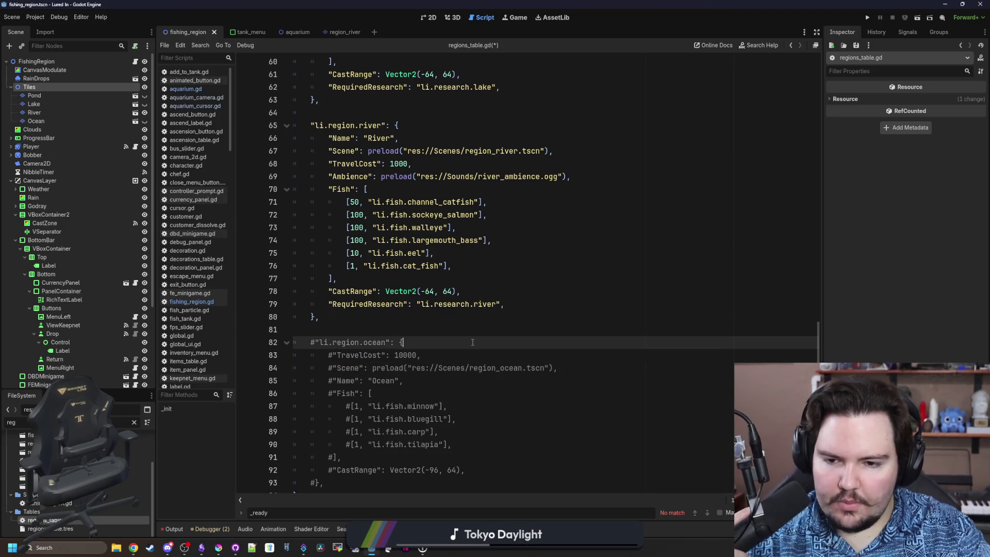
click(423, 316)
key(Down)
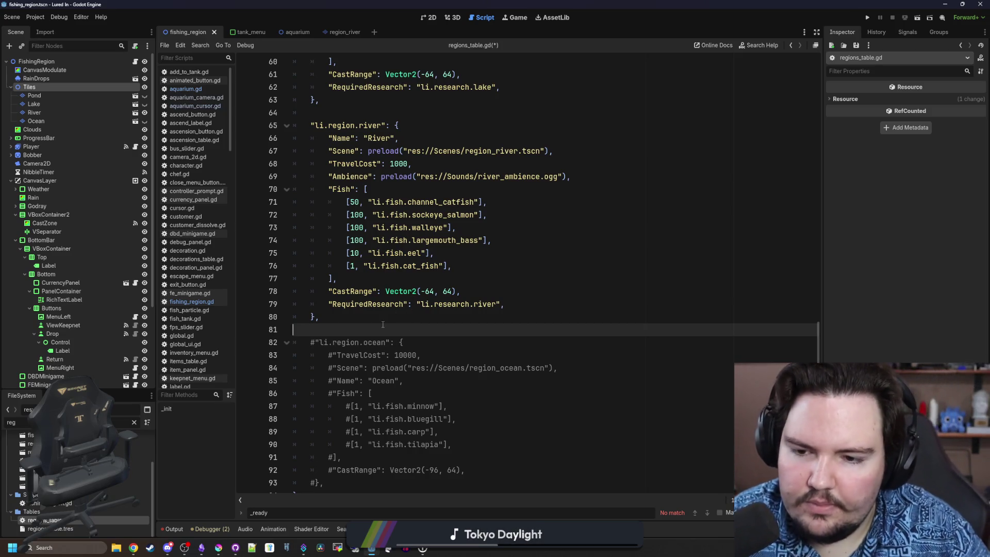
Switch to the FishingRegion script and select the Pond through Ocean tile layers
click(135, 60)
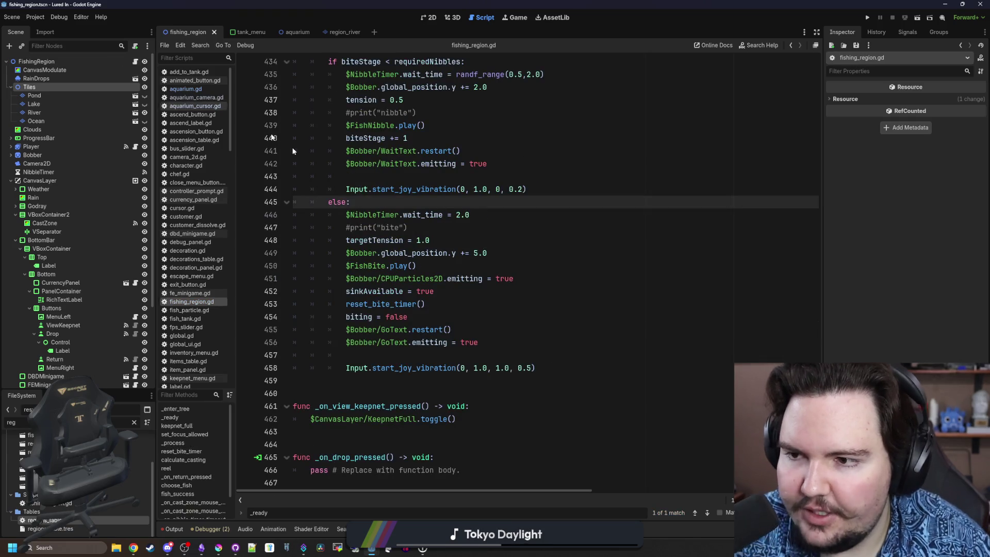
scroll(292, 151, up, 5)
click(88, 122)
shift+click(67, 95)
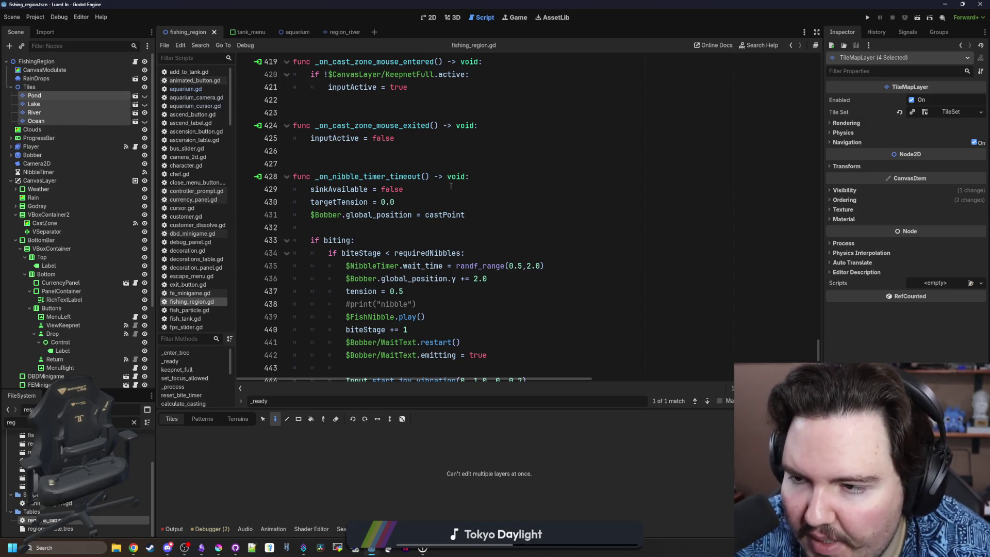
Delete the four selected TileMapLayer nodes and confirm the deletion dialog
key(Delete)
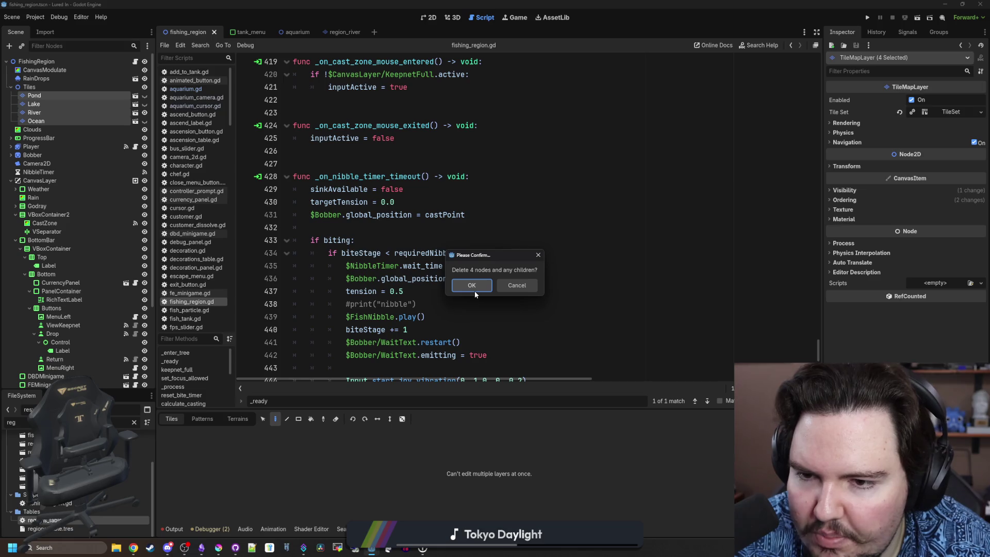
click(474, 291)
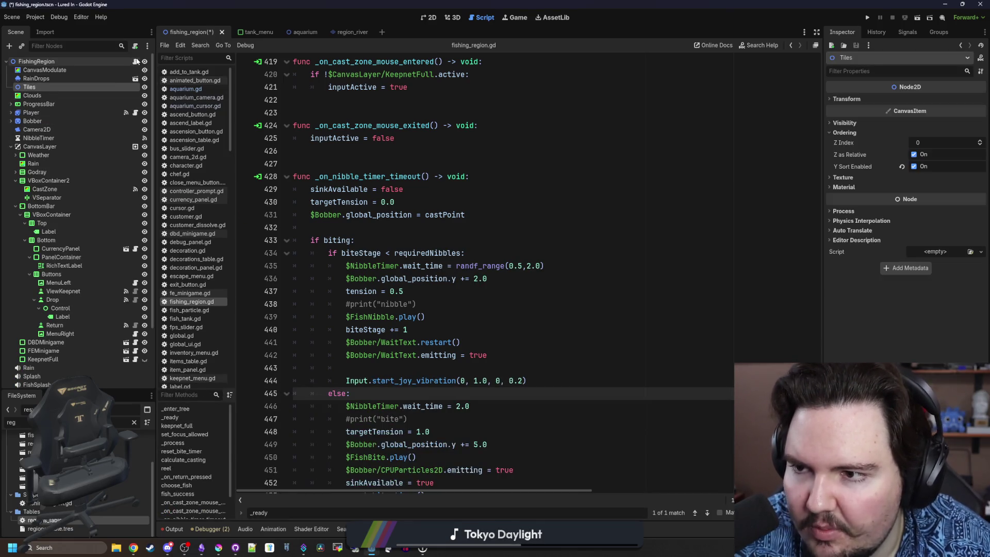
scroll(521, 210, up, 5)
click(521, 210)
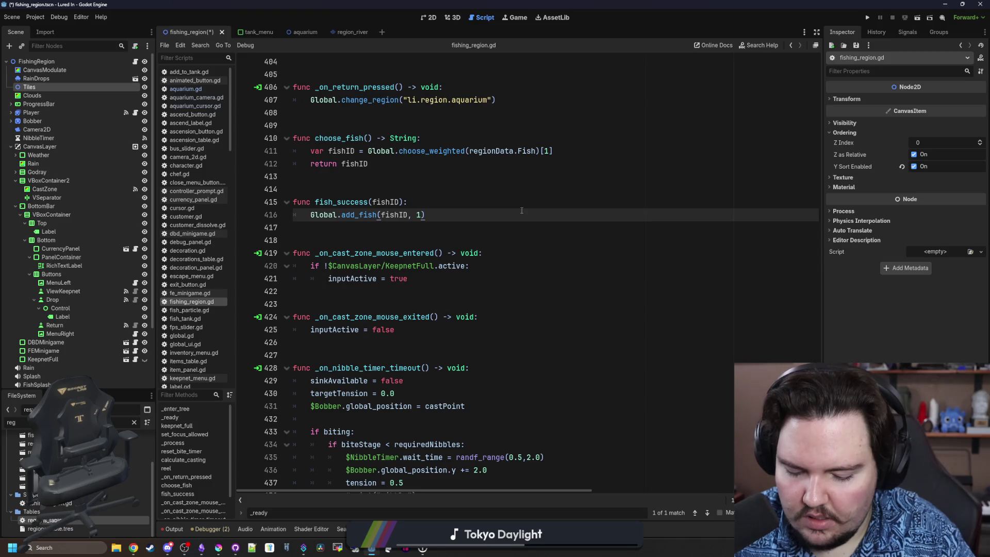
In _ready, add an add_child(region) line after the ambience setup
key(ctrl+f)
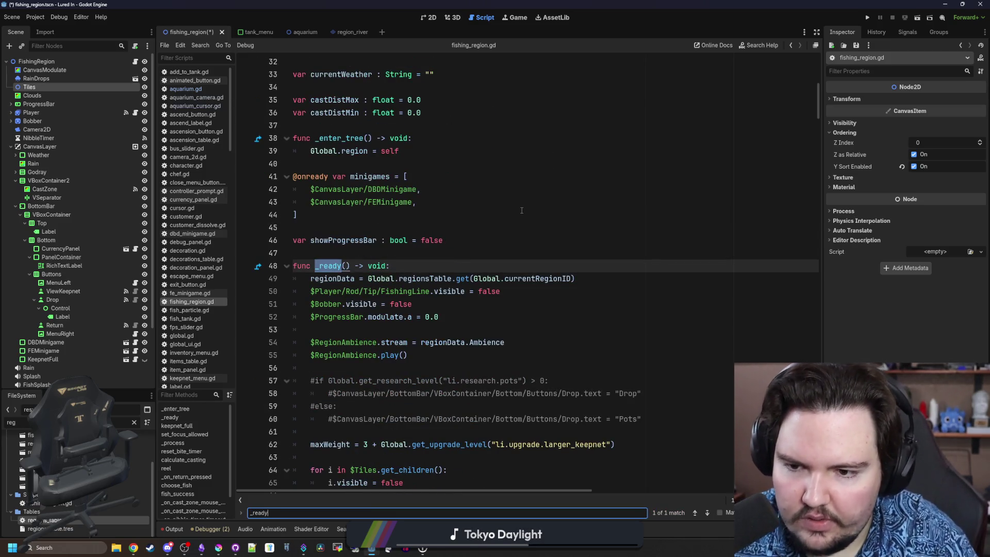
scroll(521, 210, down, 2)
click(349, 253)
scroll(349, 253, down, 2)
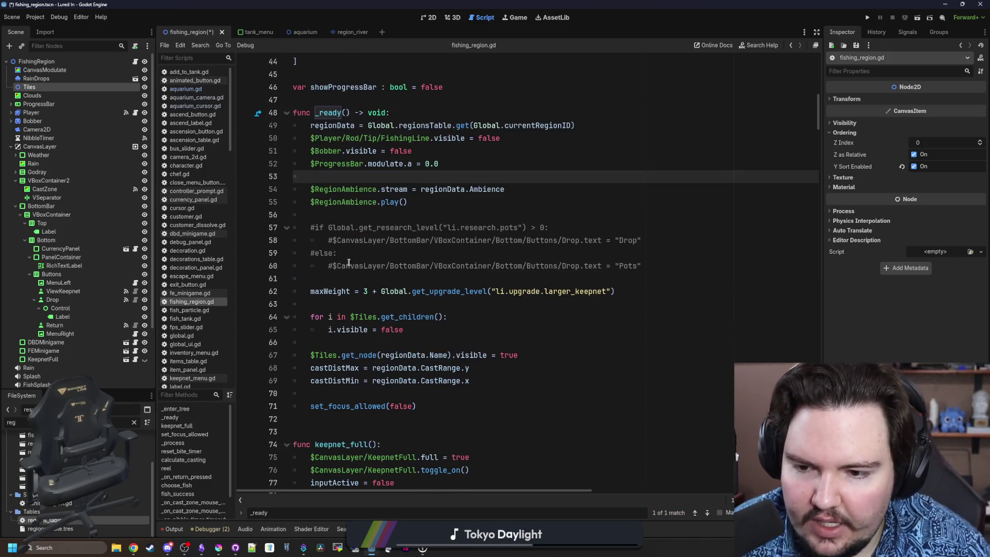
click(363, 215)
key(Return)
key(Return)
key(Up)
text(ad)
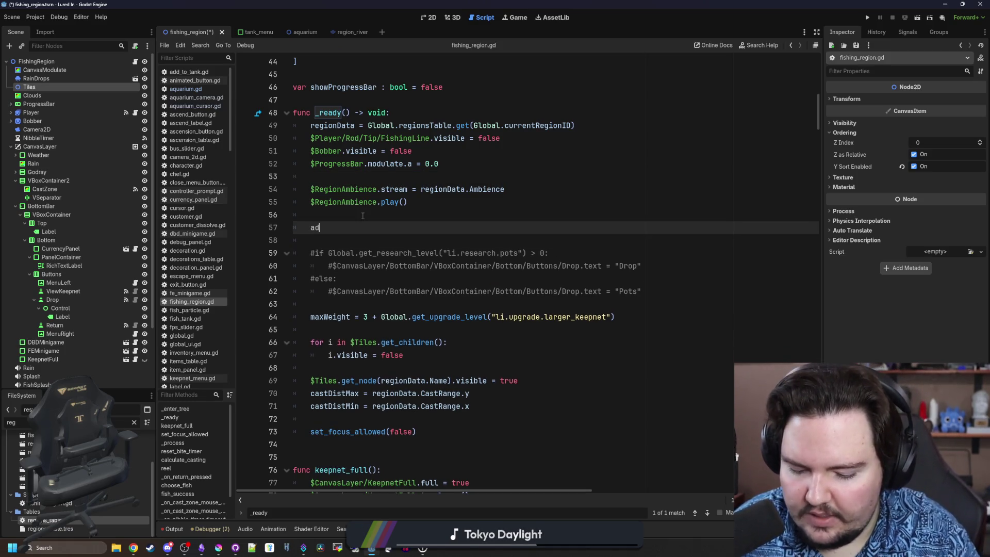
text(d_child(region))
Insert region = regionData.Scene.instantiate() above it and save the script
key(ctrl+shift+Return)
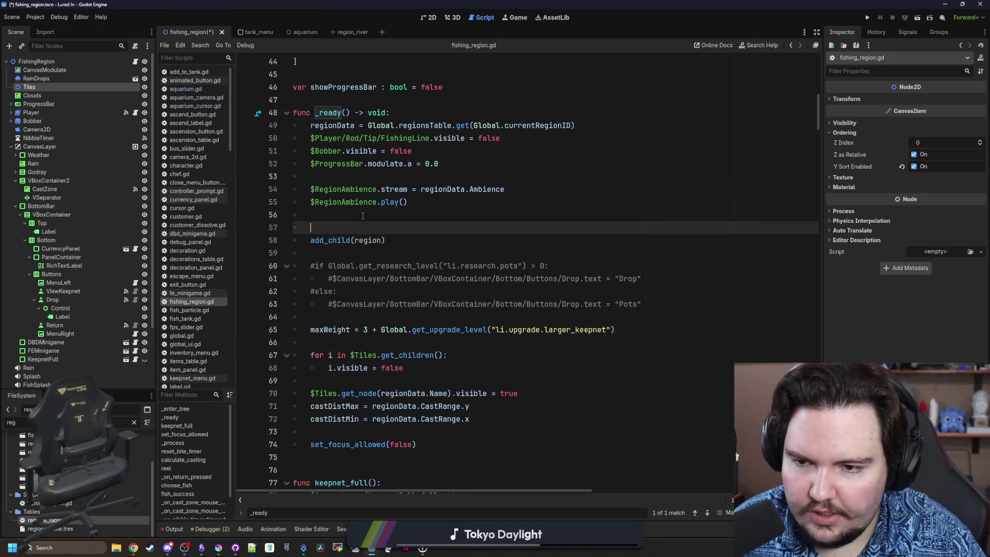
text(varegion = regionData.Scene)
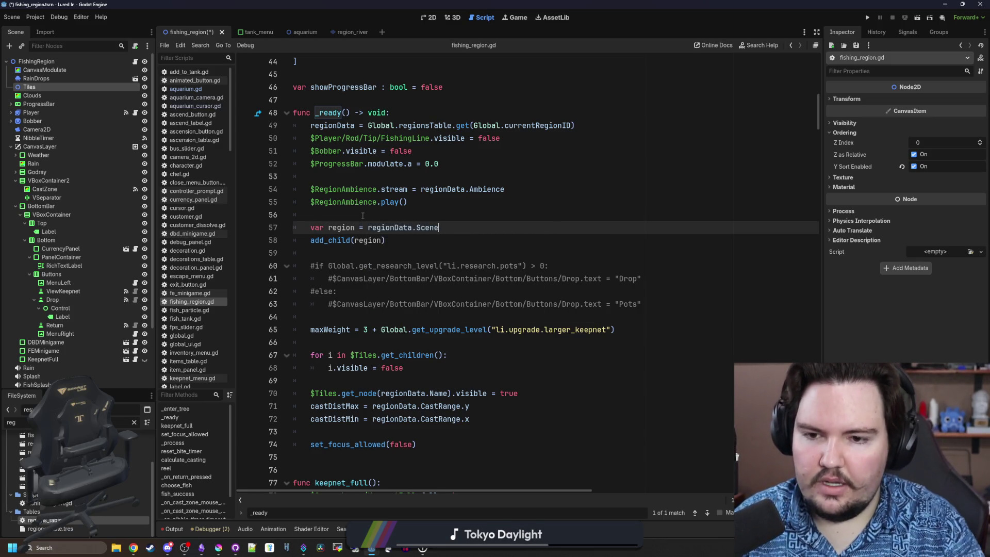
key(Down)
click(363, 216)
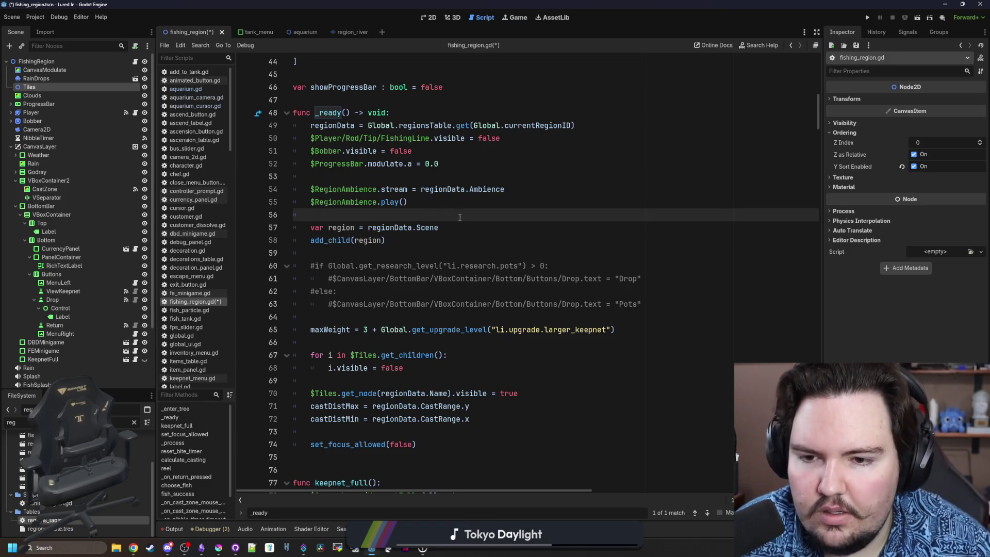
key(Down)
text(instantiate())
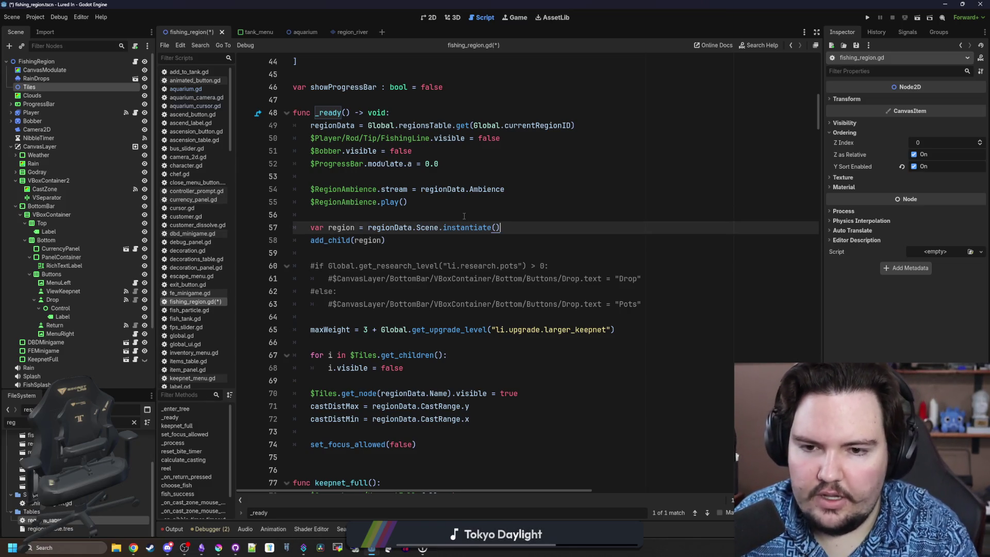
click(464, 216)
key(ctrl+s)
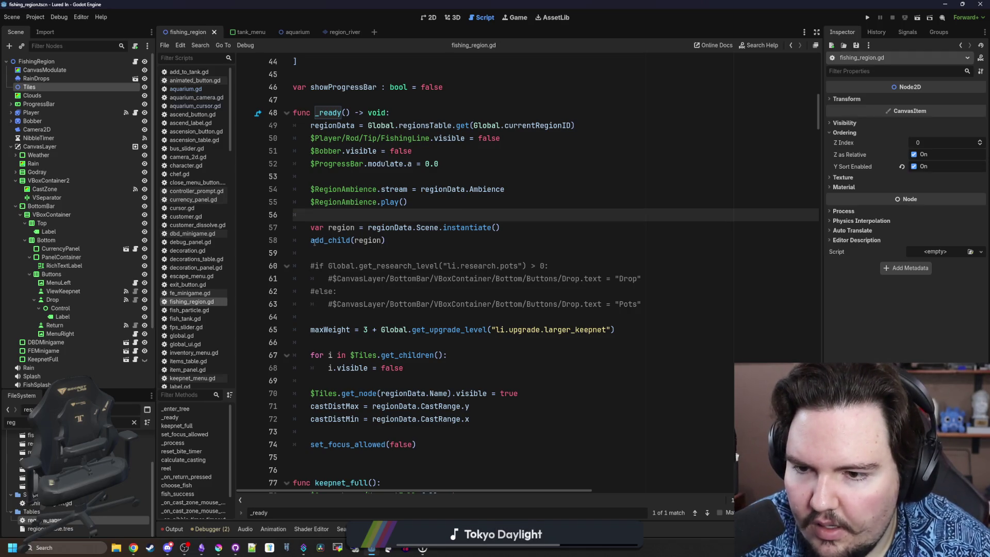
Change the call to $Tiles.add_child(region) on line 58 and save
click(310, 240)
text($Tiles.)
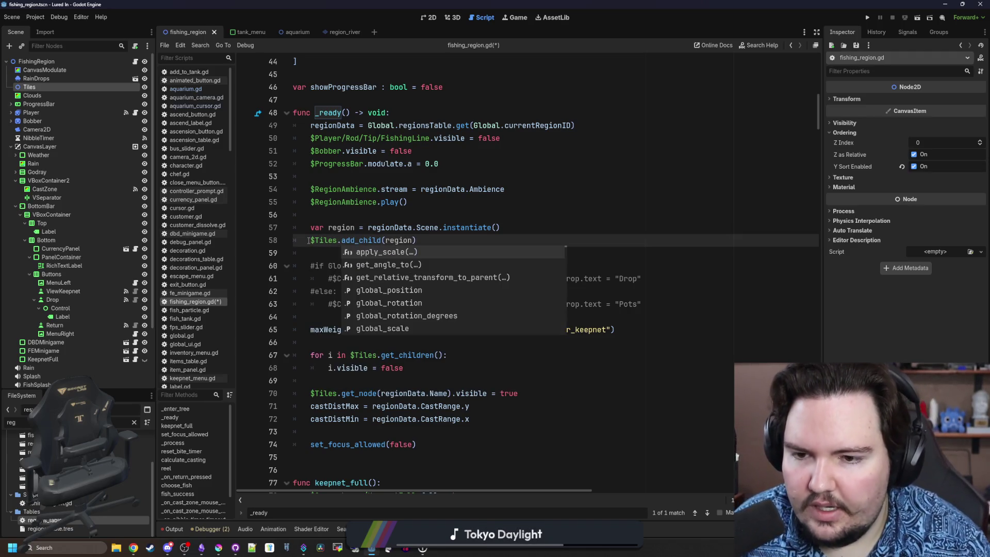
click(419, 240)
key(ctrl+s)
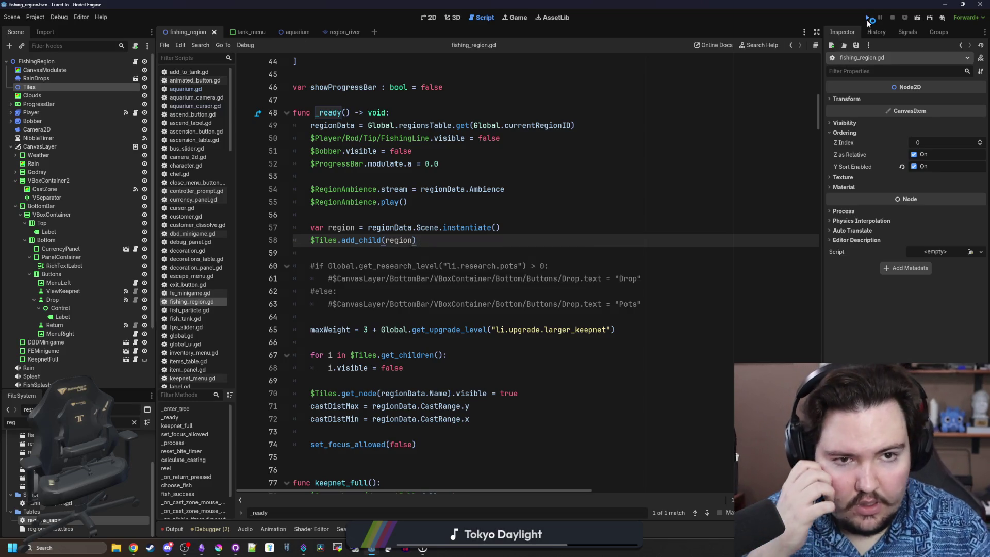
Run the project to test region loading, then return to the FishingRegion script
click(867, 20)
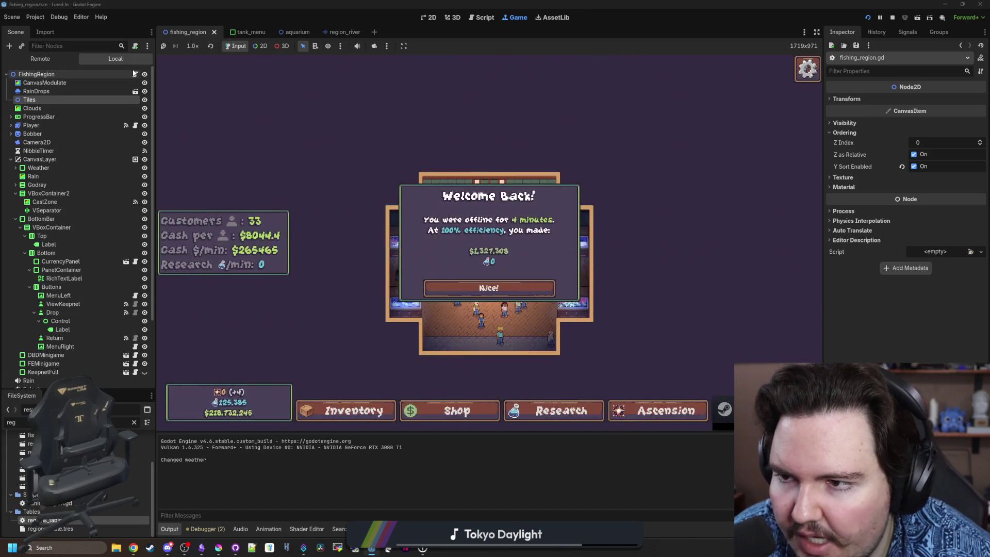
click(133, 73)
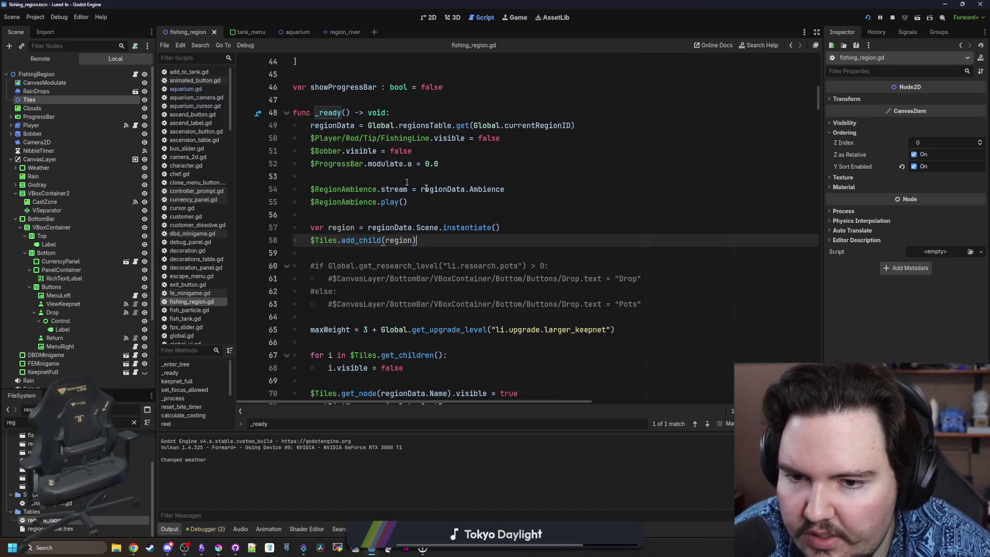
Delete lines 67–70 in _ready that hide Tiles' children and show the named layer
click(454, 198)
key(ctrl+f)
scroll(454, 197, down, 2)
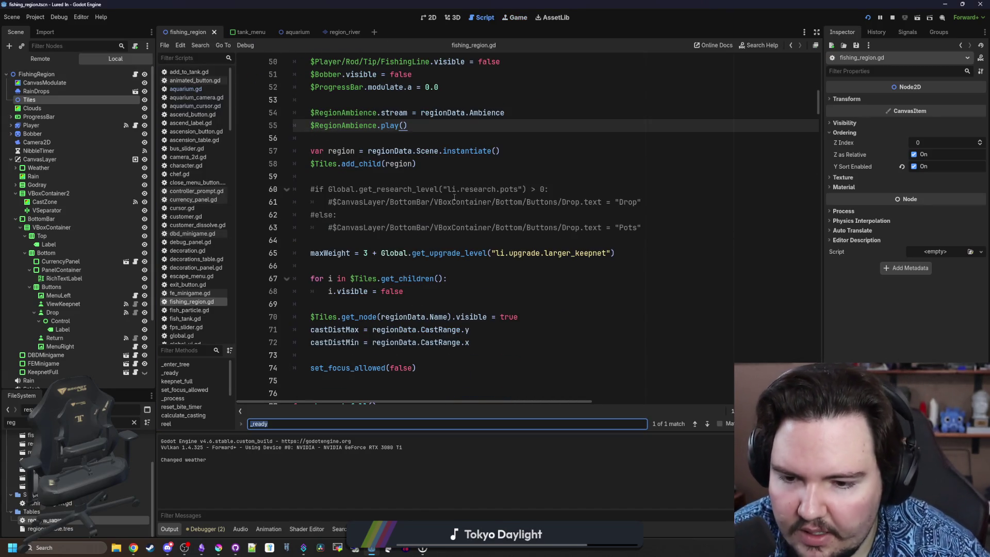
scroll(467, 257, down, 1)
drag(398, 279, 530, 277)
click(462, 266)
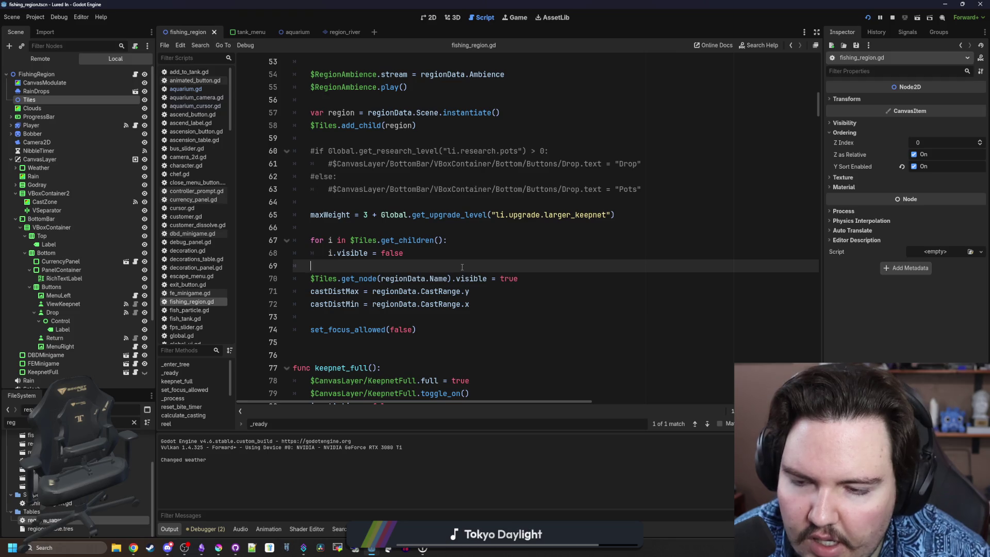
click(535, 281)
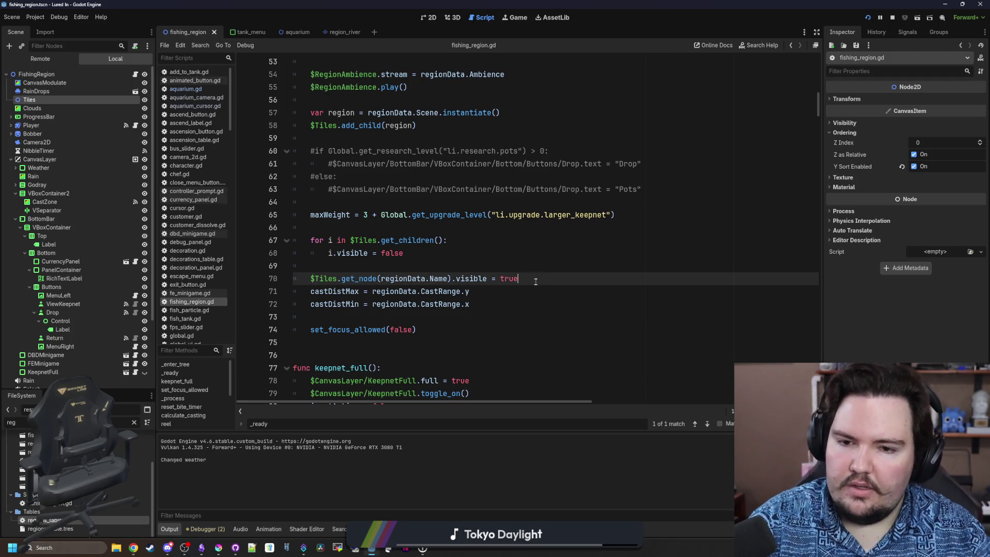
drag(535, 282, 249, 279)
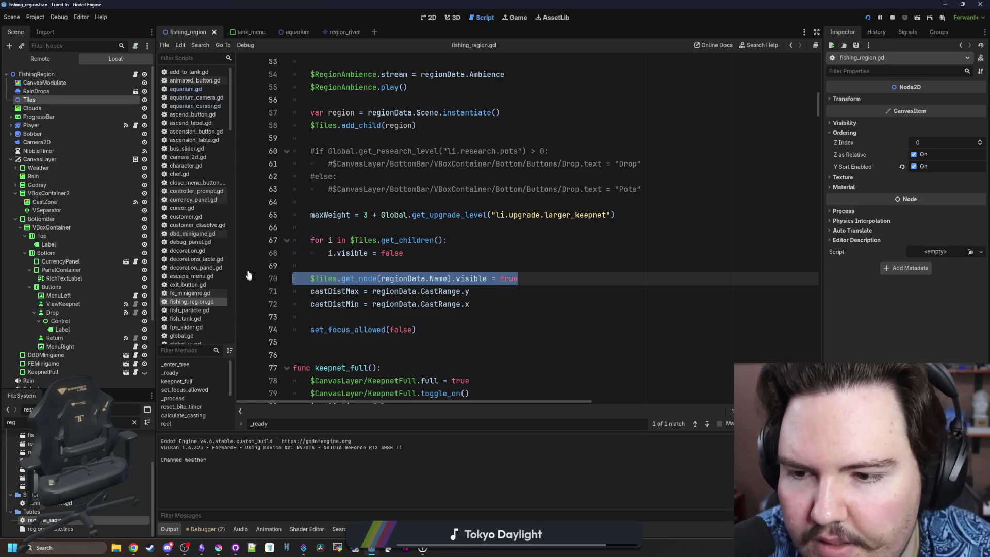
click(340, 256)
mouse_move(536, 281)
mouse_down()
mouse_move(304, 279)
mouse_move(252, 235)
mouse_up()
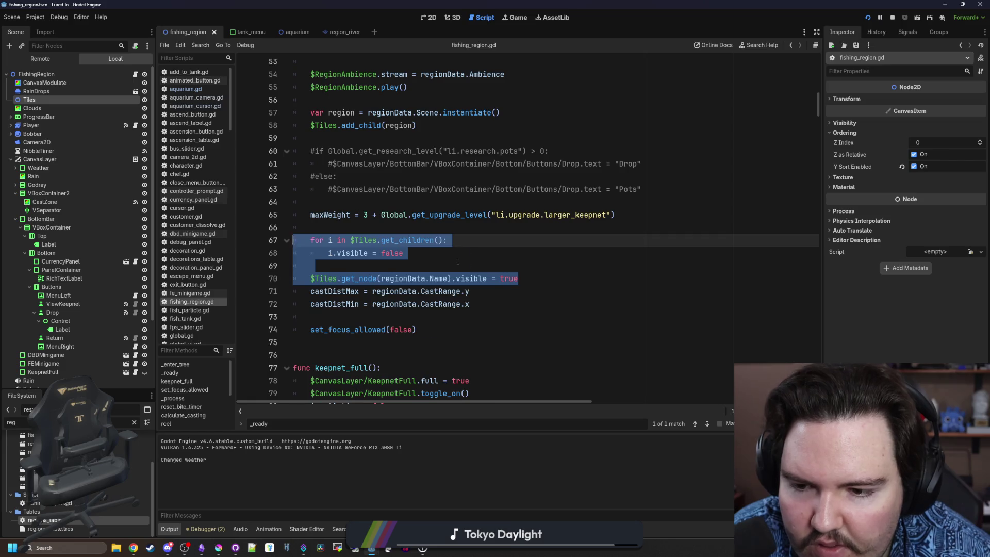
key(BackSpace)
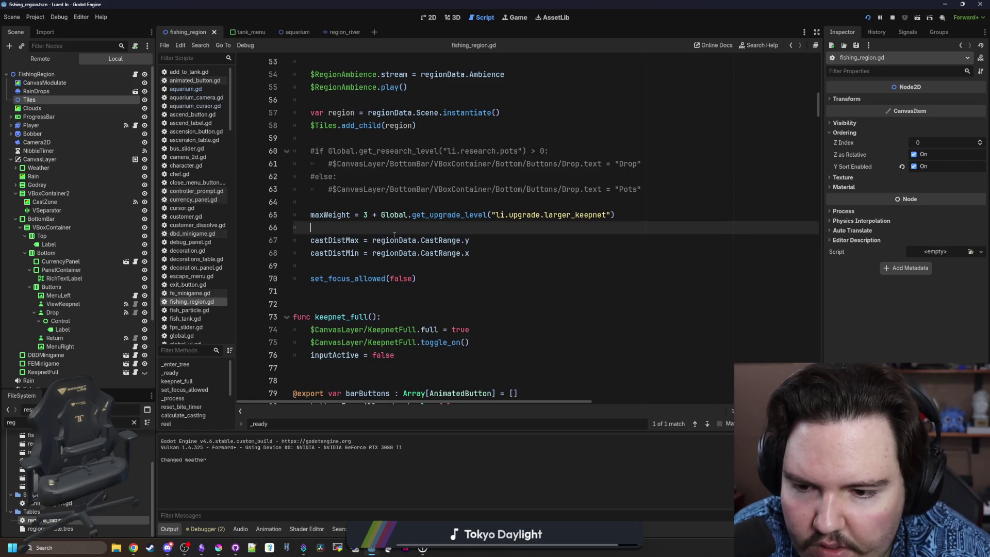
scroll(395, 234, down, 3)
Search for $Tile and start removing the $Tiles. prefix on line 58
key(ctrl+f)
text($)
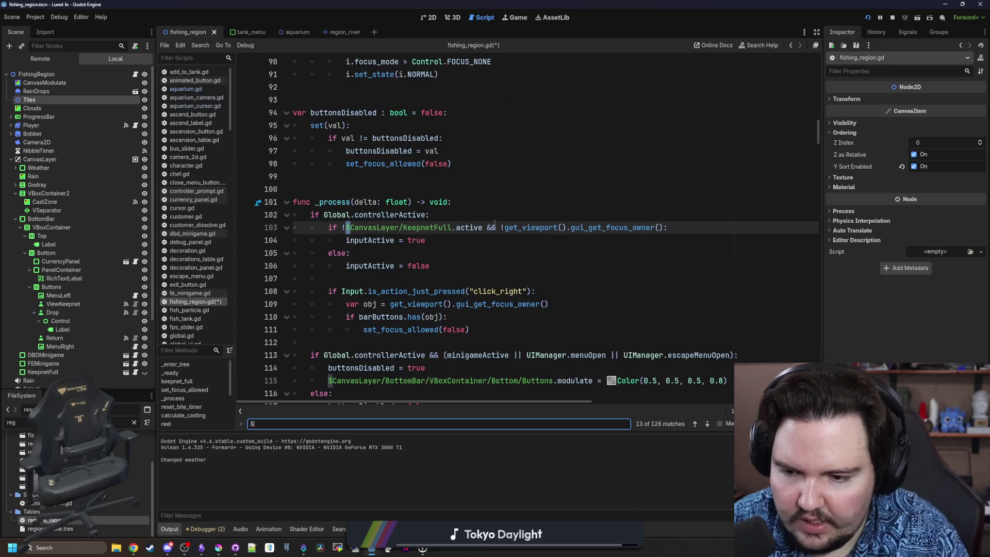
text(Tiles)
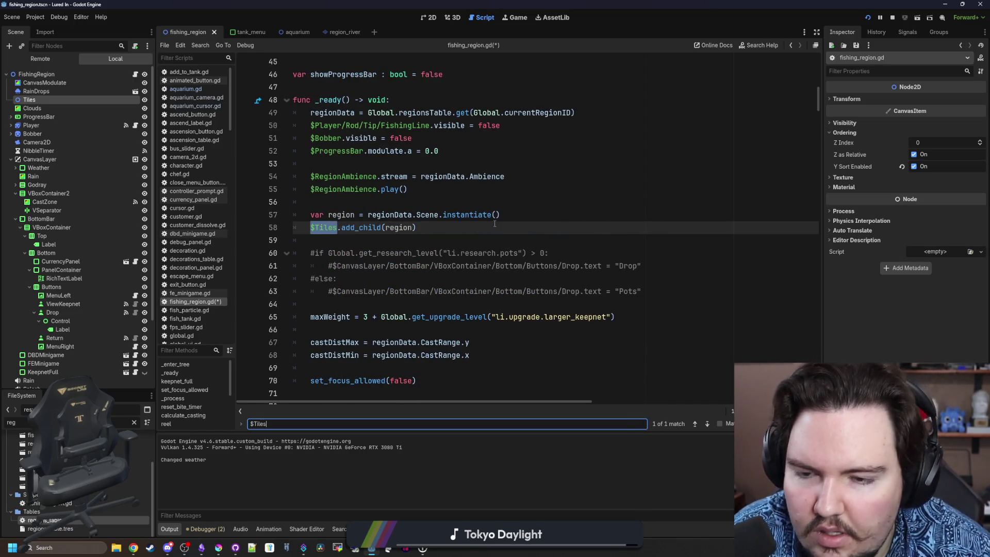
click(346, 240)
key(Up)
key(ctrl+shift+Left)
key(ctrl+shift+Left)
Remove the $Tiles. prefix on line 58 so the region is added directly as a child
key(BackSpace)
key(Delete)
right_click(31, 101)
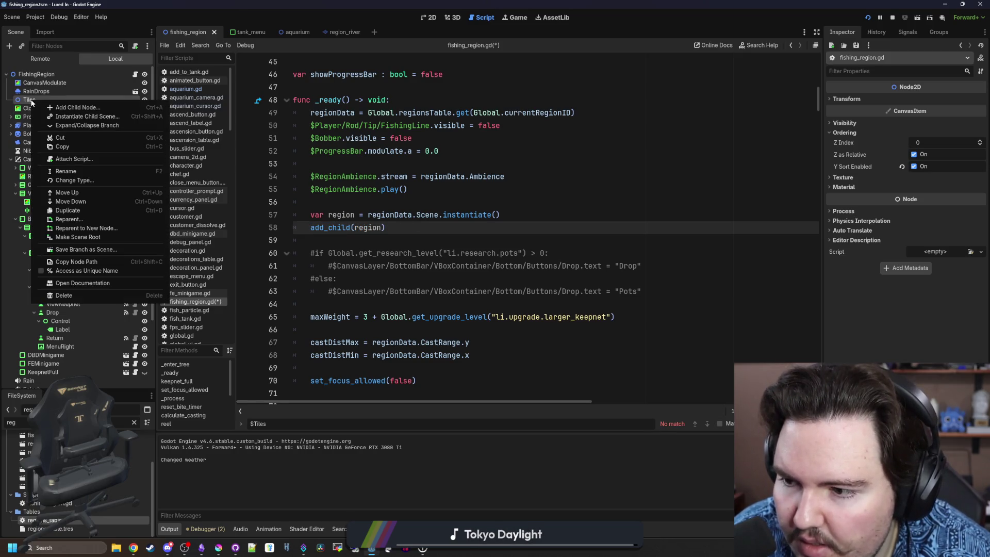
click(730, 169)
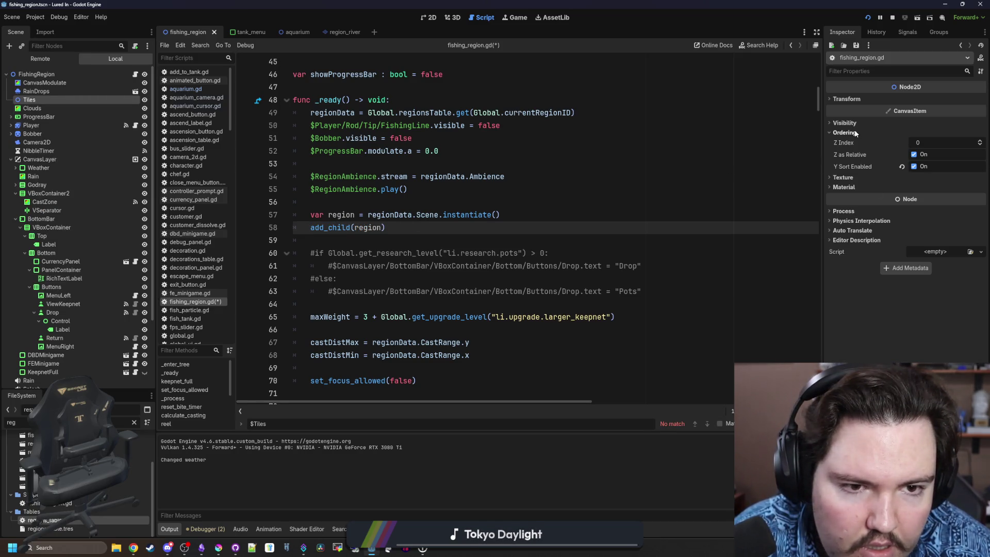
Delete the empty Tiles node from the FishingRegion scene and confirm
click(32, 108)
right_click(38, 98)
click(95, 291)
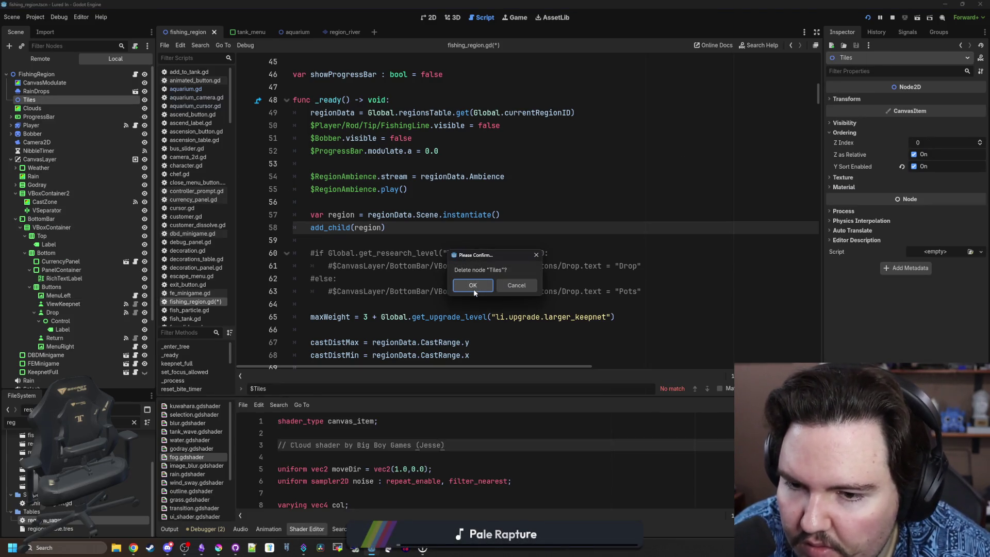
click(473, 285)
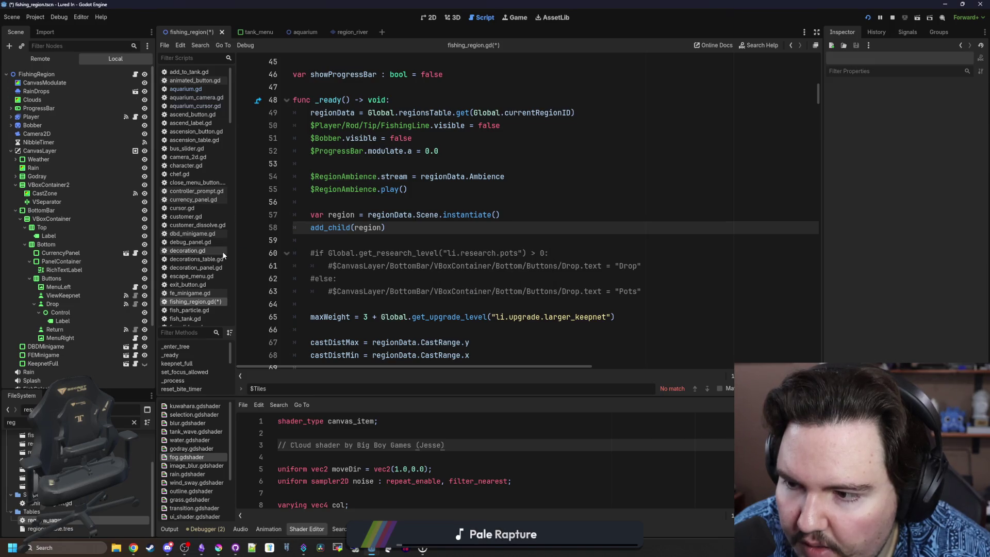
scroll(108, 236, down, 3)
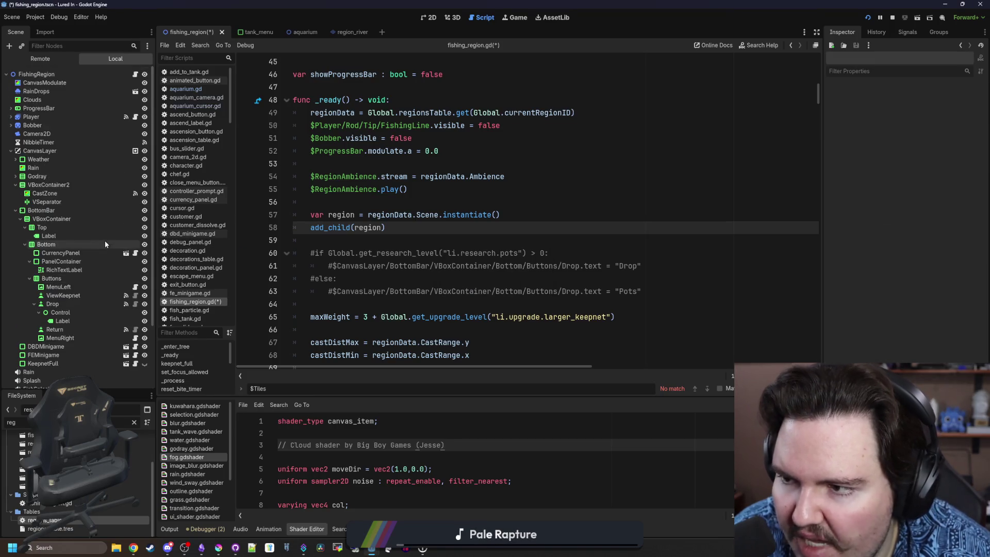
scroll(104, 240, up, 5)
click(33, 117)
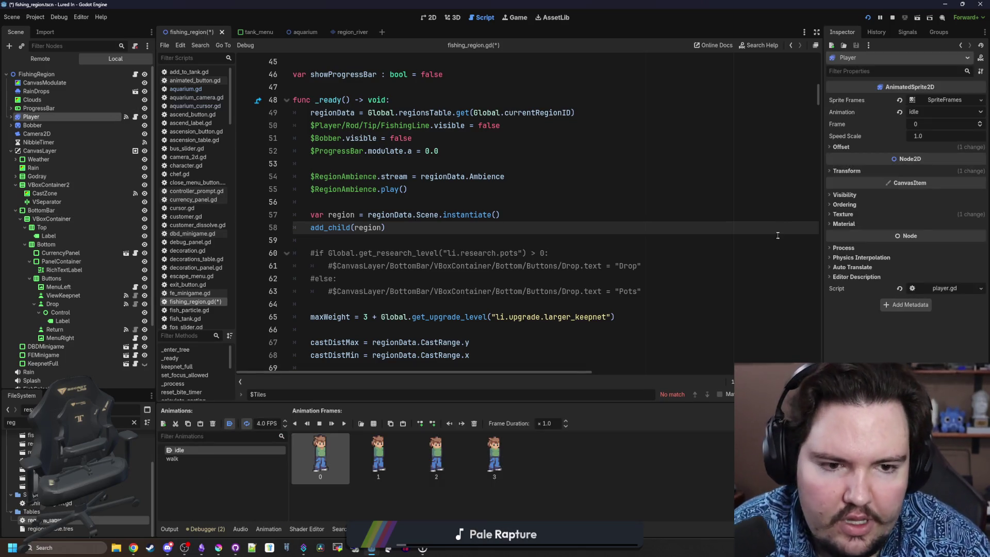
Save the fishing_region scene and script, and view the add_child documentation
click(849, 205)
click(850, 205)
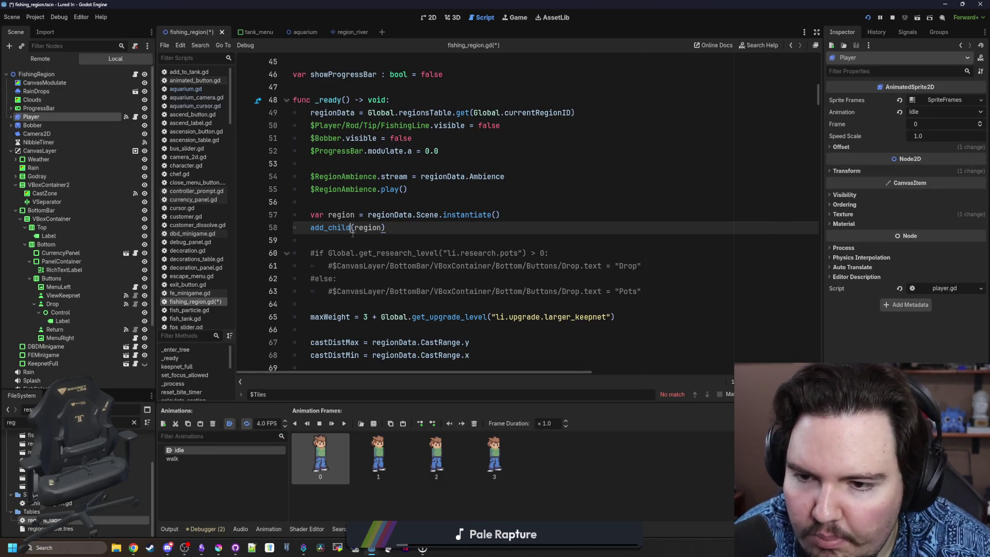
key(ctrl+s)
ctrl+click(353, 229)
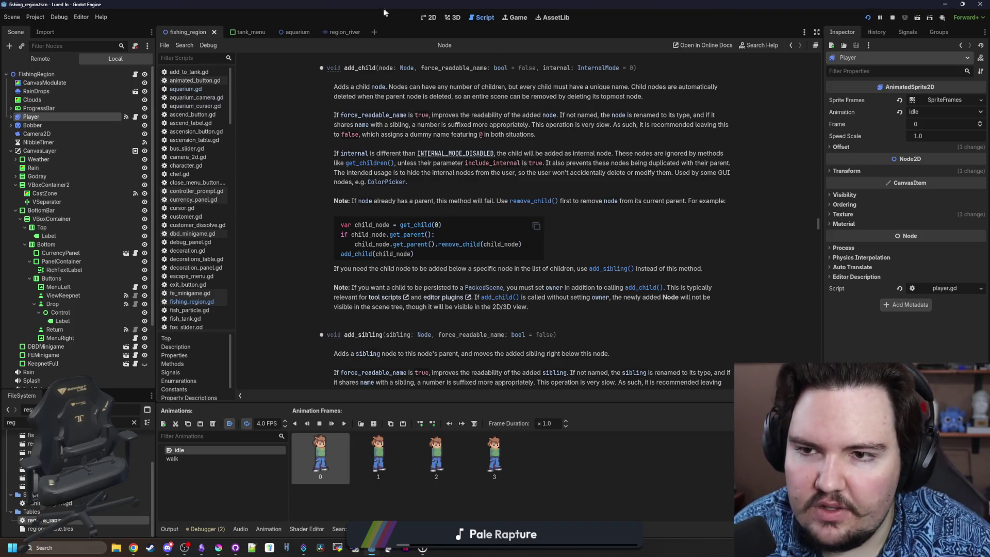
Review the region_river layer's Ordering settings, then return to fishing_region
click(339, 31)
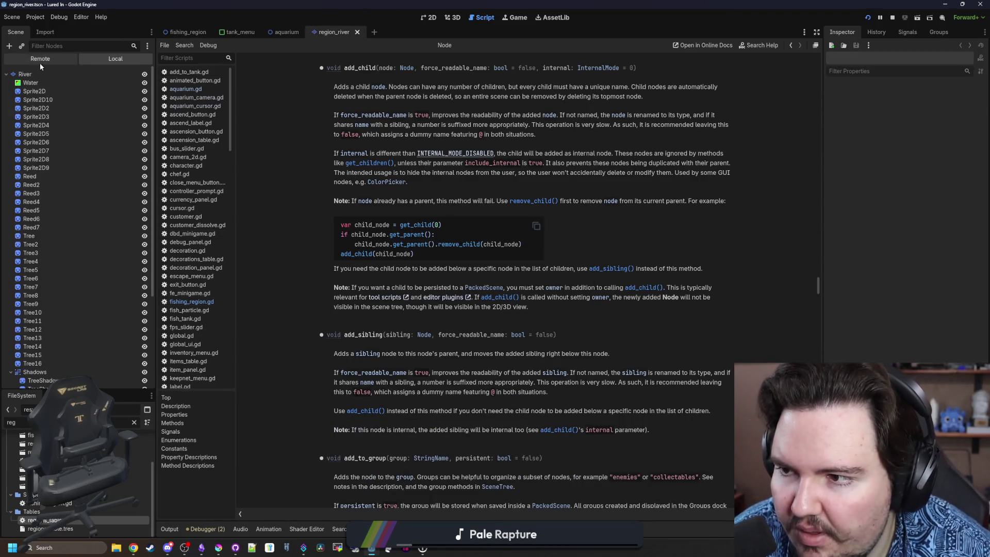
click(844, 200)
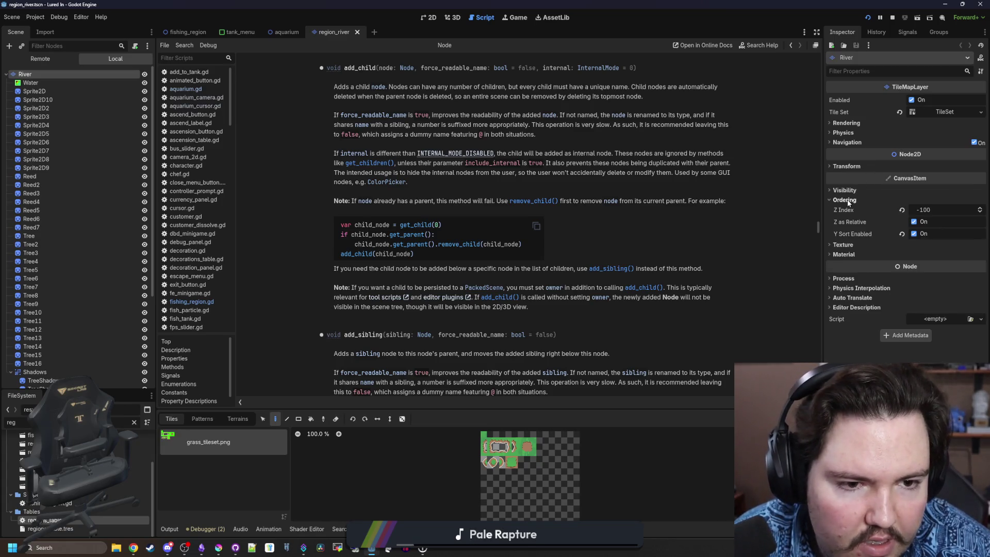
click(844, 200)
scroll(86, 122, down, 5)
scroll(86, 122, up, 7)
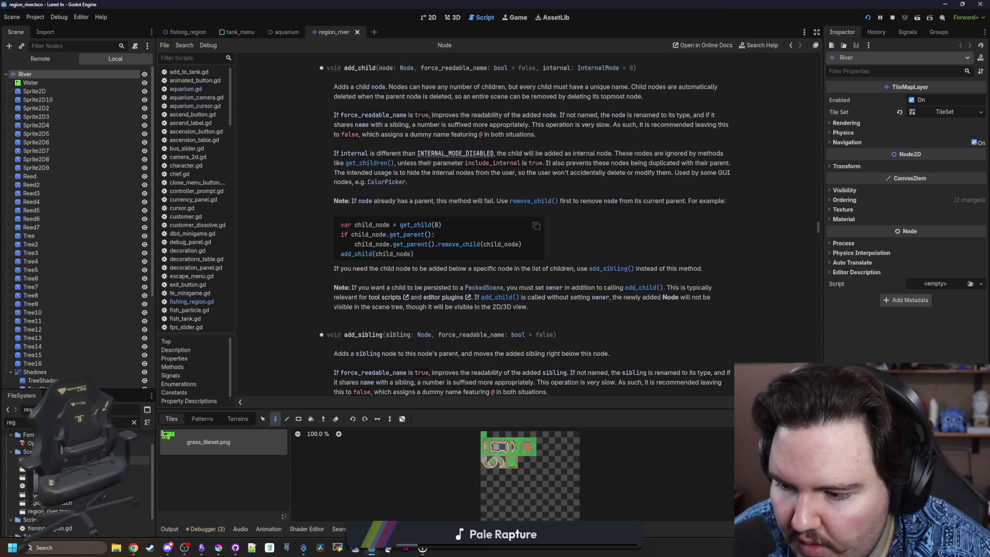
key(ctrl+Tab)
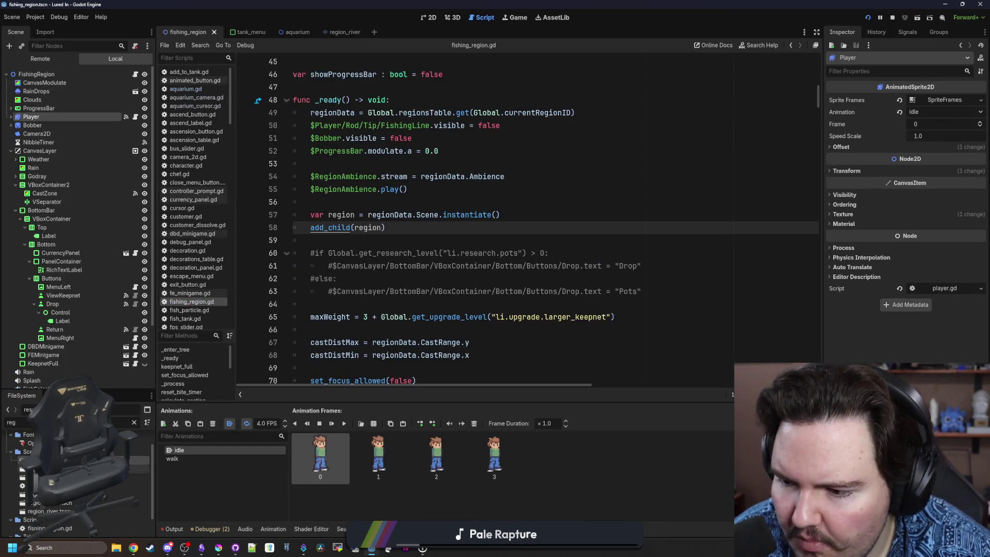
Open region_lake, inspect the Lake layer's Ordering settings, and save it
double_click(49, 502)
click(33, 77)
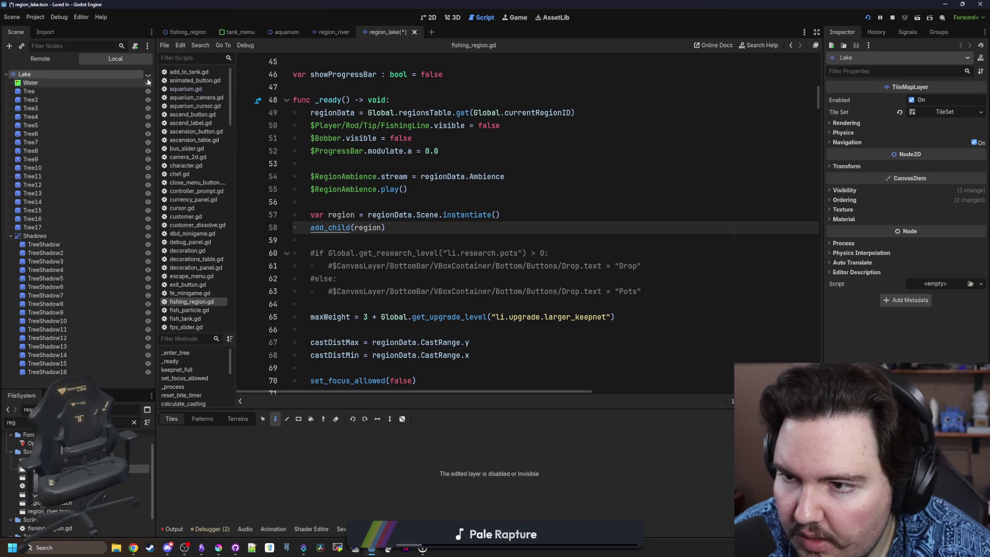
click(117, 74)
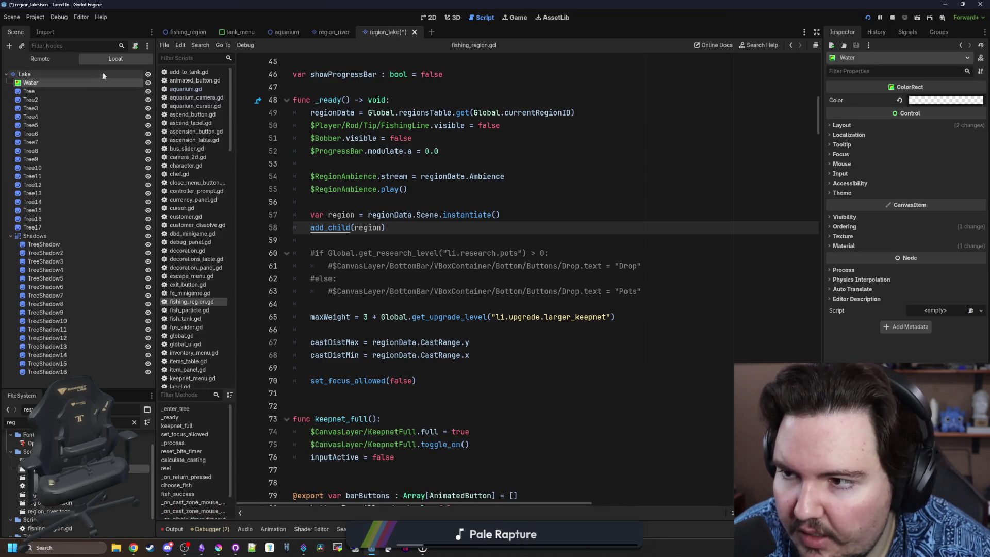
click(873, 205)
click(392, 202)
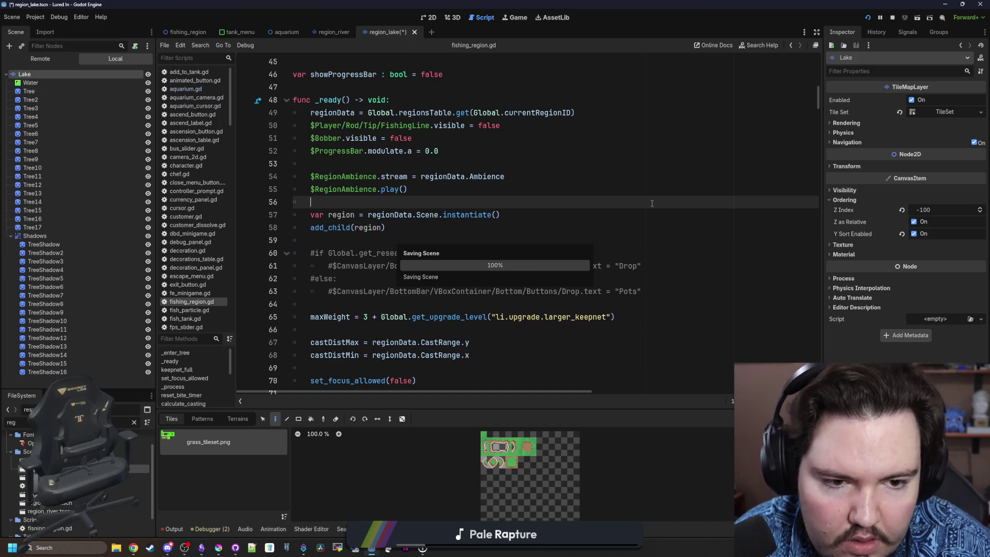
key(ctrl+s)
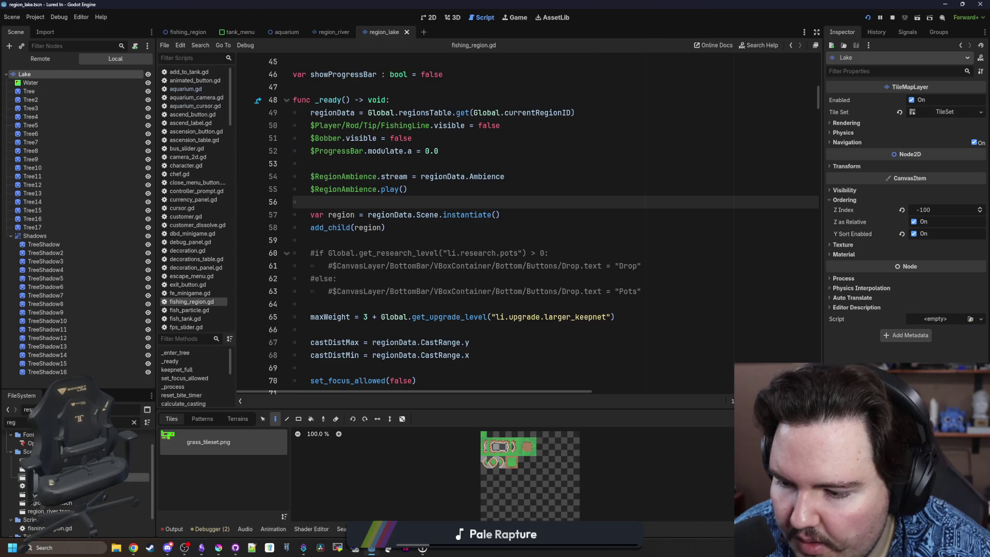
Compare the Ocean and Lake root layers' Ordering settings
click(107, 74)
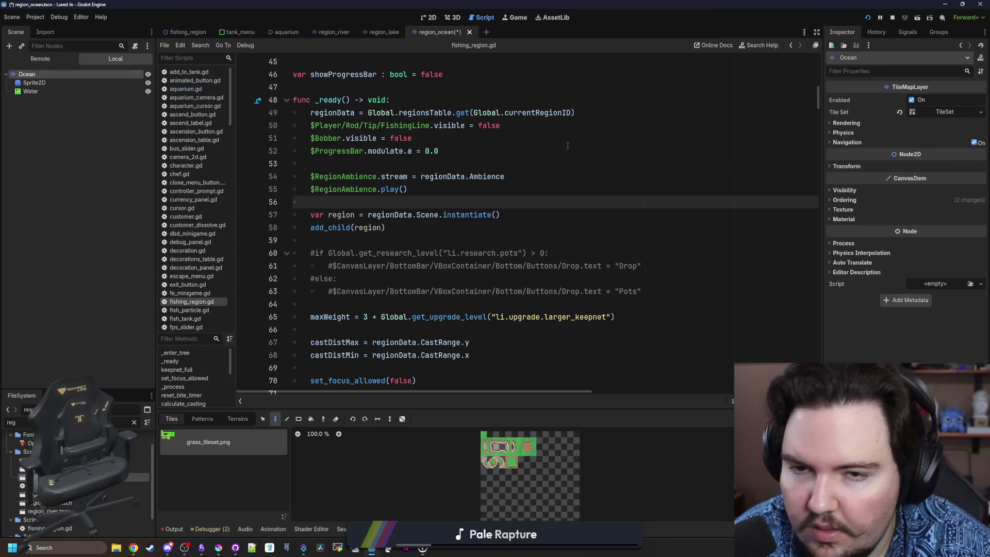
click(845, 200)
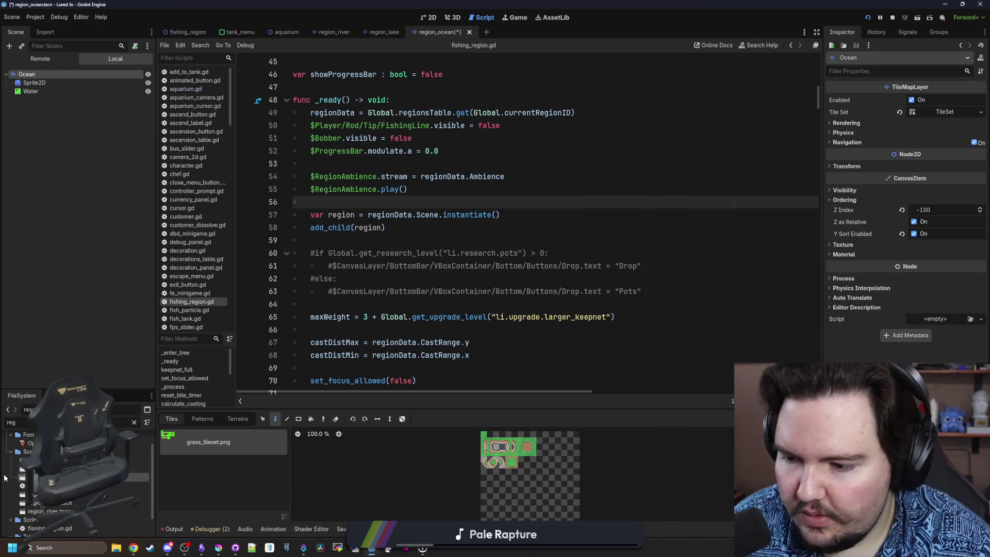
double_click(46, 468)
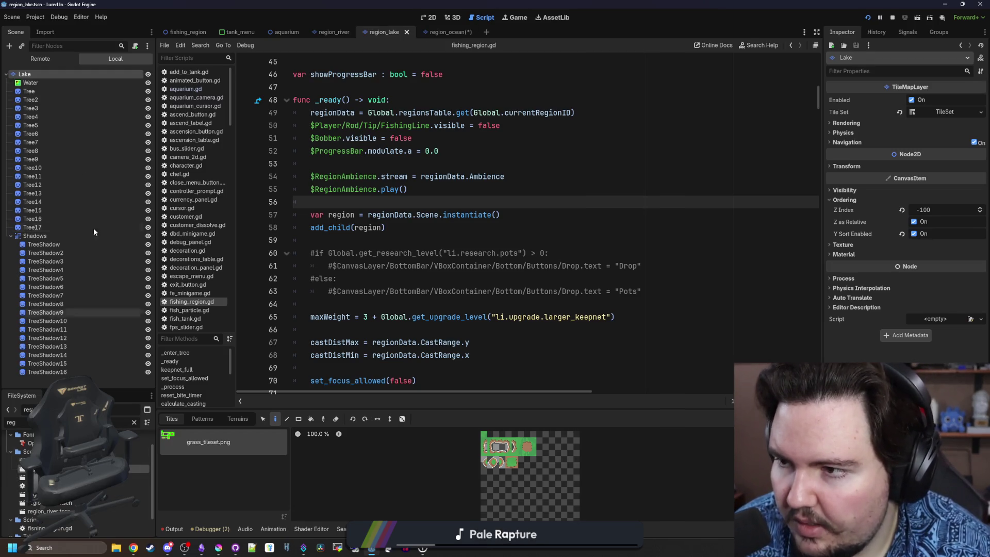
click(67, 77)
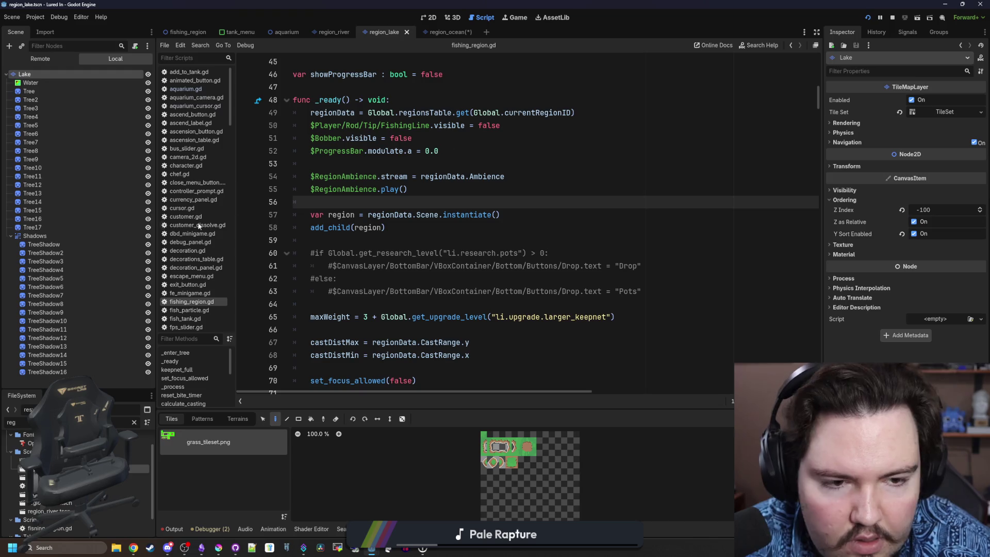
Give the Pond root layer Z Index -100 with Y Sort enabled and save region_pond
double_click(68, 503)
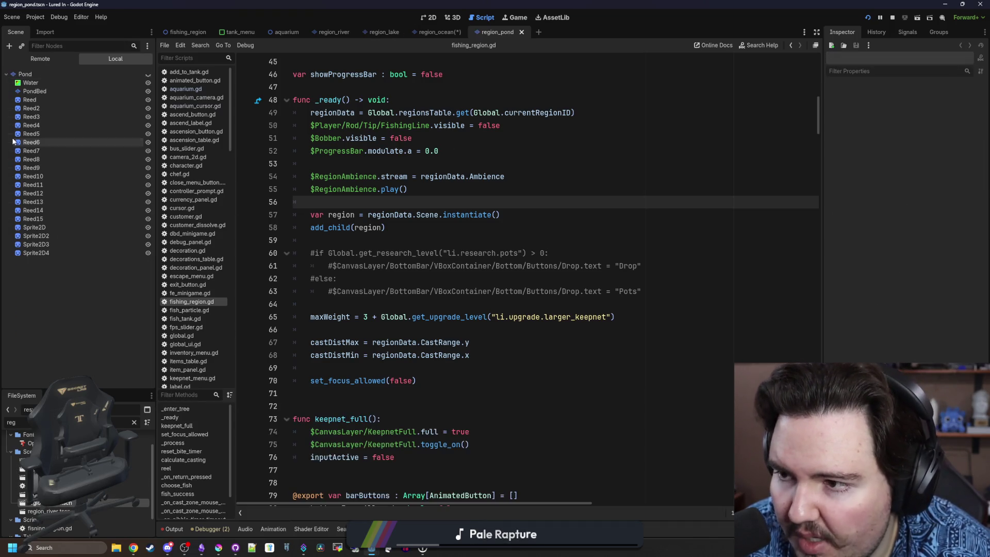
click(39, 74)
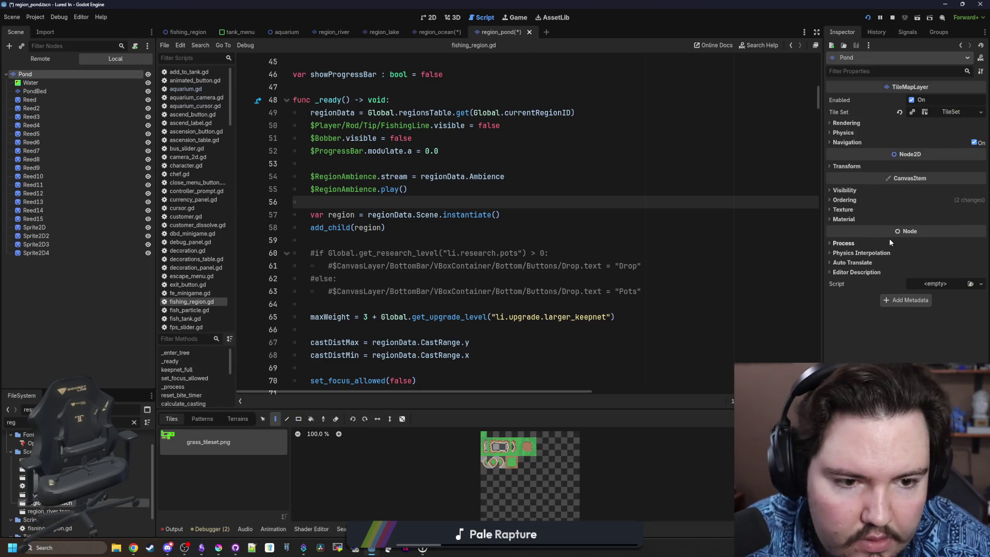
click(669, 194)
key(ctrl+s)
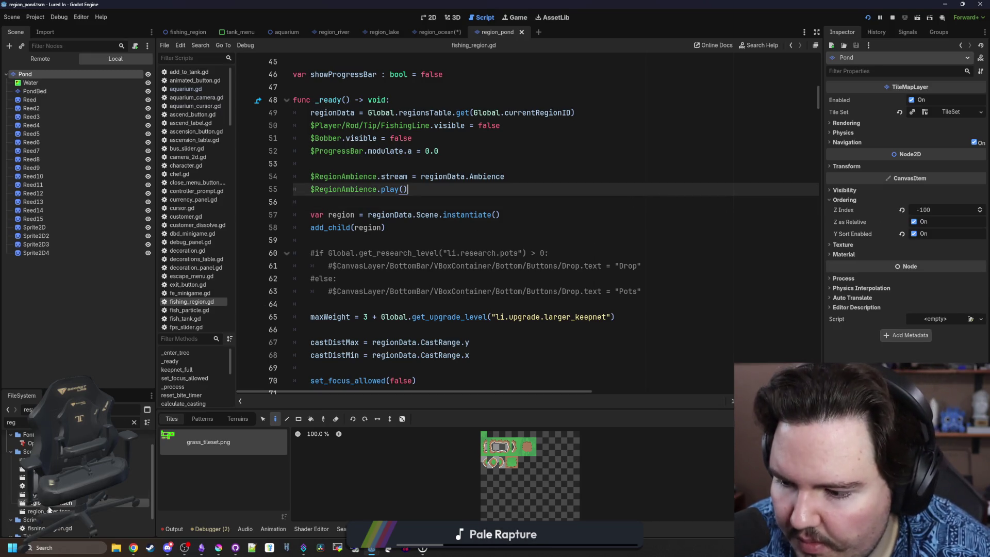
Open region_river and check the River layer's Ordering settings
double_click(49, 511)
click(60, 75)
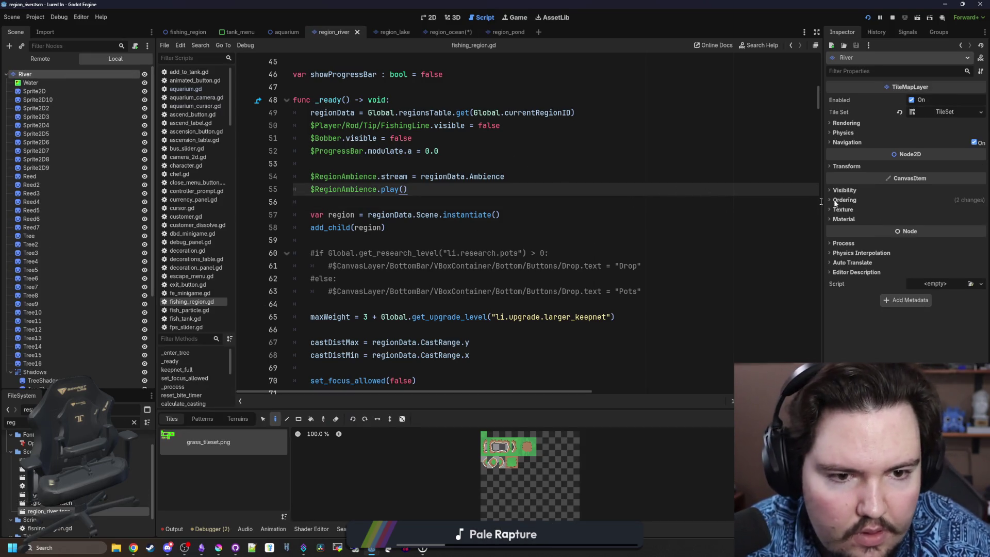
click(835, 201)
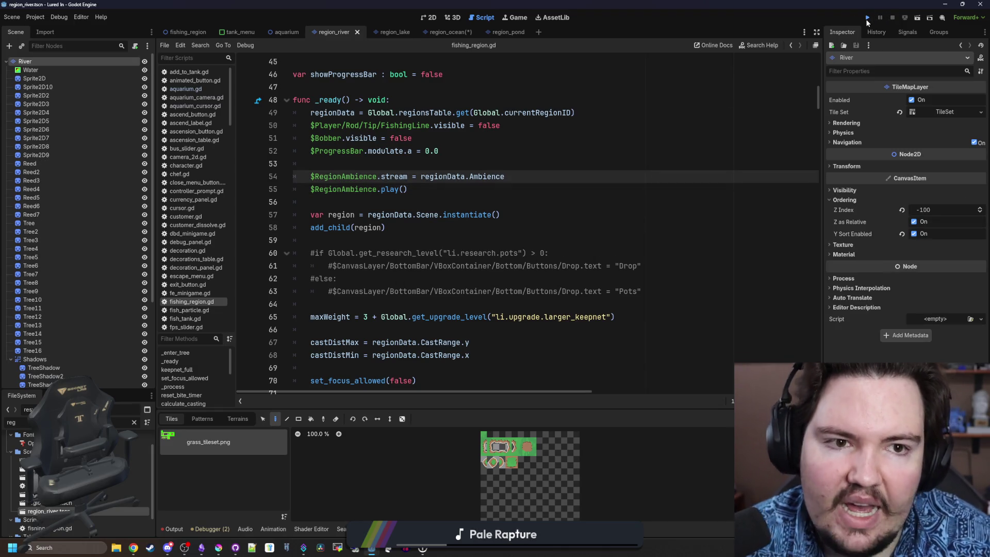
Run the game, dismiss Welcome Back, travel to Pond, then stop the game
click(868, 19)
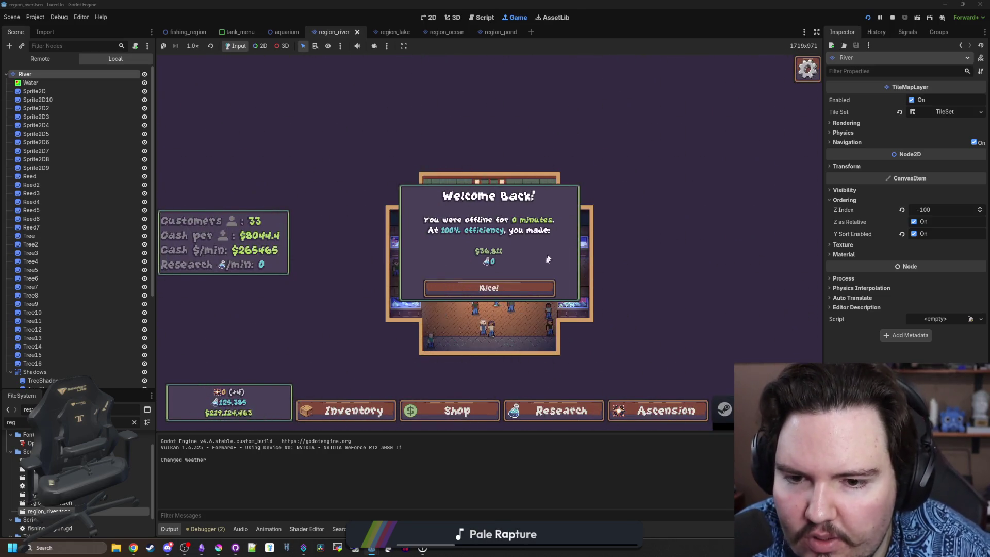
click(488, 287)
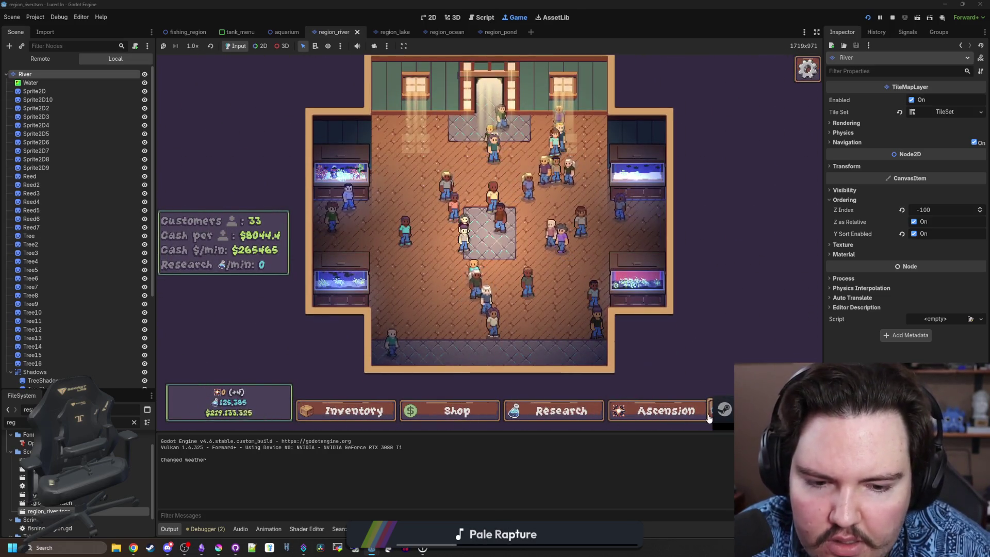
click(723, 408)
click(615, 173)
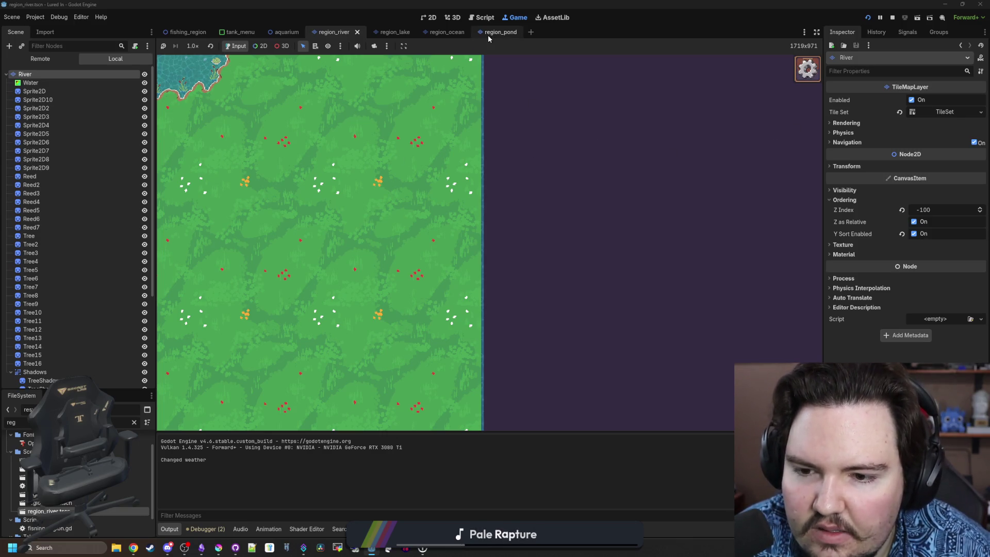
click(894, 19)
click(188, 33)
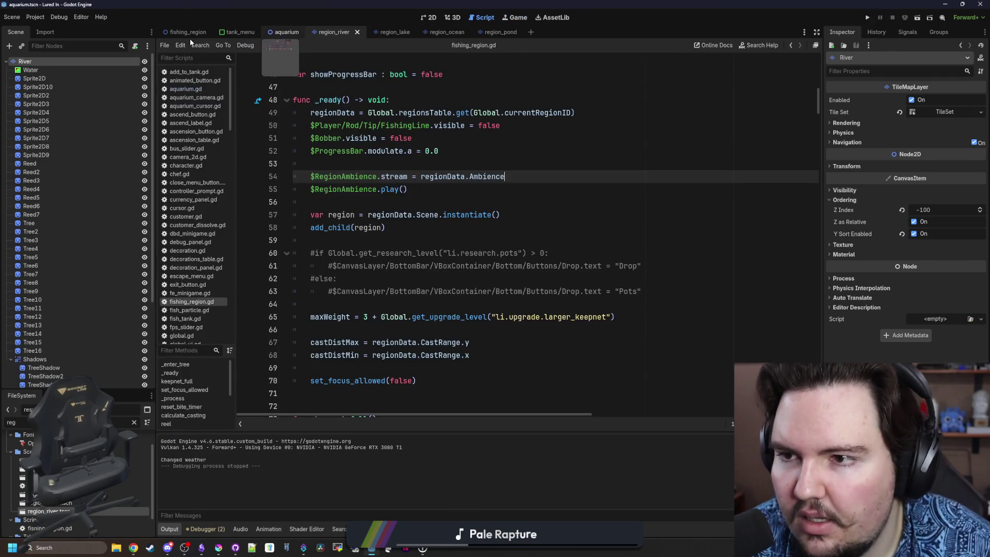
Select Camera2D in the 2D view and save both the fishing_region and pond scenes
click(31, 103)
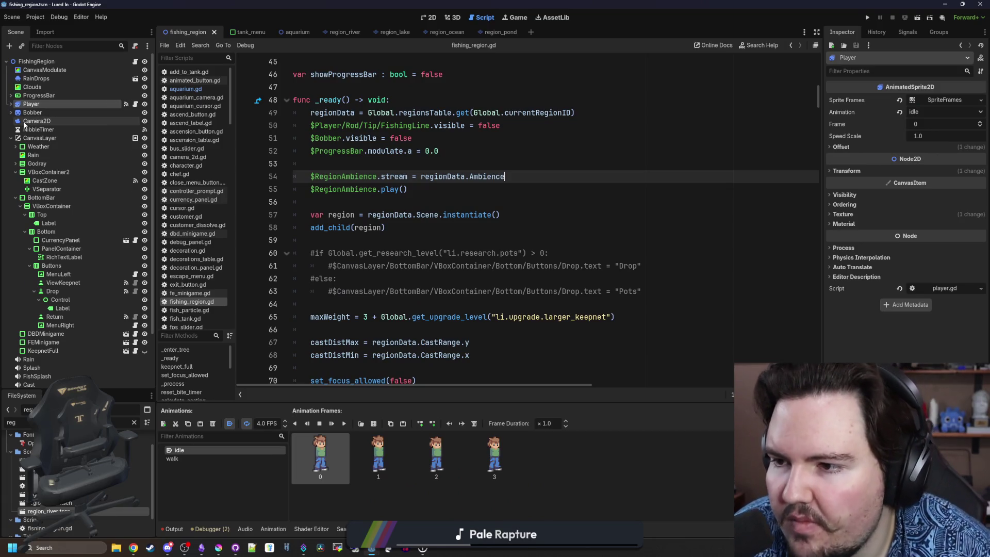
click(73, 121)
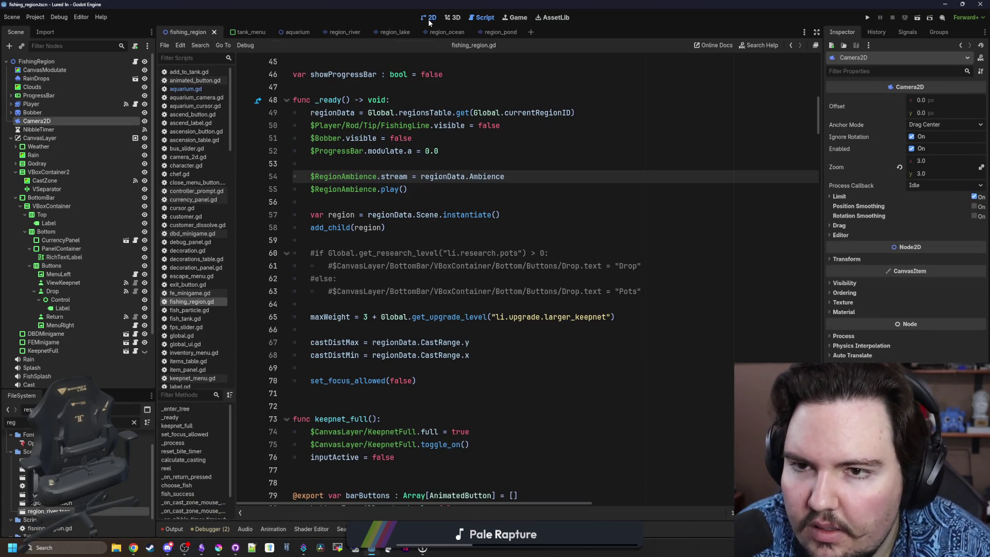
click(428, 23)
scroll(385, 256, down, 3)
key(ctrl+s)
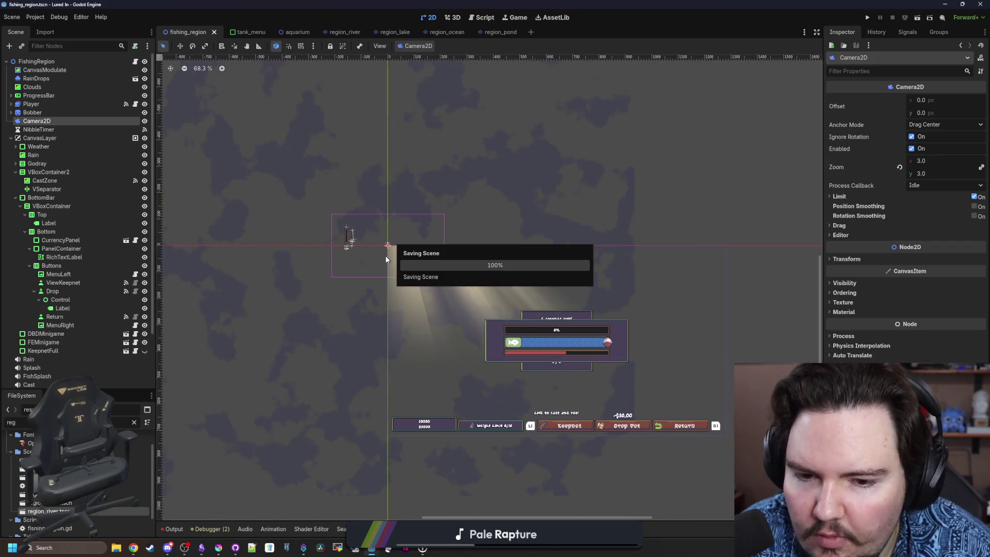
key(ctrl+s)
click(489, 32)
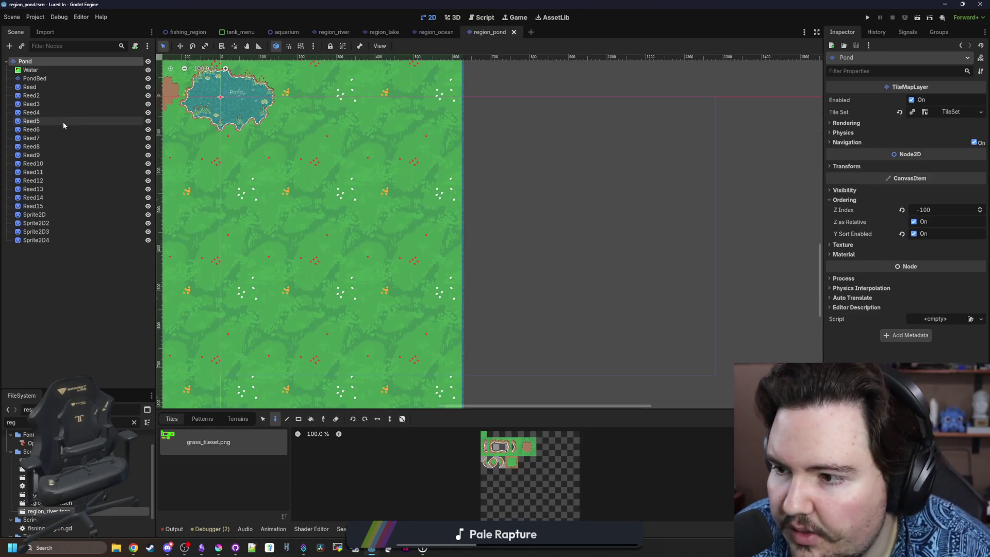
key(ctrl+s)
scroll(397, 201, down, 10)
scroll(391, 188, up, 6)
key(ctrl+s)
Drag region_pond.tscn into the fishing_region scene as a preview instance
right_click(38, 63)
click(57, 319)
click(185, 32)
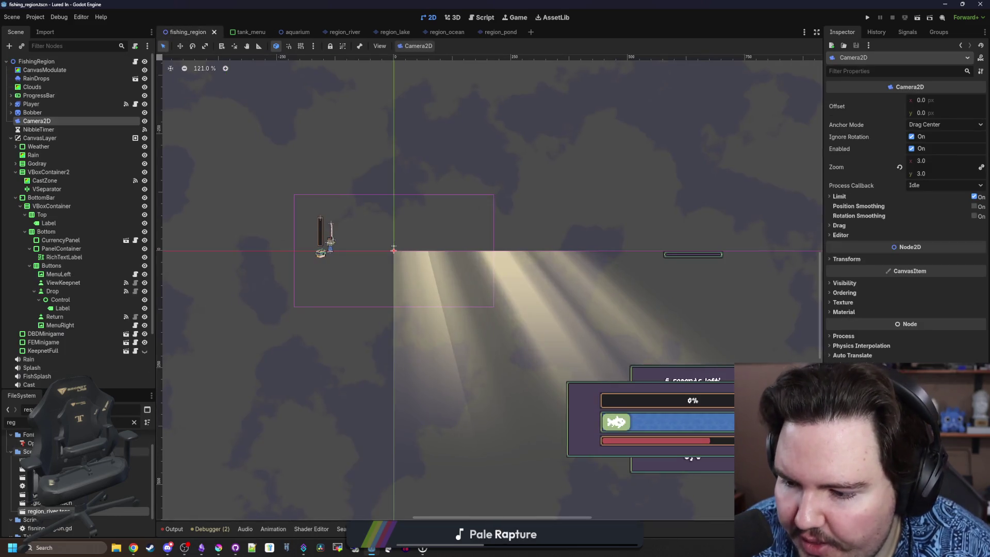
mouse_move(46, 505)
mouse_down()
mouse_move(62, 77)
mouse_move(61, 63)
mouse_move(39, 63)
mouse_up()
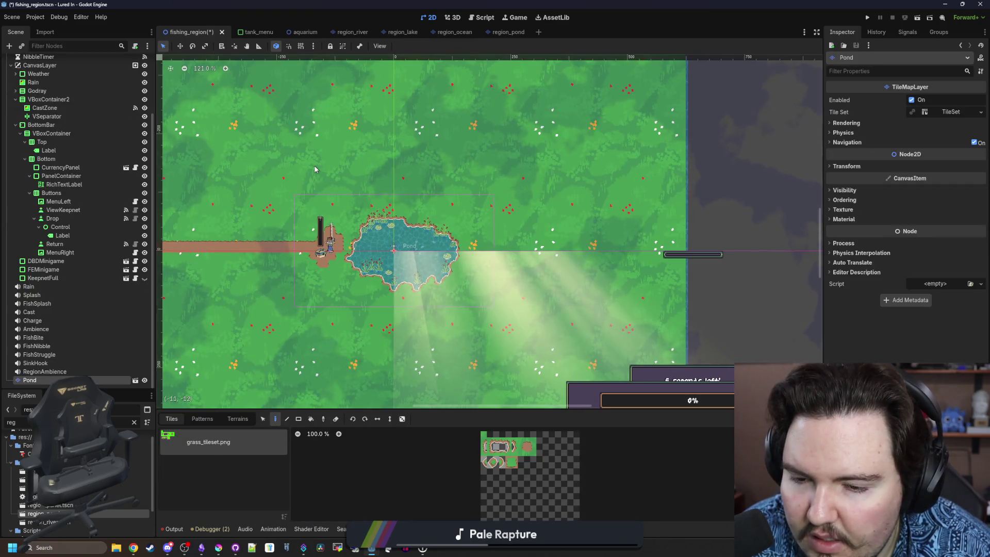
scroll(316, 169, down, 4)
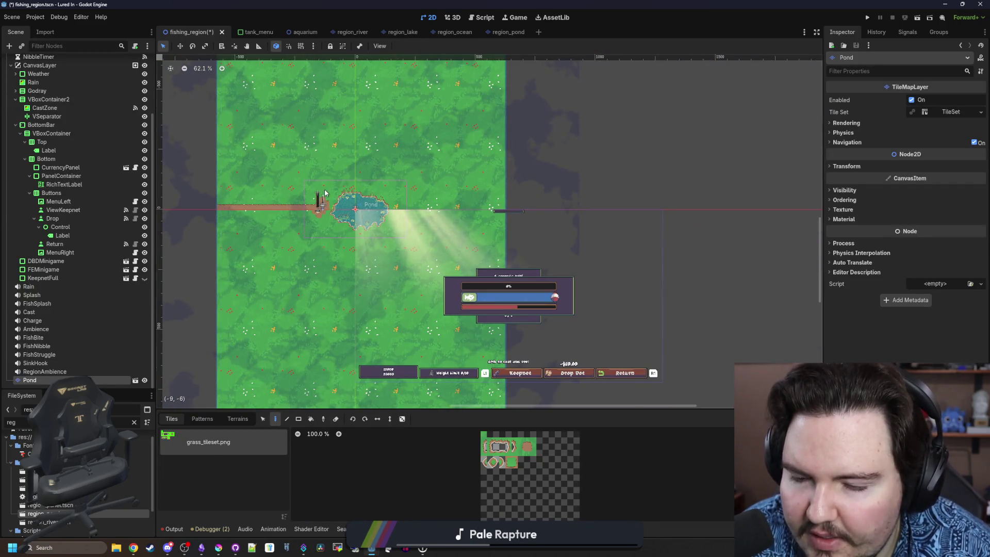
scroll(325, 193, up, 3)
Delete the Pond instance from the fishing_region scene and confirm
click(44, 371)
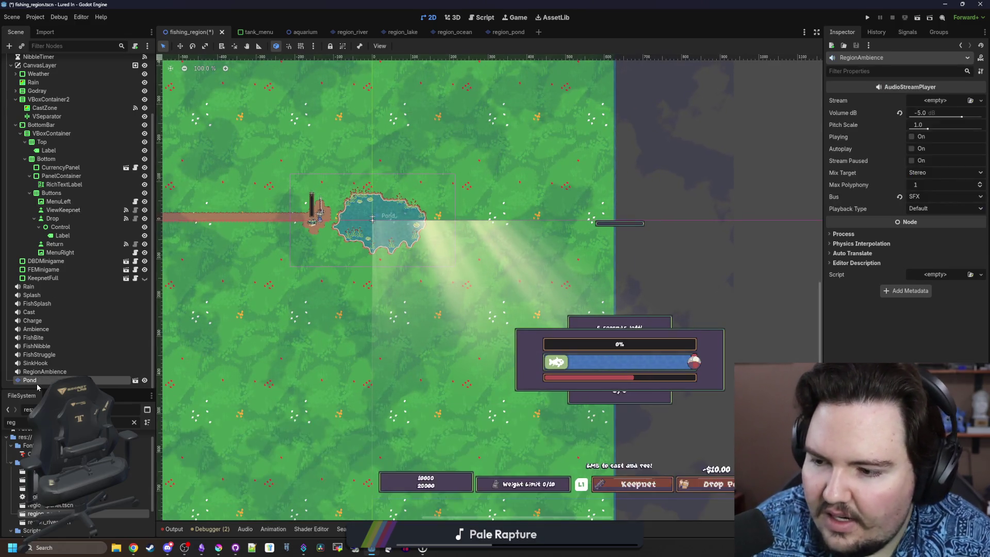
click(37, 383)
click(33, 371)
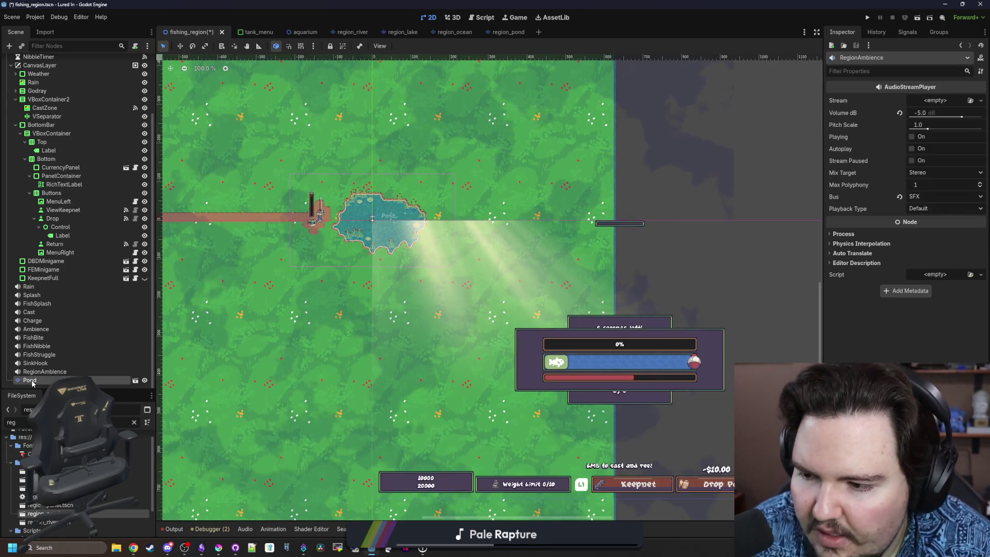
click(32, 381)
right_click(60, 379)
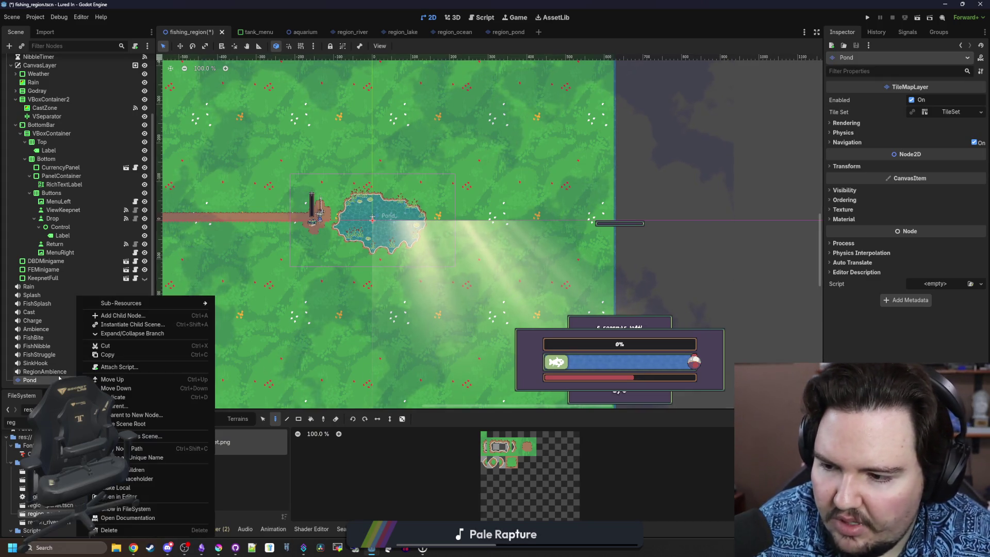
click(59, 379)
right_click(43, 380)
click(77, 530)
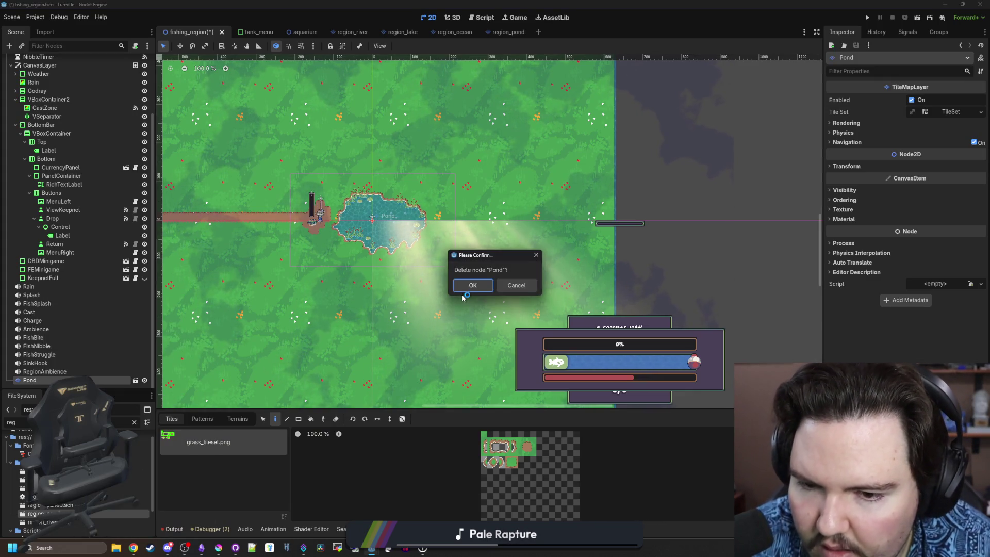
click(467, 287)
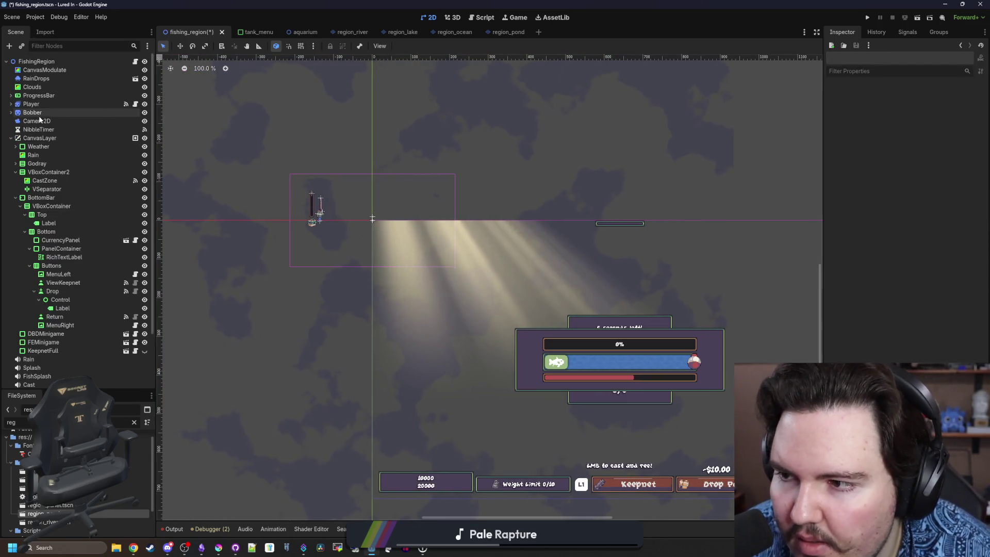
Select the Camera2D node and save the fishing_region scene
click(39, 112)
click(57, 105)
click(48, 120)
key(ctrl+s)
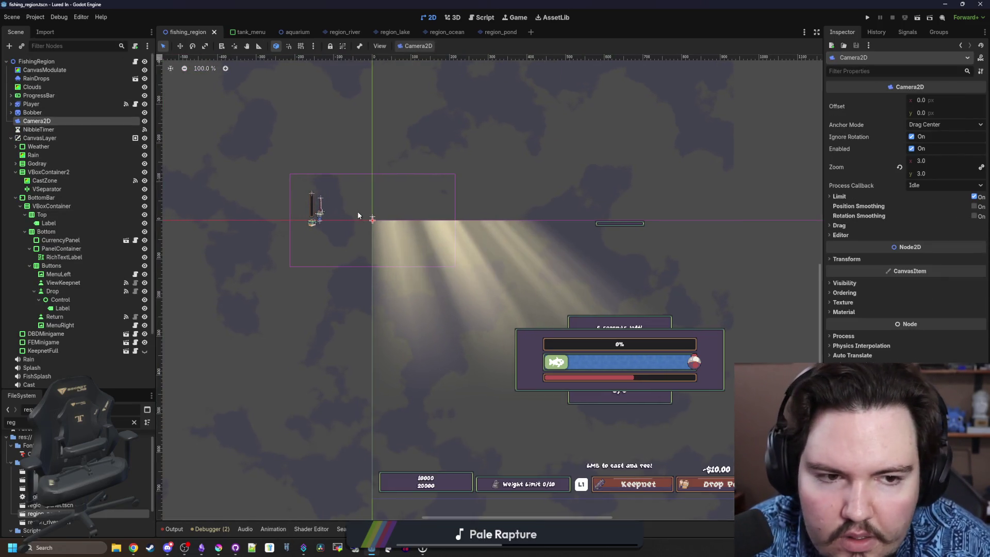
scroll(358, 215, up, 3)
key(ctrl+s)
scroll(448, 212, down, 1)
scroll(360, 232, up, 1)
key(ctrl+s)
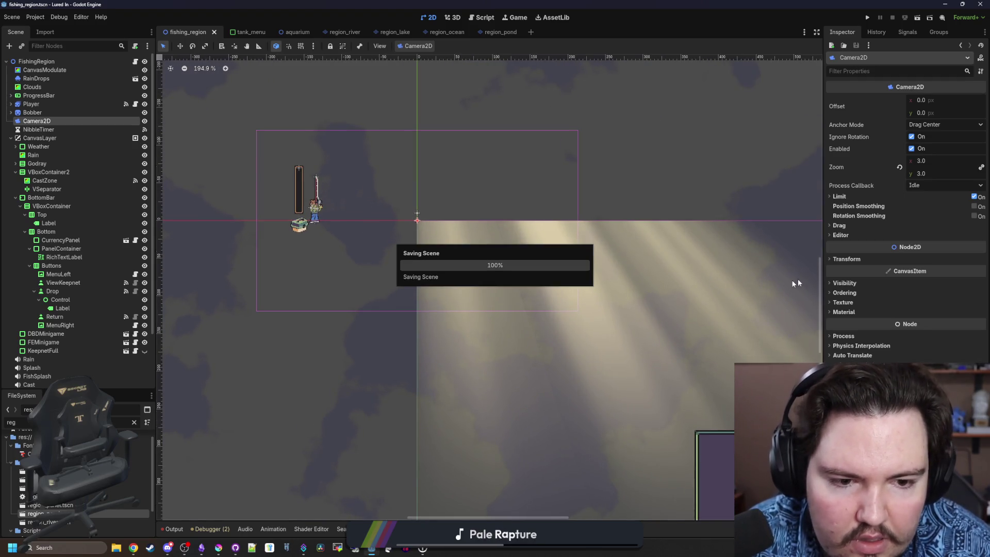
Set Camera2D's Ordering Z Index to 100, save, and run the game with F5
click(856, 291)
click(932, 303)
text(100)
key(Return)
key(ctrl+s)
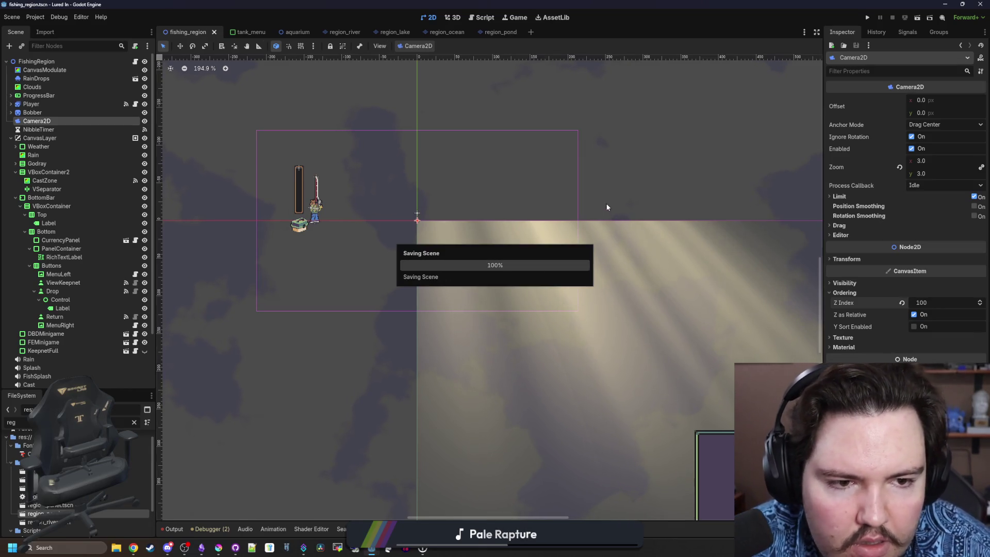
key(F5)
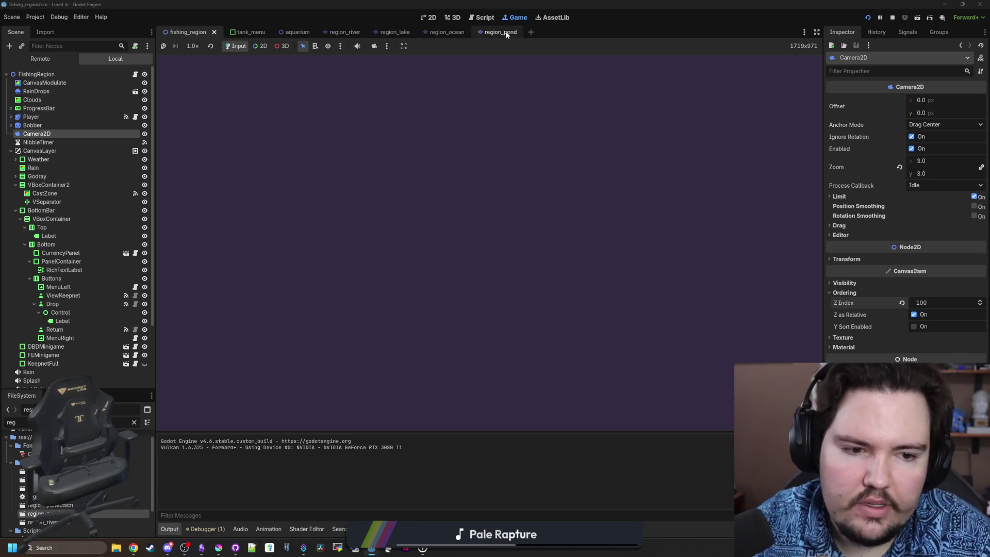
Inspect the pond root's transform, then travel to the Pond region in the running game
click(506, 34)
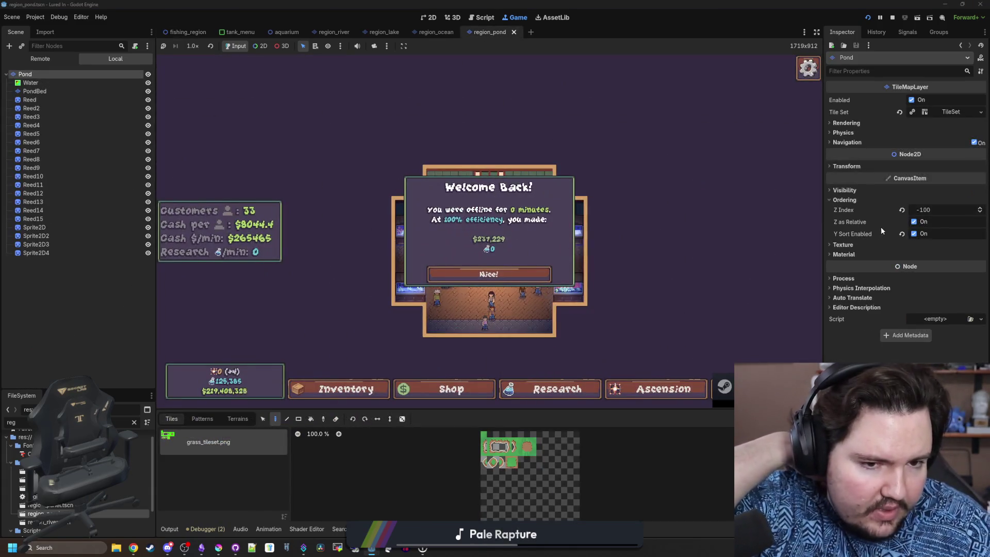
click(847, 166)
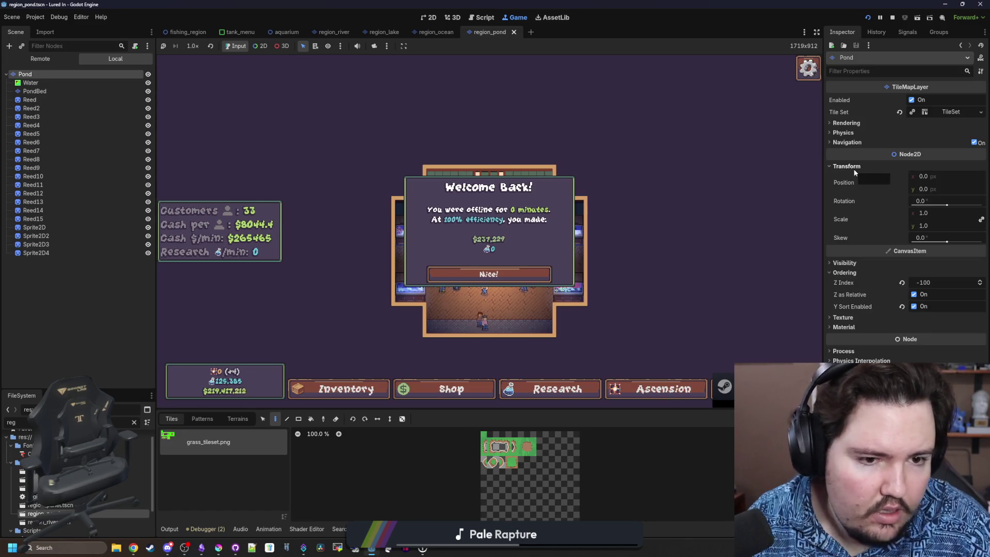
click(488, 274)
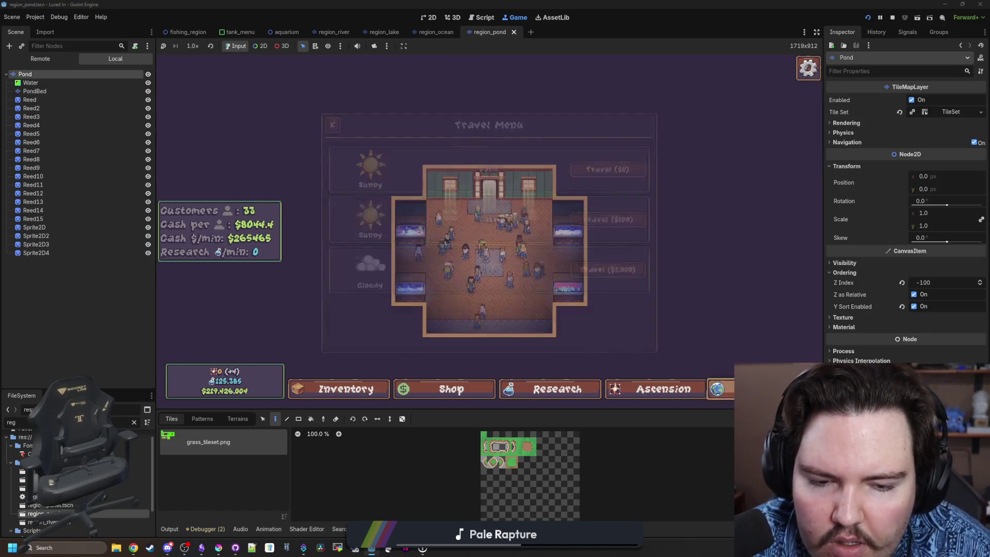
click(598, 171)
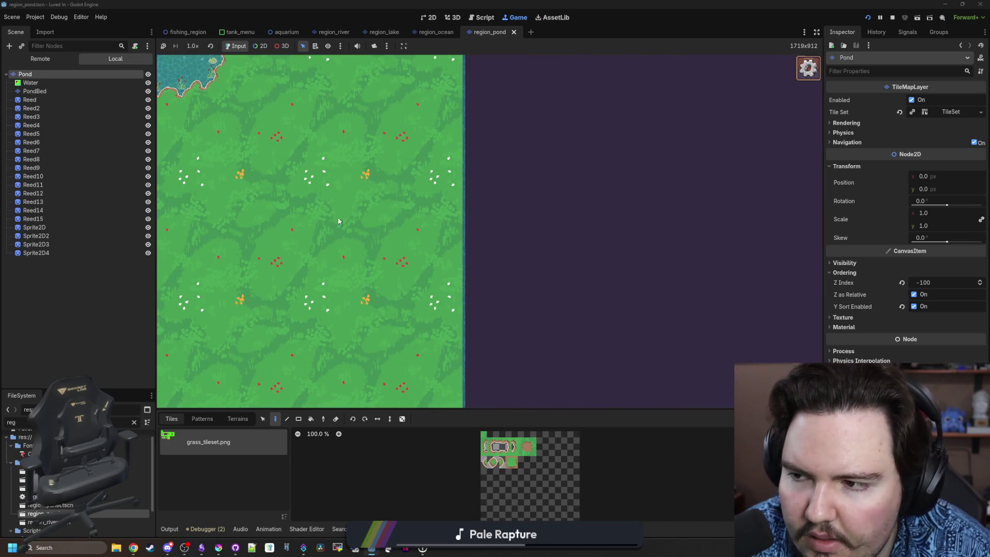
In fishing_region, review Camera2D's Drag and Limit sections in the Inspector
click(186, 32)
click(144, 135)
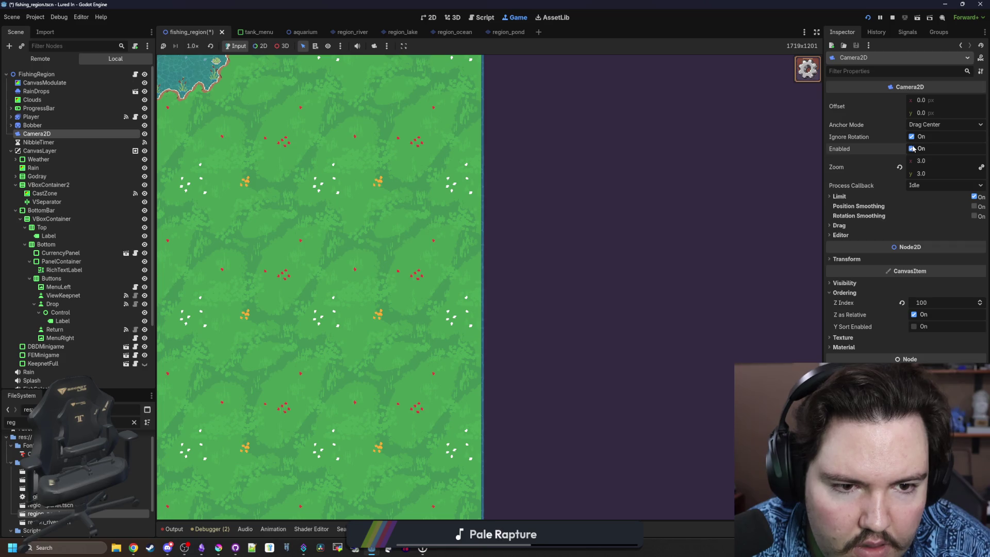
click(839, 226)
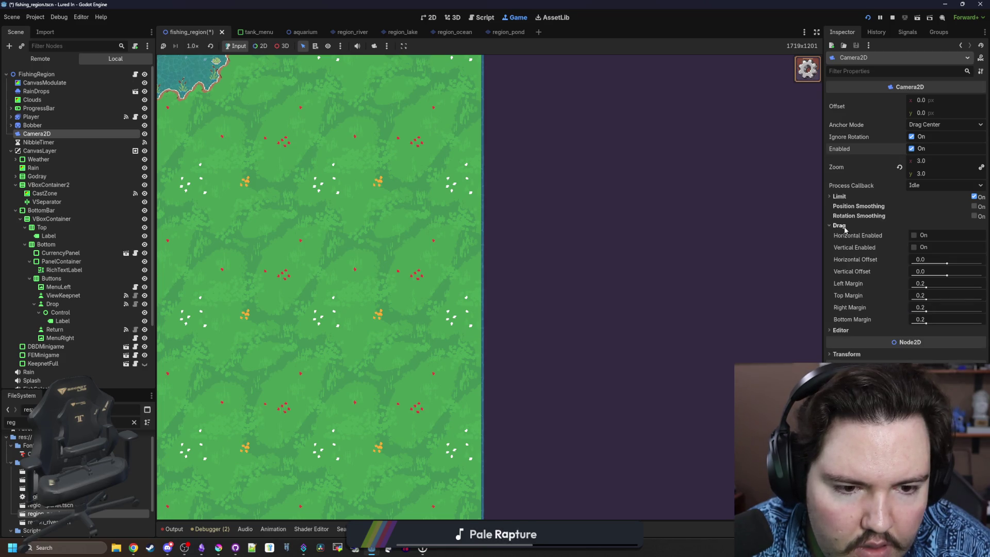
click(840, 225)
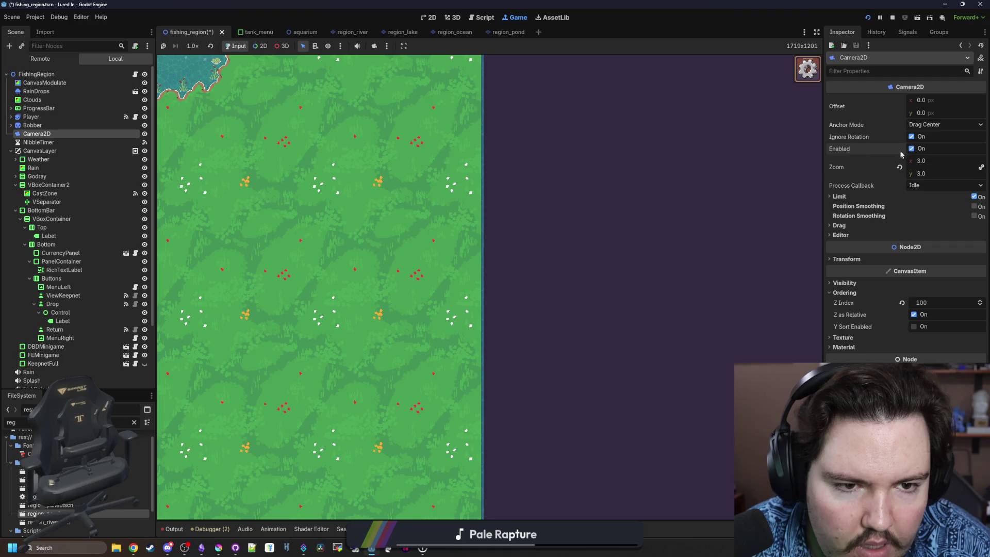
click(848, 260)
click(848, 259)
click(852, 236)
click(853, 236)
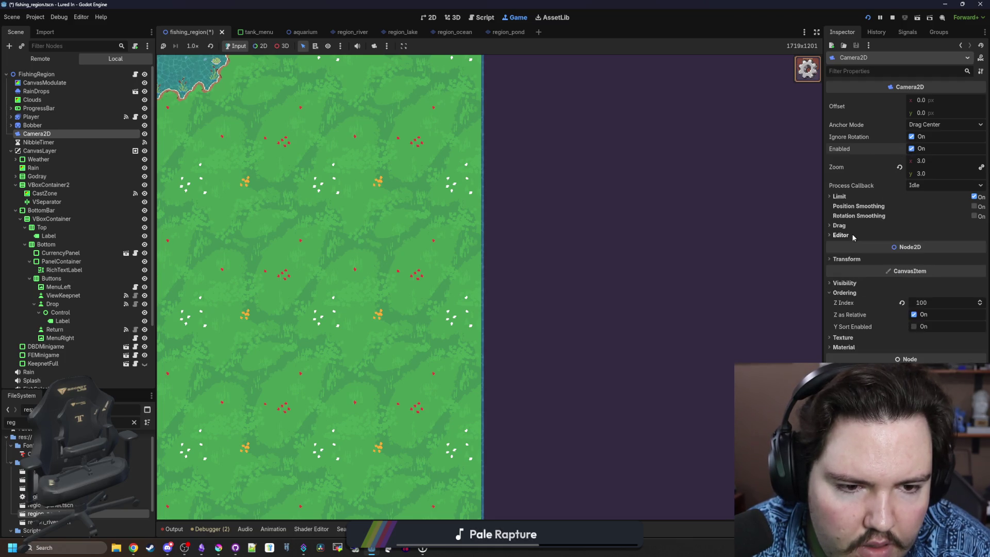
click(840, 226)
click(840, 226)
click(839, 196)
click(839, 196)
Leave Camera2D zoom at 3.0 and return to fishing_region.gd
drag(932, 166, 935, 166)
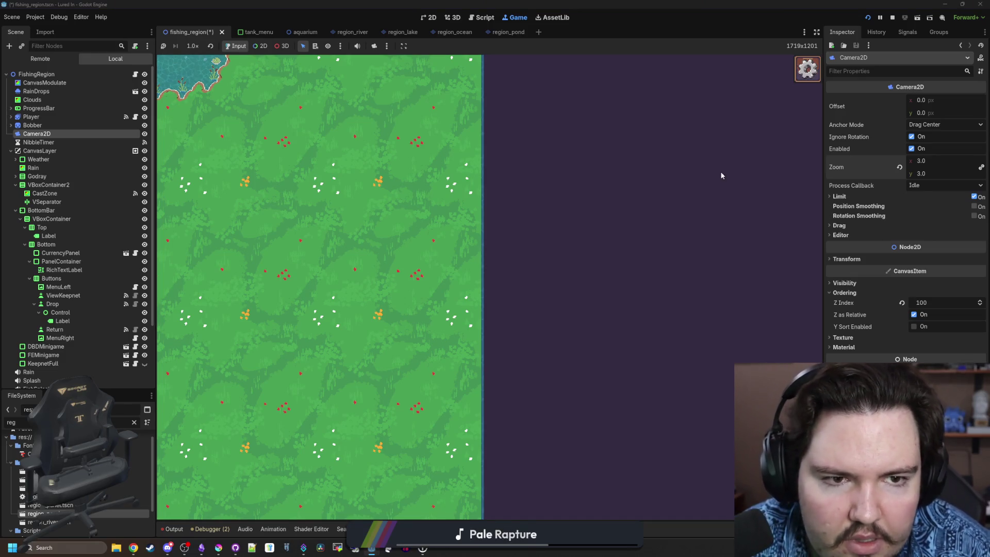
click(135, 74)
scroll(361, 232, up, 4)
Insert a $Camera2D. reference on a new line after set_focus_allowed(false)
scroll(382, 265, down, 3)
scroll(382, 265, down, 1)
click(423, 387)
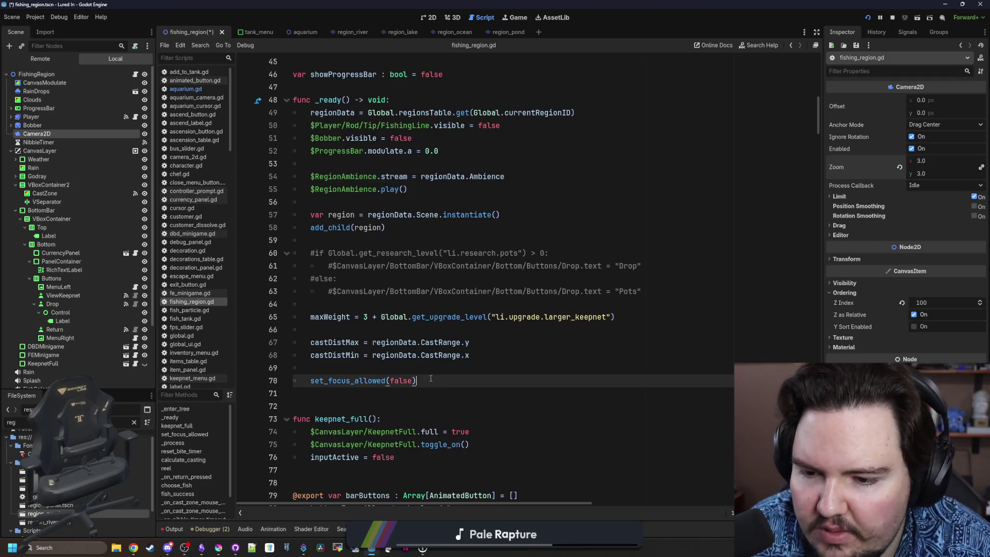
key(Return)
drag(37, 133, 438, 396)
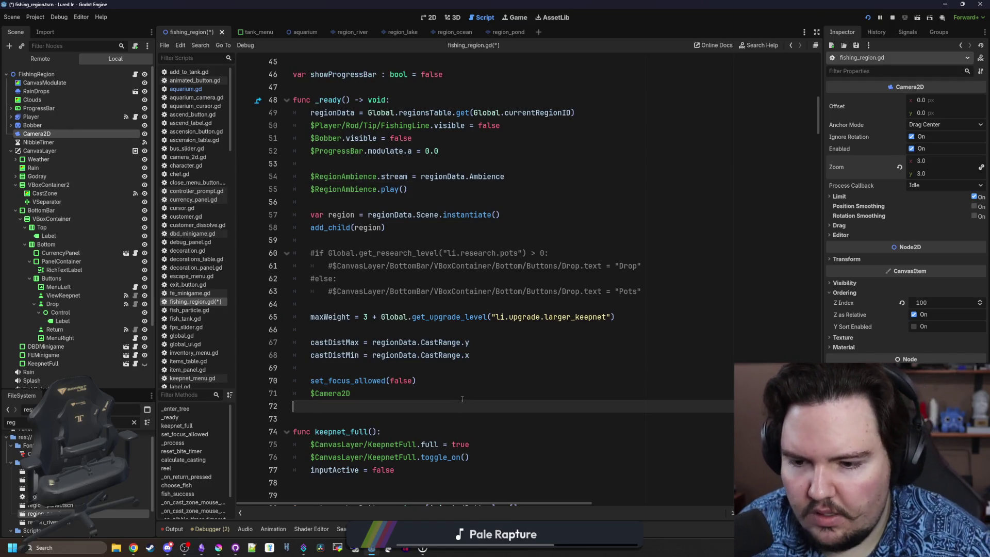
text(t)
key(BackSpace)
key(BackSpace)
key(BackSpace)
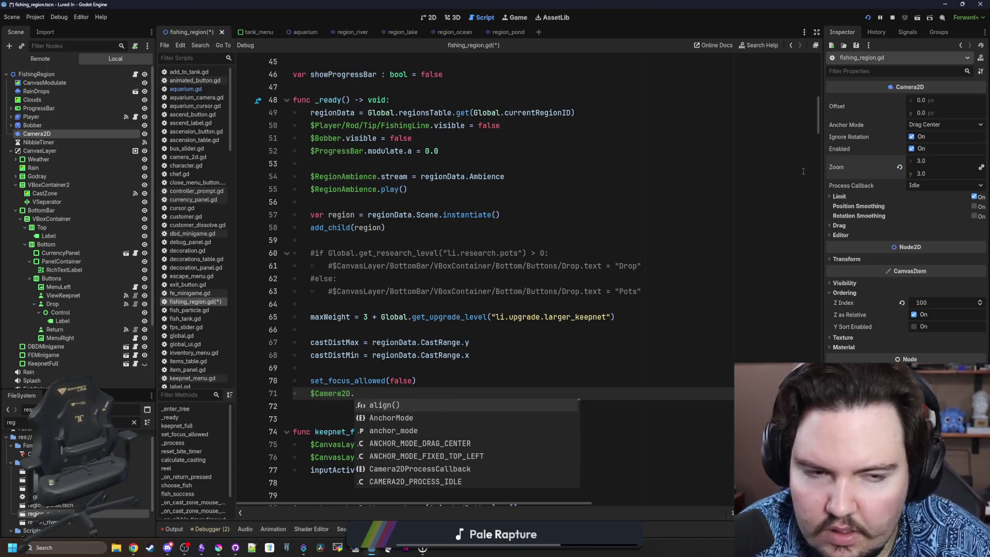
Look up the Camera2D class documentation, then return to the script
click(980, 59)
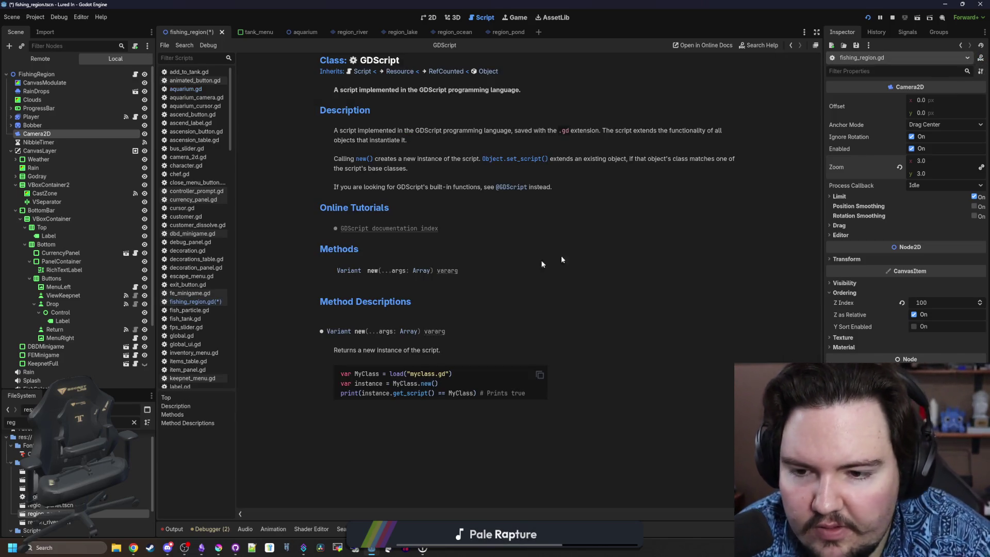
click(81, 137)
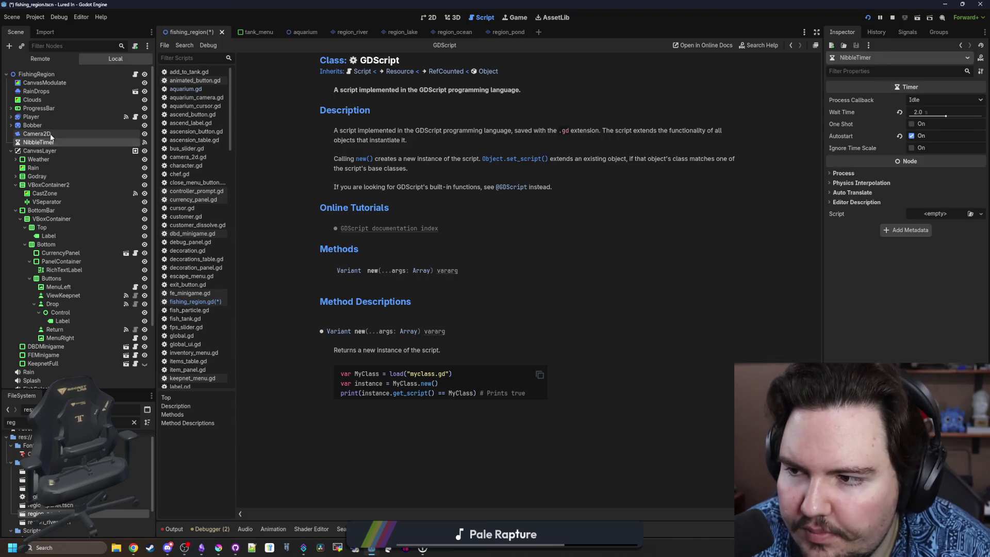
click(980, 58)
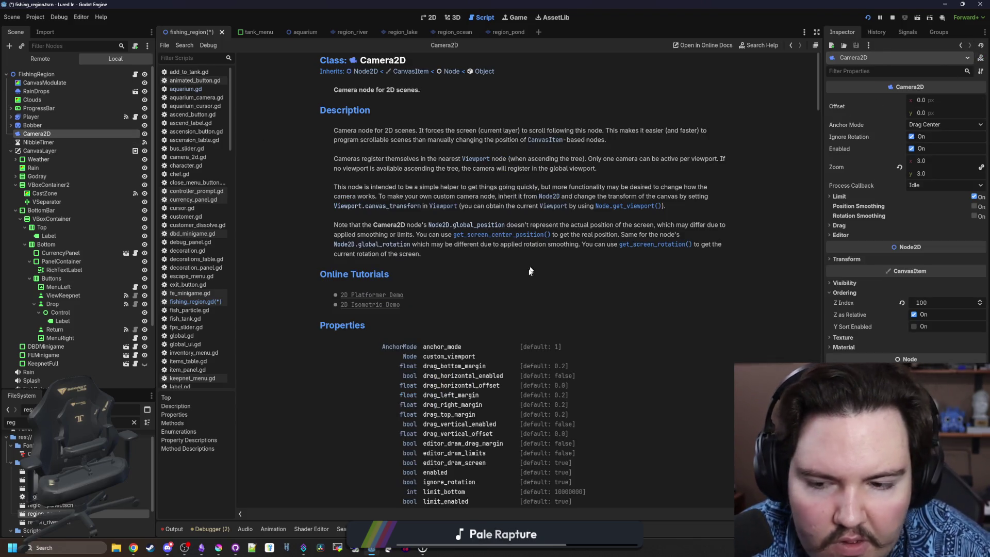
scroll(482, 344, down, 5)
scroll(482, 343, down, 5)
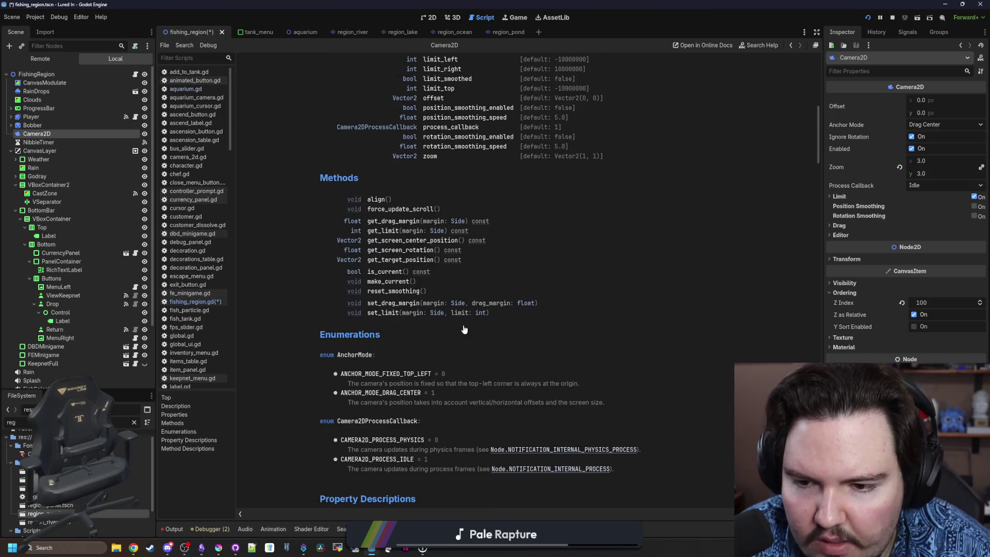
key(alt+Left)
key(alt+Left)
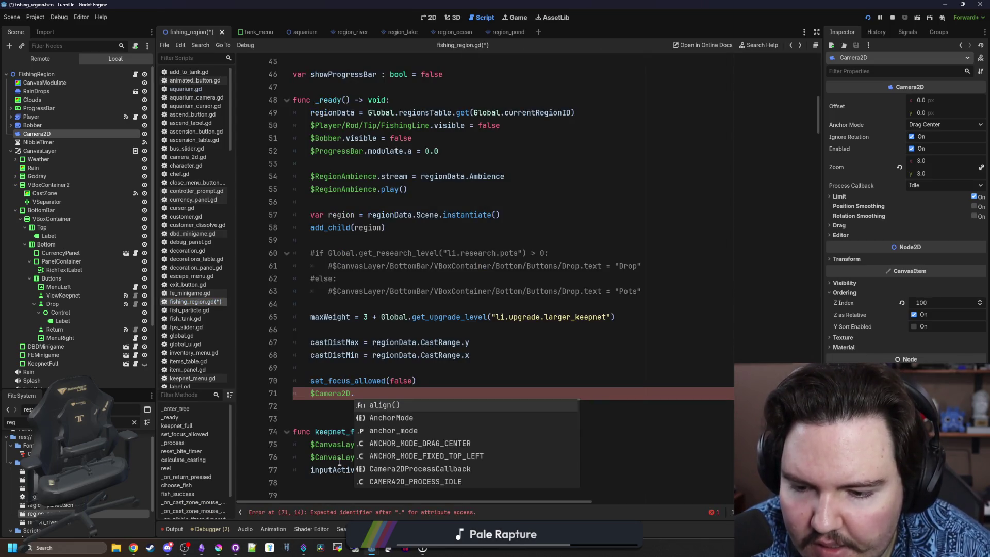
Complete the line as $Camera2D.make_current(), save the script, and run the project
text(make_c)
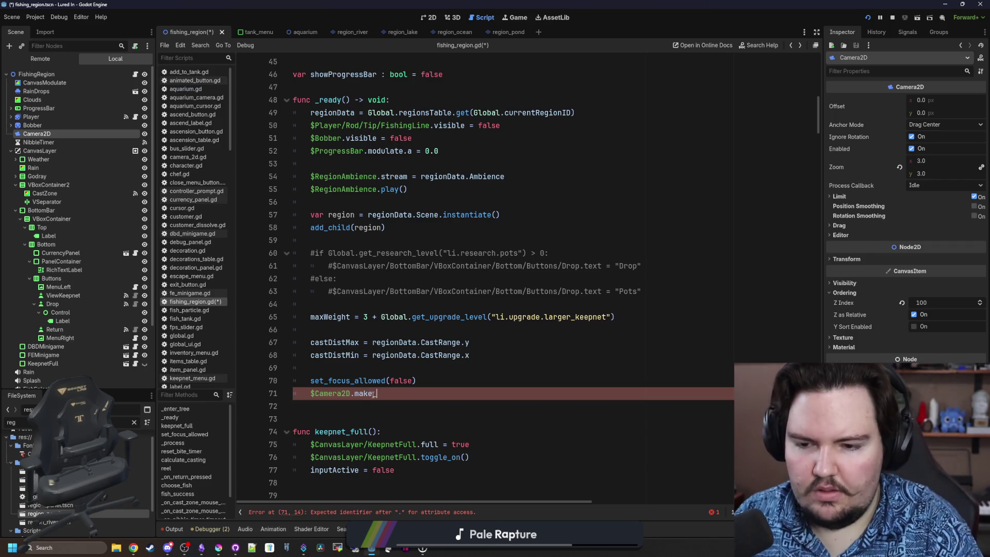
key(Return)
click(374, 368)
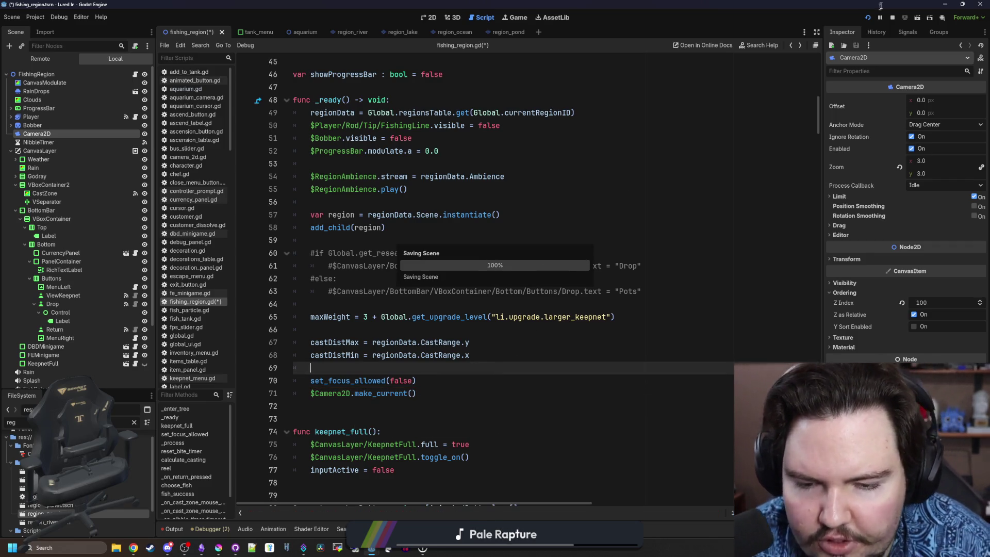
key(ctrl+s)
click(867, 18)
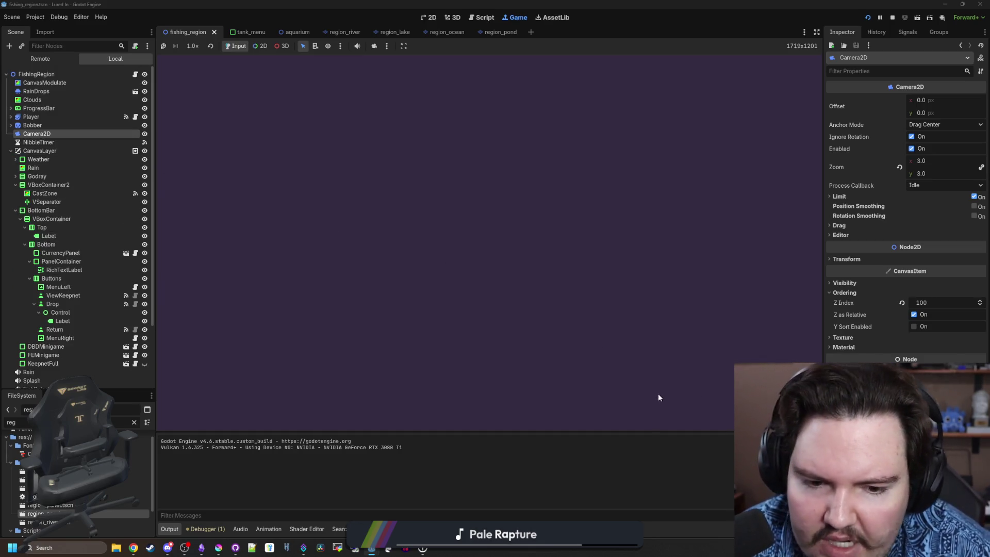
Dismiss the welcome-back popup, travel to the pond region, then revisit line 56 of fishing_region.gd
click(726, 410)
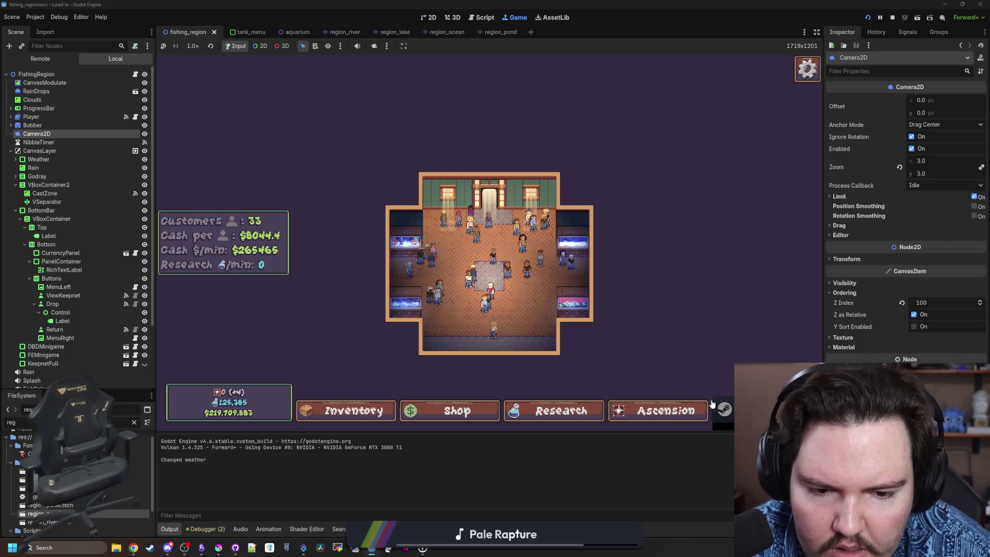
click(630, 178)
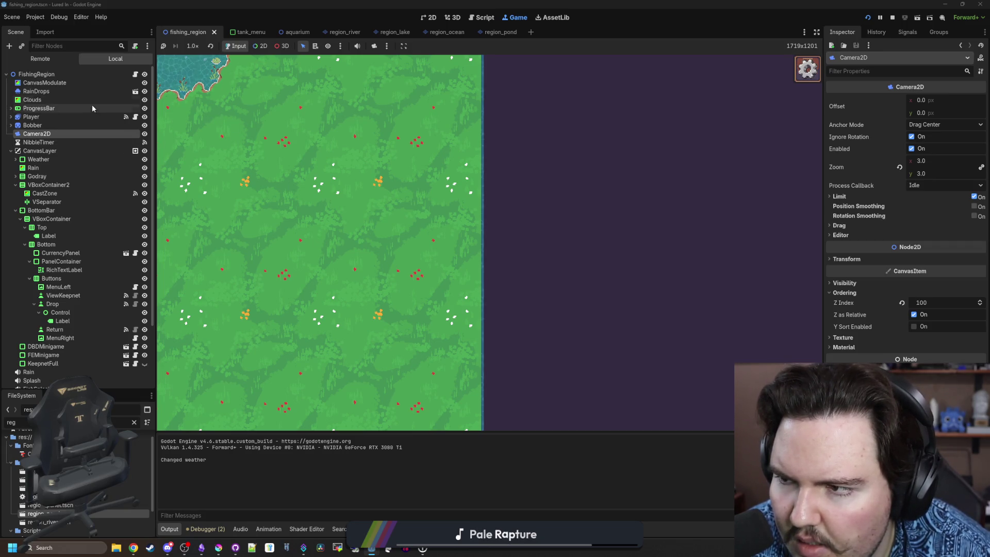
click(135, 74)
click(414, 202)
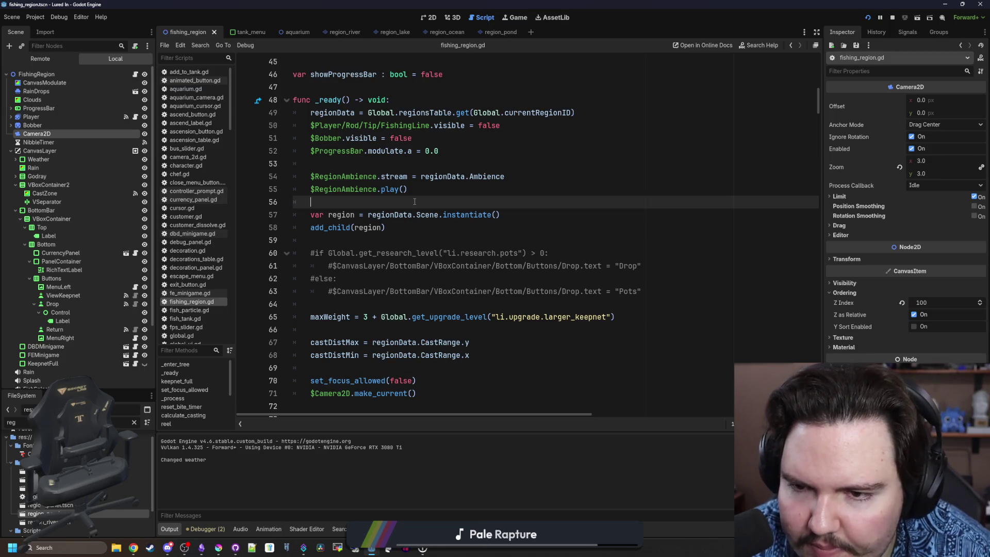
scroll(414, 202, down, 3)
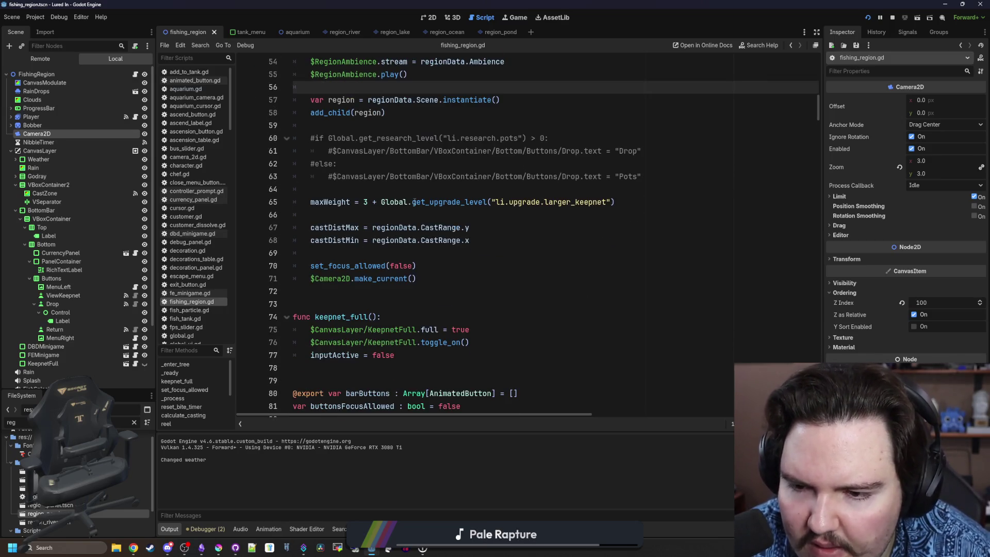
scroll(413, 201, down, 4)
Look up toggle_on's definition and search fishing_region.gd for 'camera'
ctrl+click(448, 190)
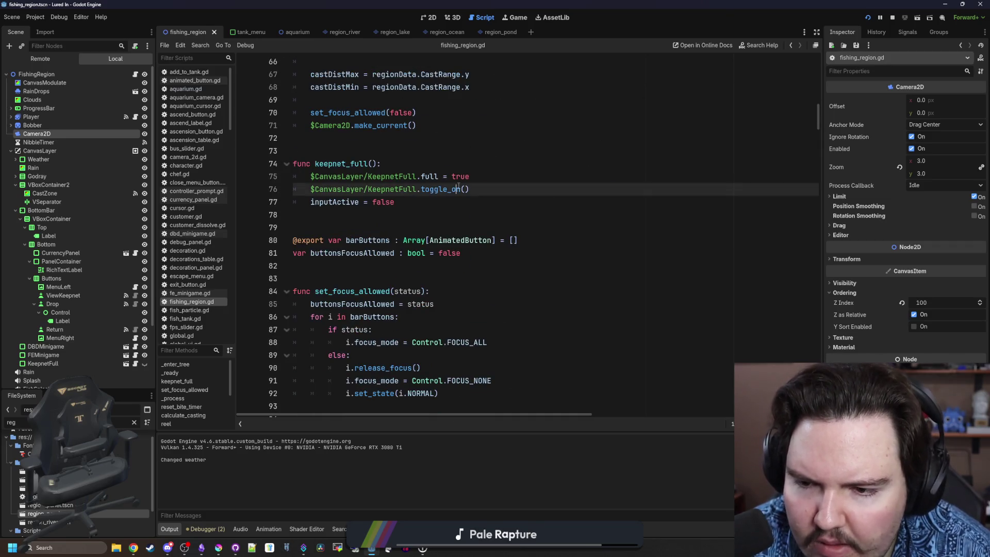
scroll(453, 196, up, 5)
scroll(451, 204, up, 20)
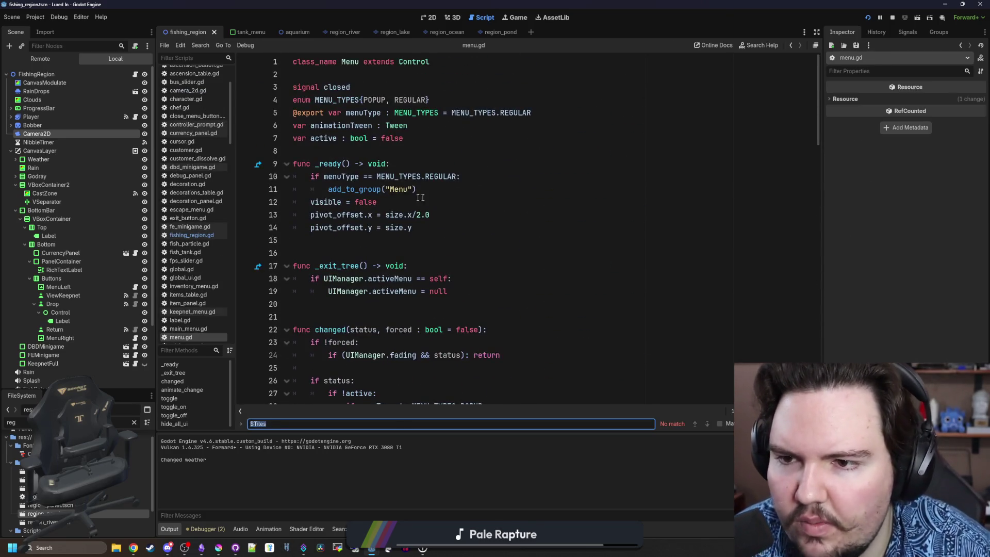
click(135, 75)
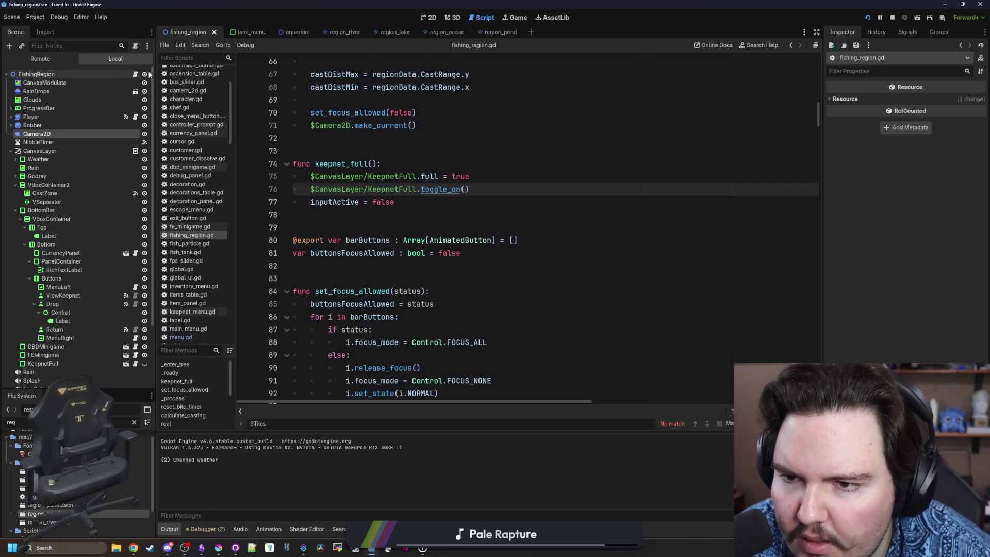
click(433, 143)
key(ctrl+f)
text(camera)
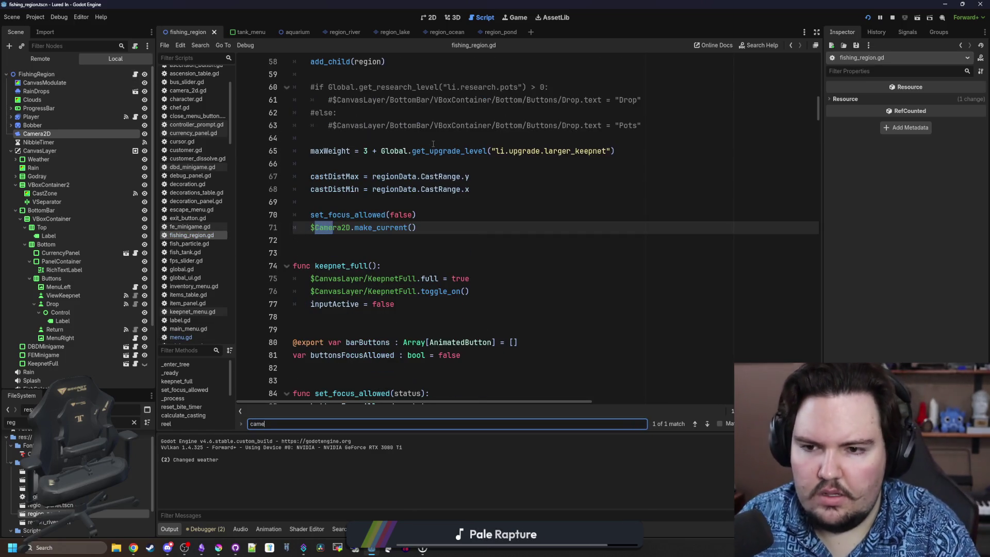
click(393, 206)
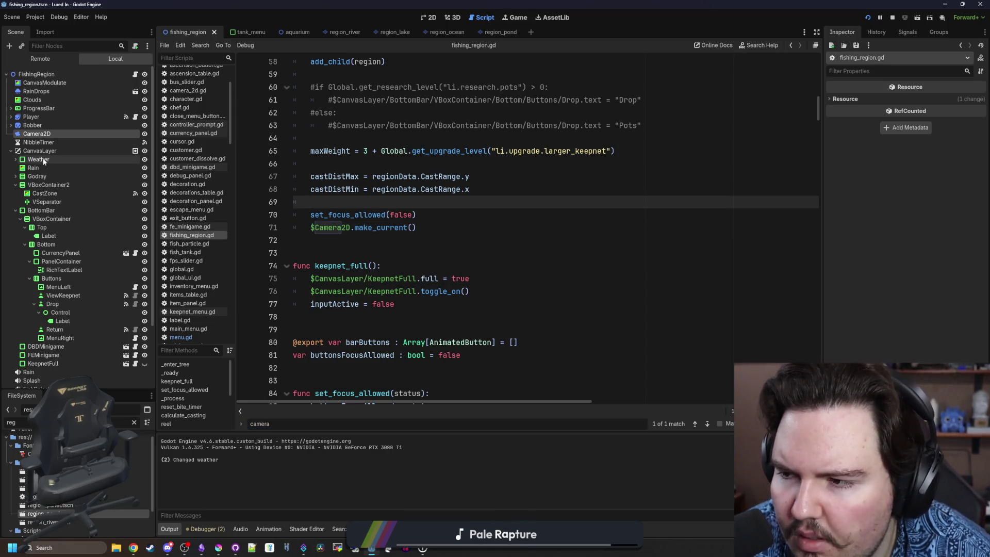
scroll(129, 170, down, 3)
scroll(129, 201, up, 3)
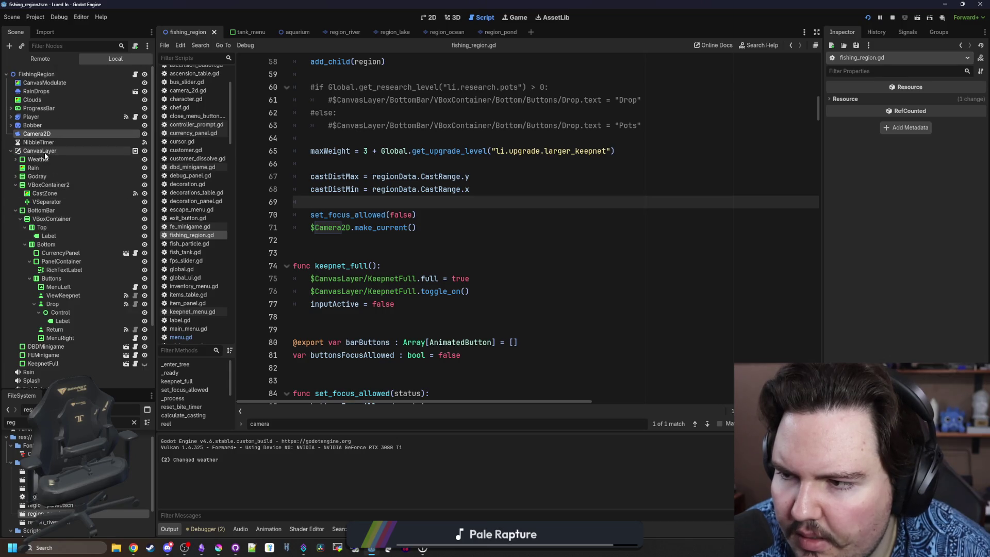
Select Camera2D, collapse the CanvasLayer branch, and save the fishing_region scene
click(54, 134)
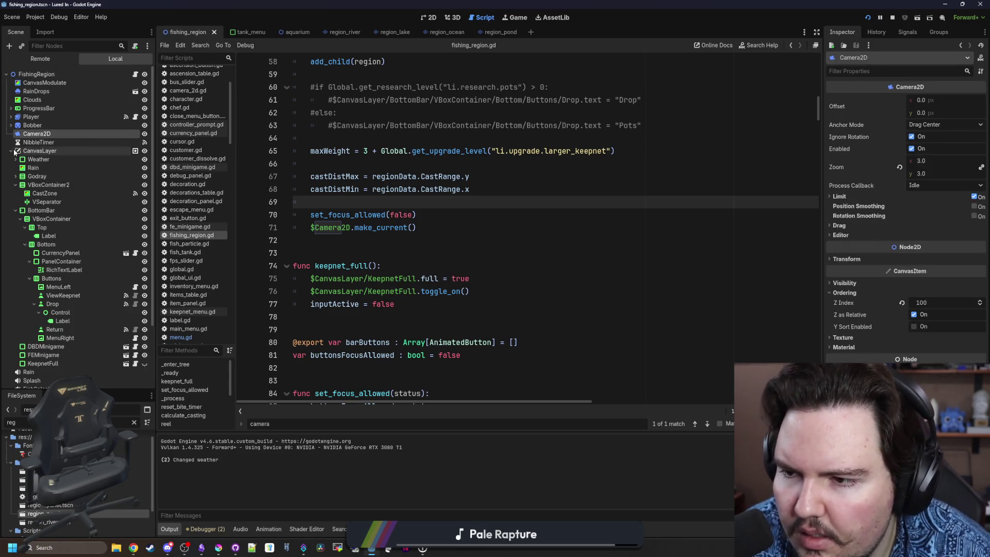
click(11, 151)
double_click(36, 136)
key(Return)
key(ctrl+s)
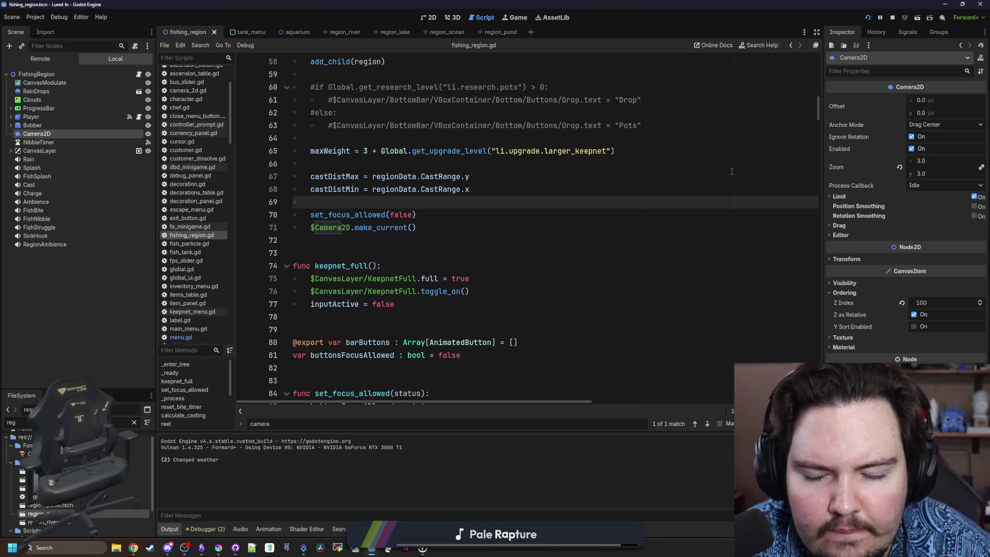
right_click(56, 75)
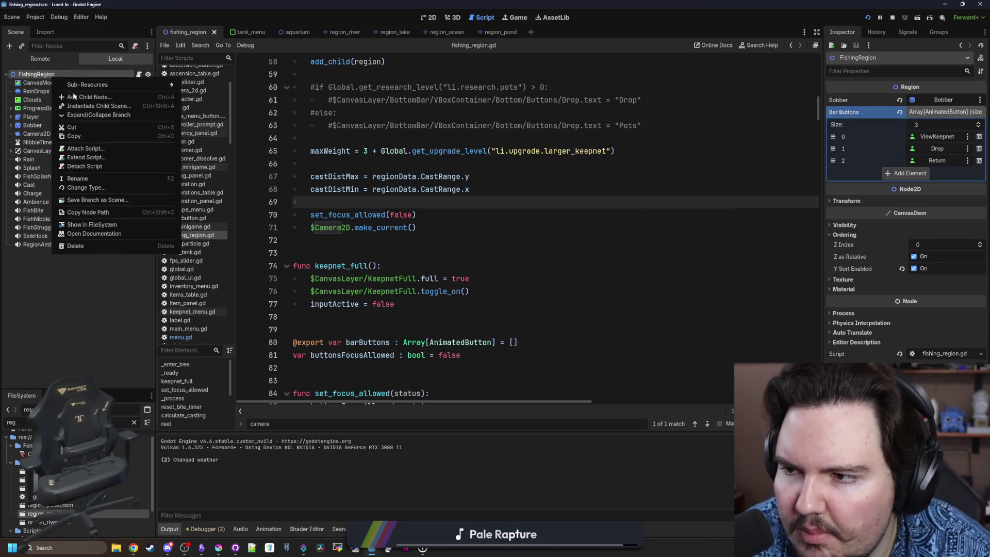
Add a Node2D child to FishingRegion, place it below RainDrops, and name it Tiles
click(73, 91)
text(node)
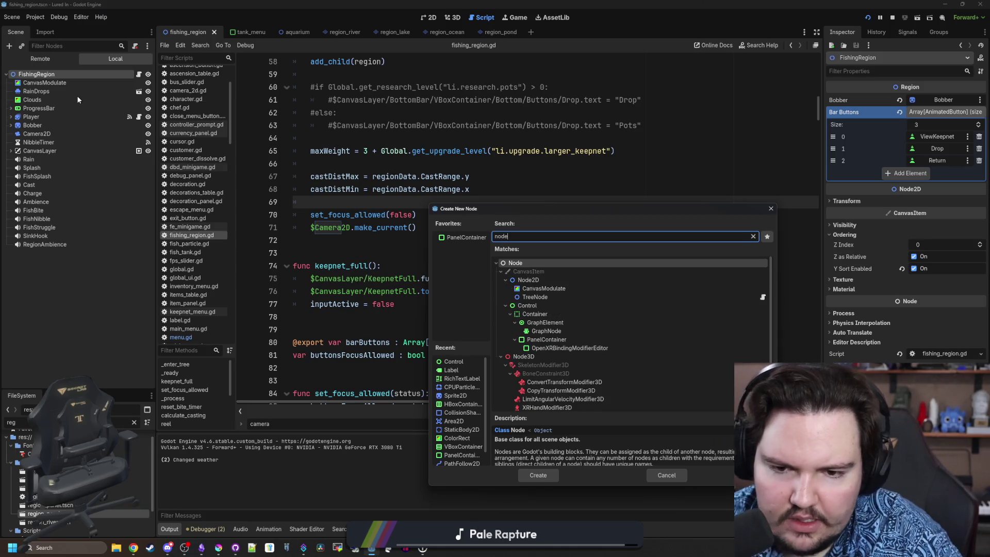
key(Down)
key(Down)
key(Return)
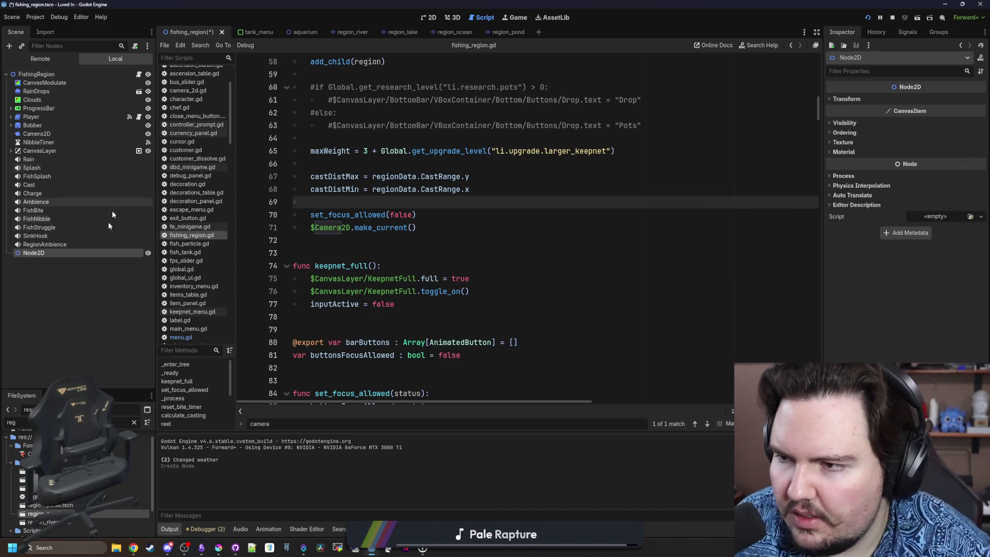
drag(45, 252, 61, 103)
click(61, 103)
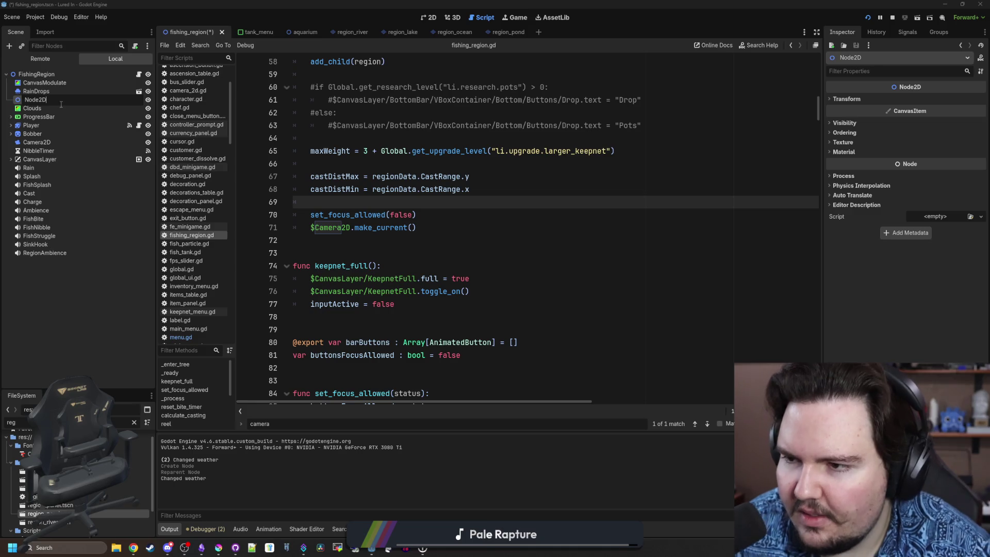
text(Tiles)
key(Return)
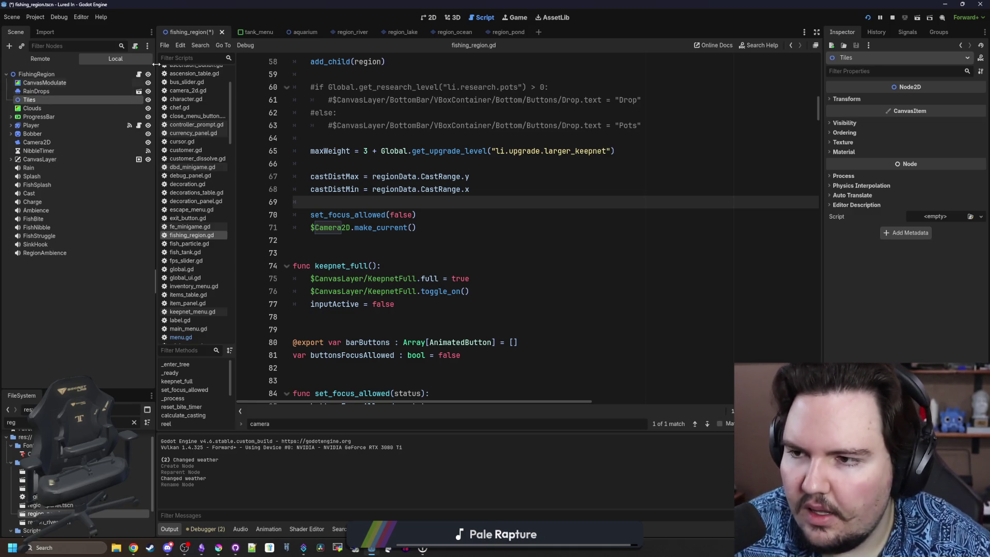
Change line 58 to $Tiles.add_child(region), save, and relaunch the game
scroll(375, 225, up, 5)
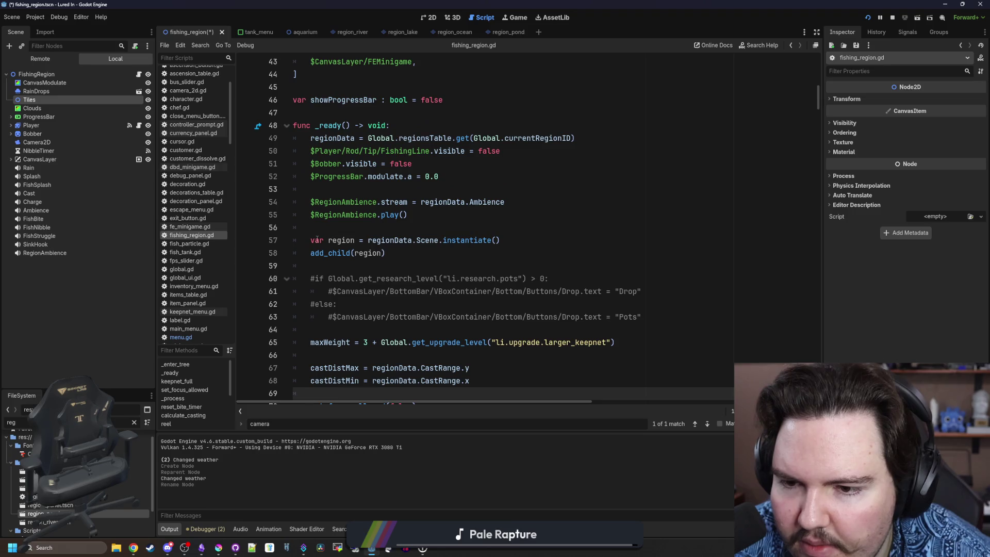
click(327, 240)
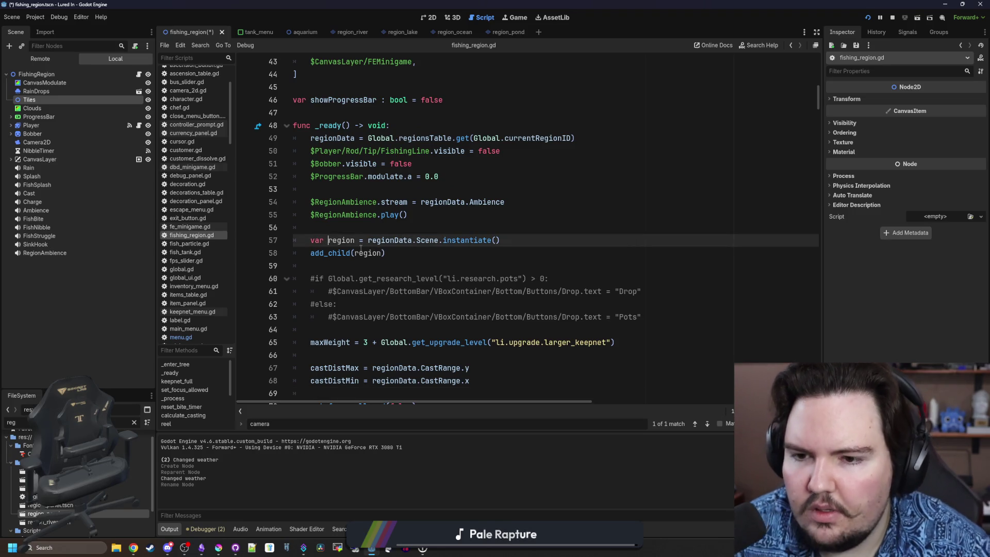
click(306, 253)
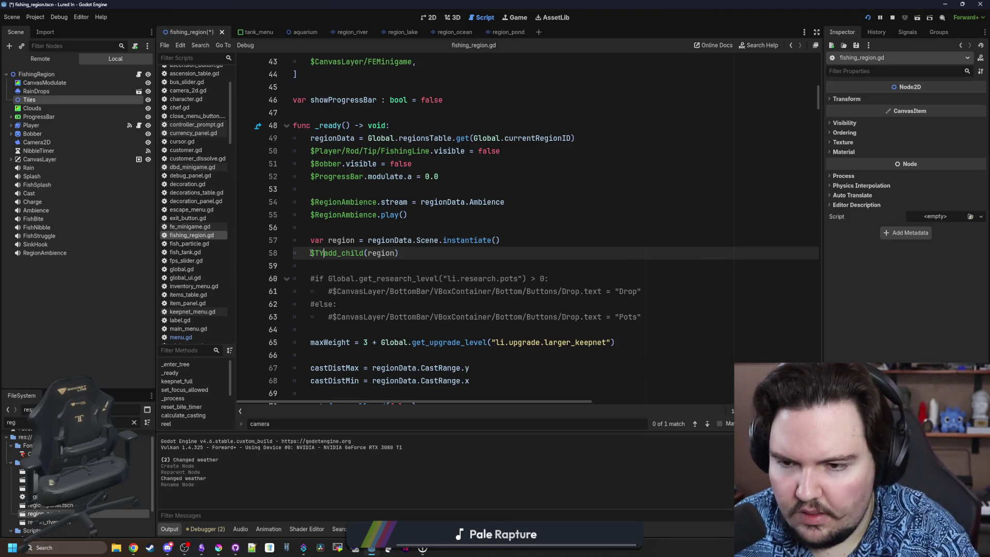
text(iles.)
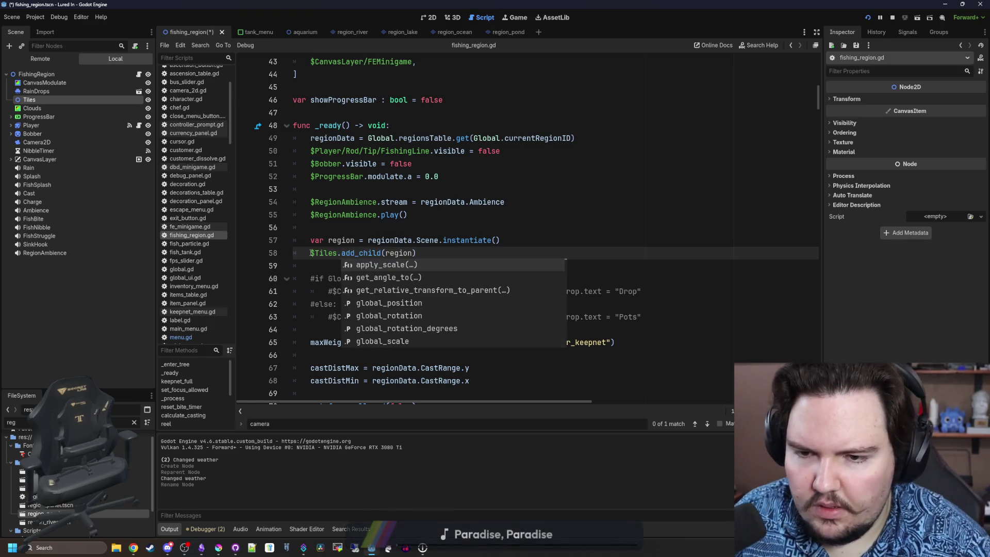
key(End)
key(ctrl+s)
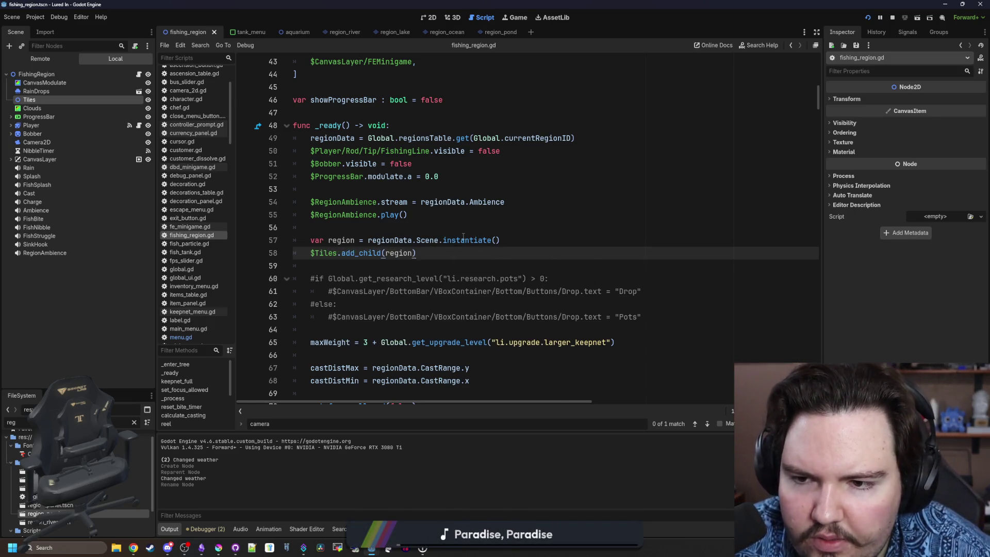
click(461, 240)
click(892, 18)
click(867, 18)
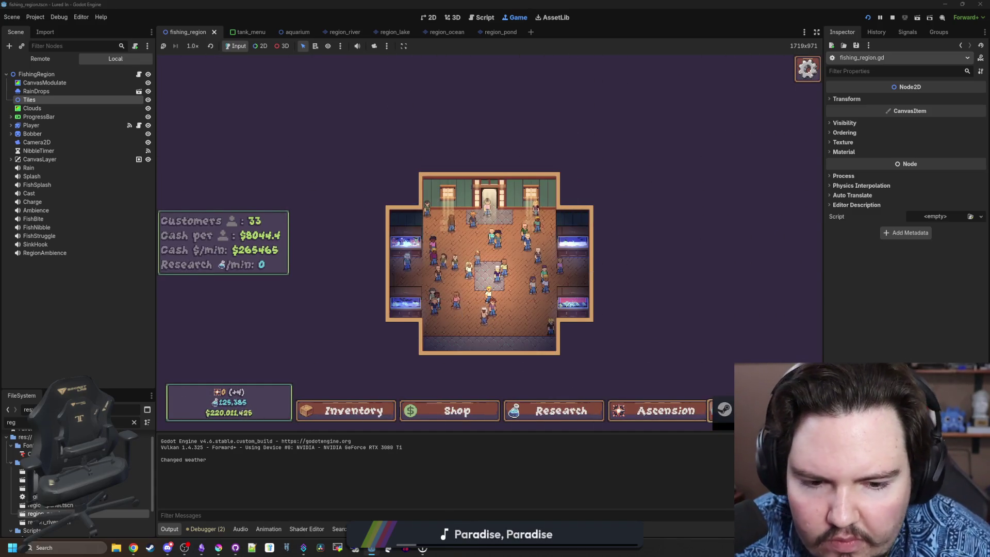
Inspect Camera2D's Transform, disable the editor camera override, and pick a node in the game view
click(149, 142)
click(846, 259)
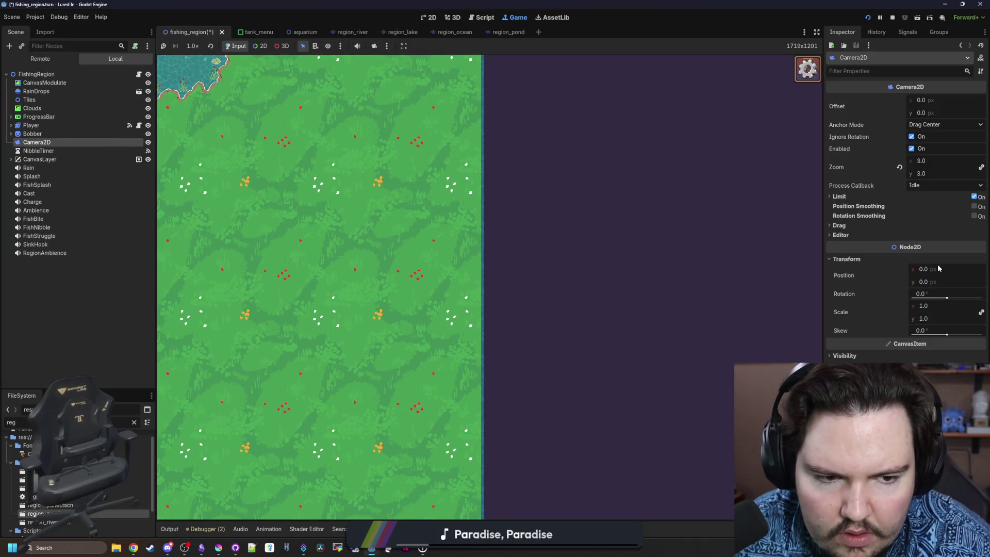
click(373, 47)
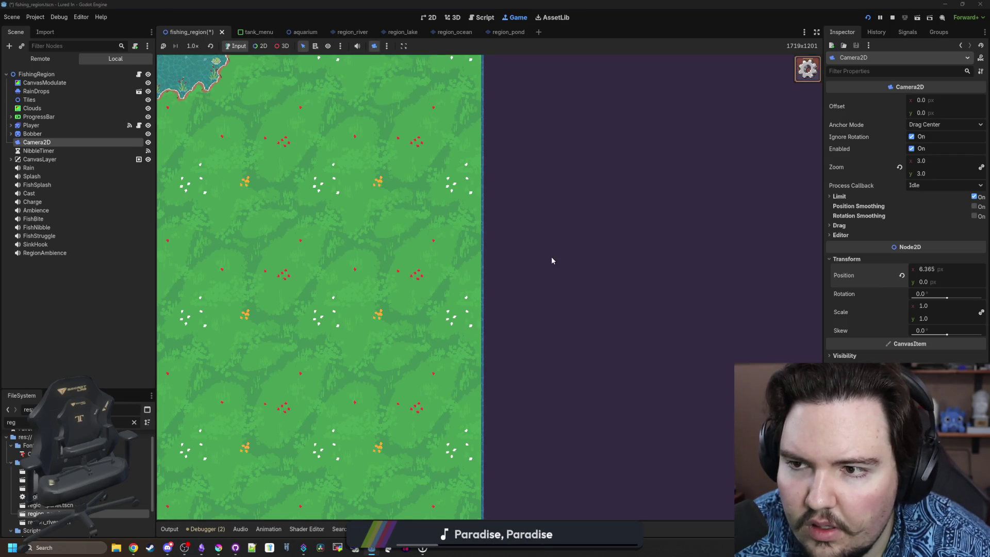
click(260, 46)
click(261, 168)
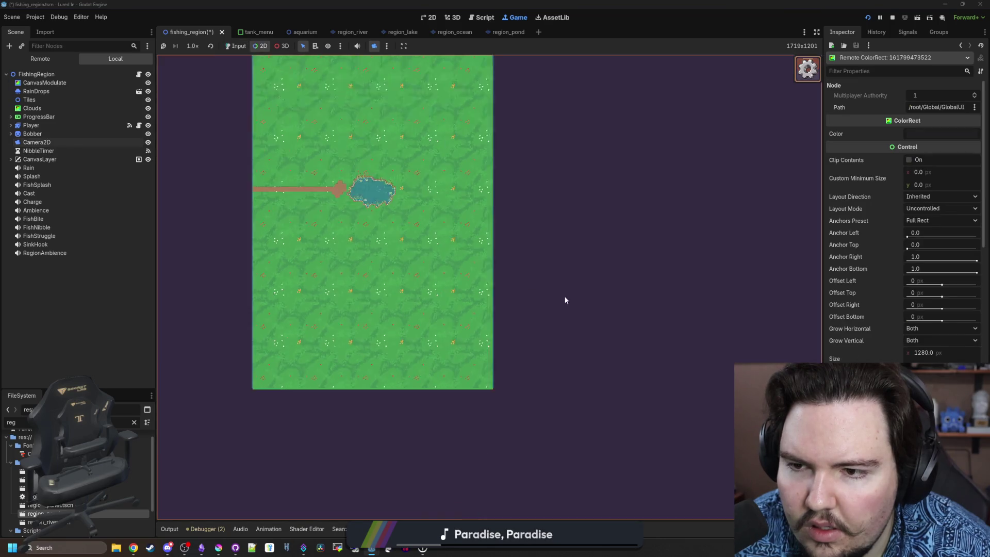
scroll(387, 230, up, 4)
scroll(394, 277, down, 10)
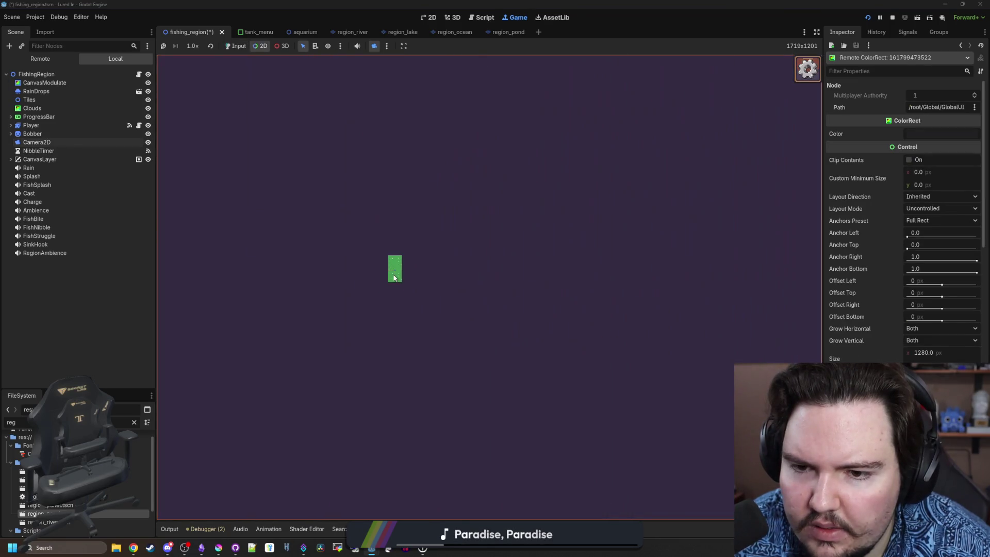
scroll(394, 277, up, 5)
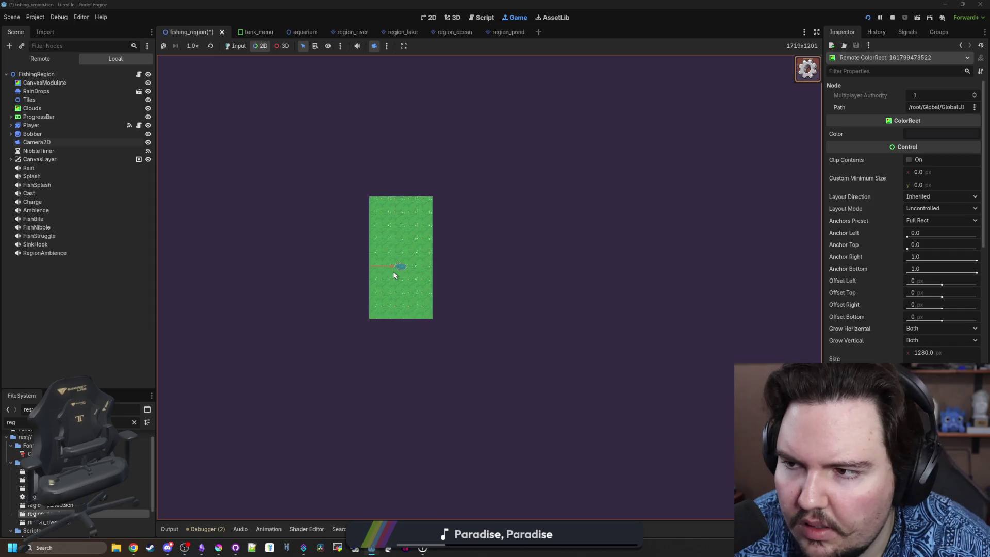
Toggle the Pond node's visibility in the Remote tree to confirm it loaded, then stop the game
click(63, 60)
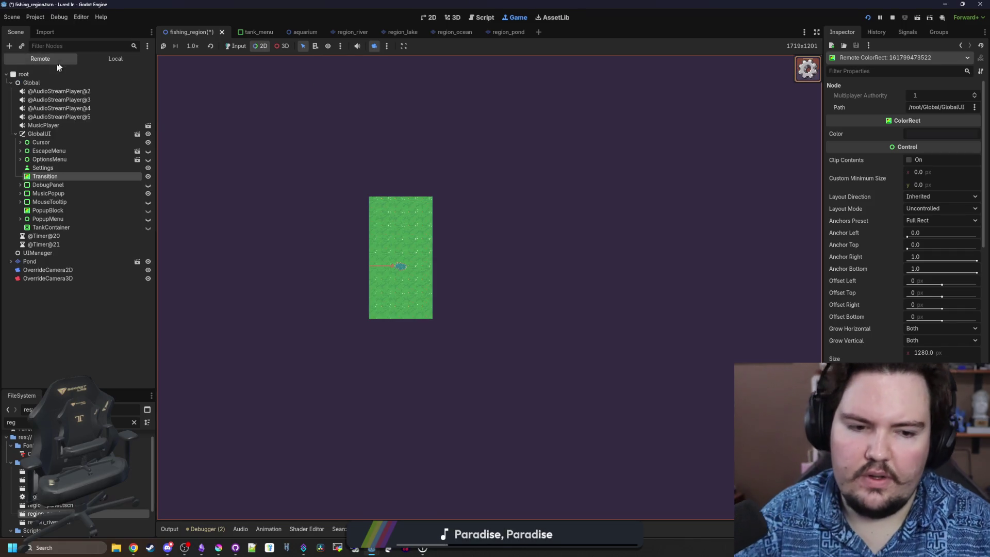
click(97, 261)
click(145, 261)
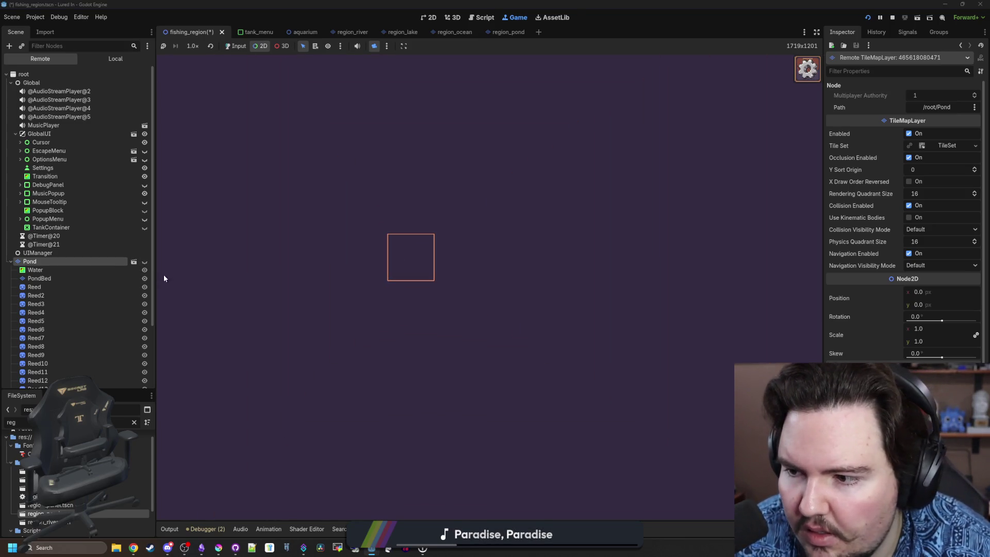
click(144, 261)
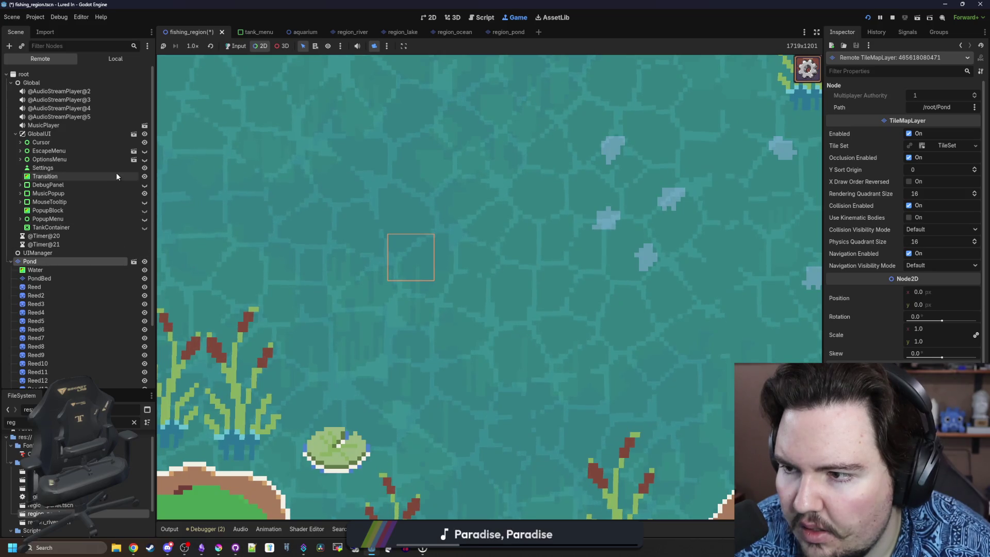
click(16, 134)
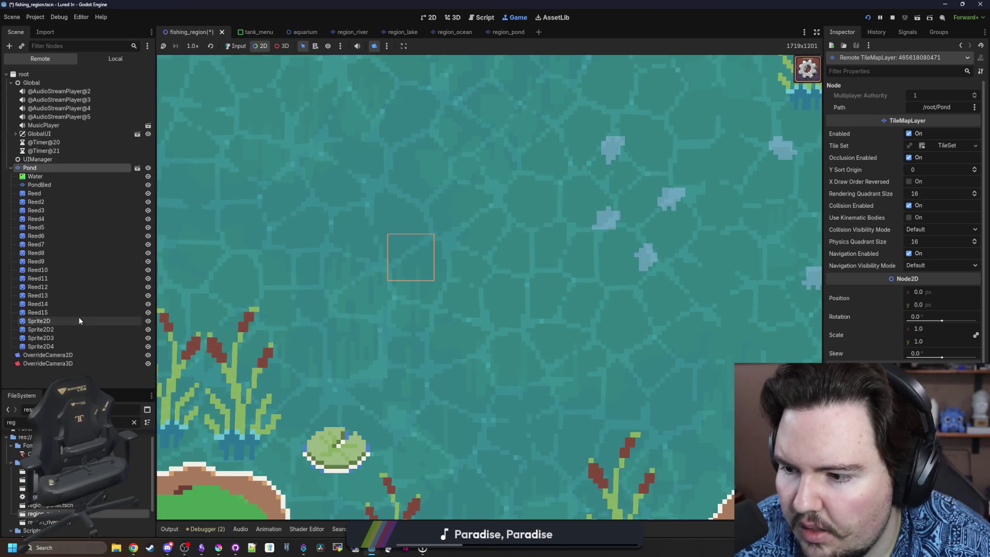
click(11, 168)
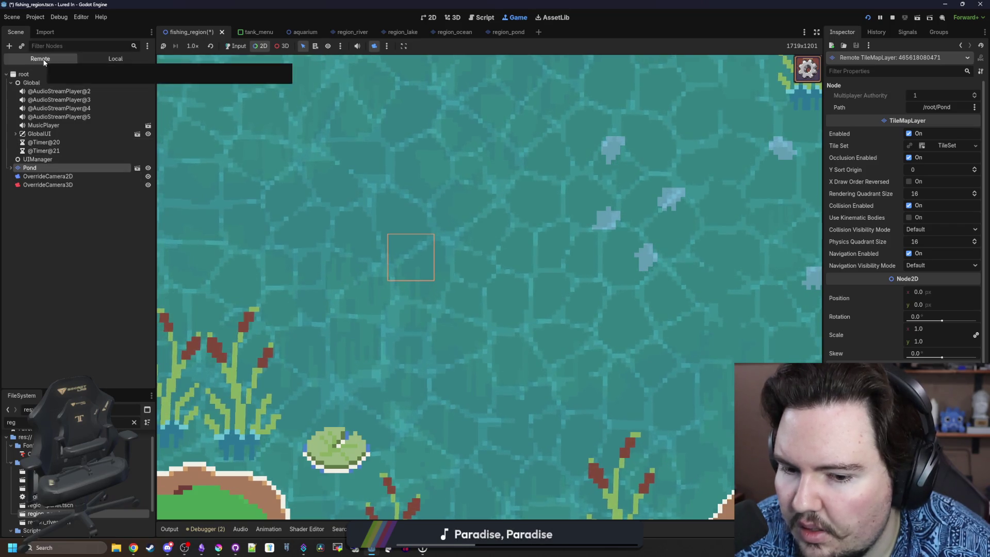
scroll(409, 210, down, 2)
scroll(408, 210, down, 5)
scroll(408, 210, up, 3)
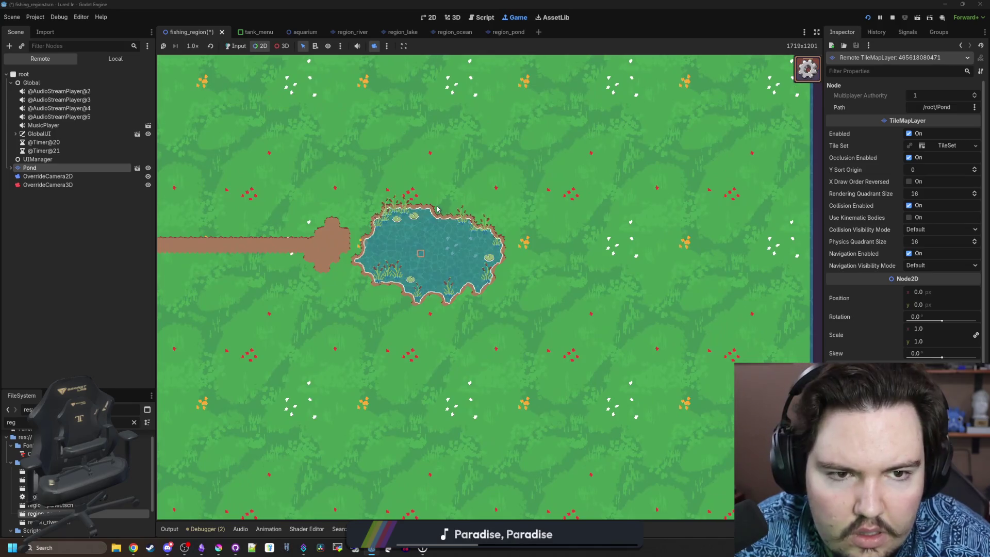
click(892, 18)
click(346, 223)
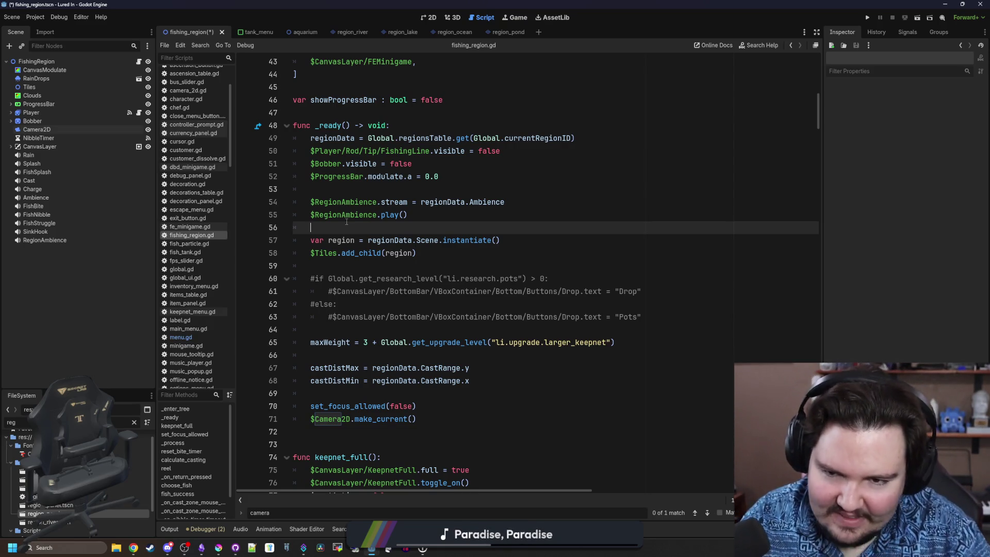
Save the script and check the region_pond scene before returning to fishing_region
key(ctrl+s)
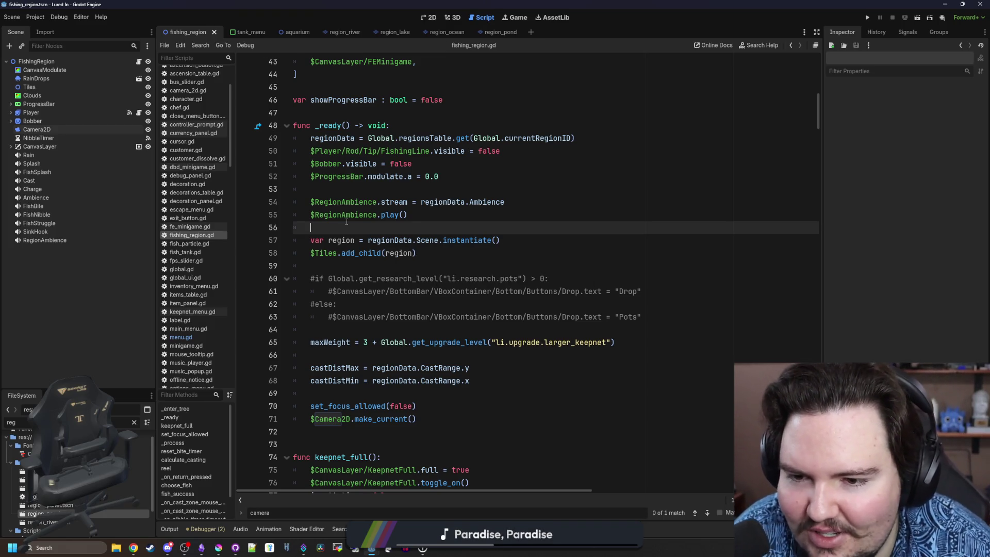
key(shift+Up)
click(346, 221)
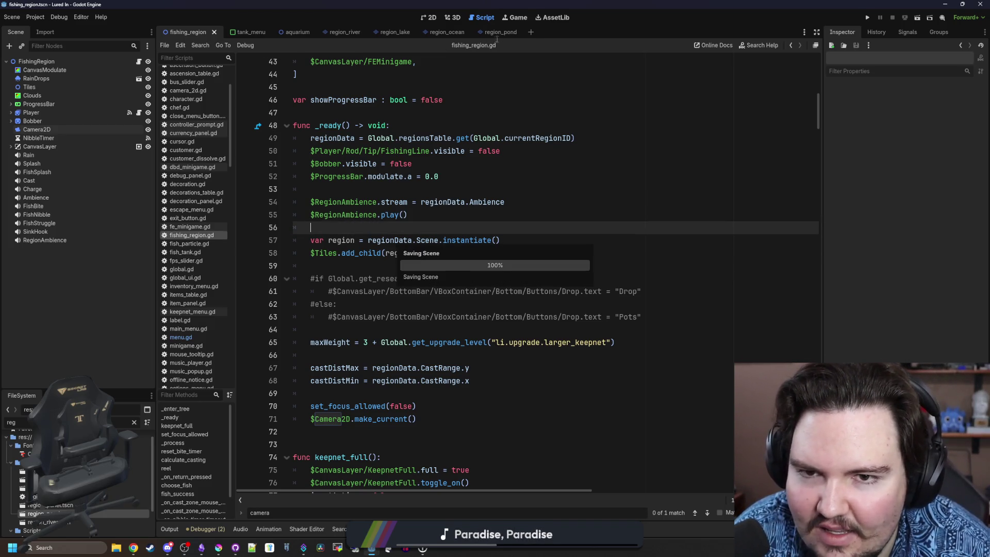
click(501, 34)
scroll(187, 89, up, 5)
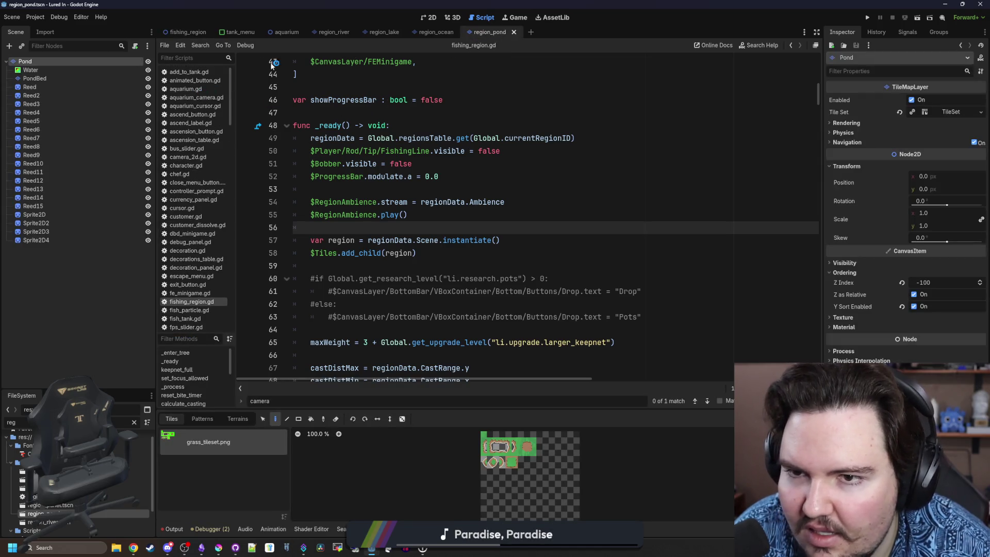
click(183, 32)
Comment out the region instantiation lines 57–58 and save the script
key(Down)
key(shift+Down)
key(ctrl+k)
click(326, 230)
key(ctrl+s)
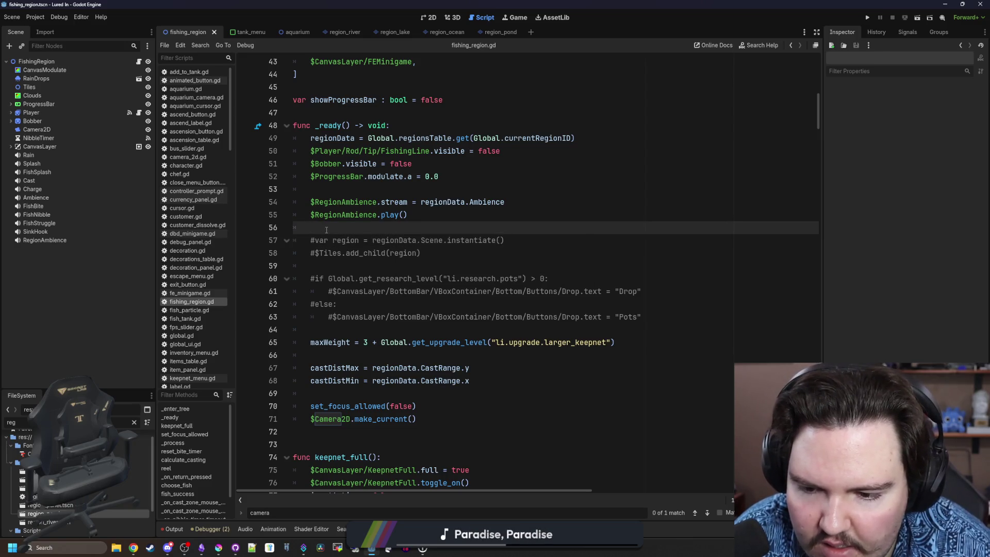
Run the game, dismiss Welcome Back, travel to the Pond, then stop the run and save
click(866, 17)
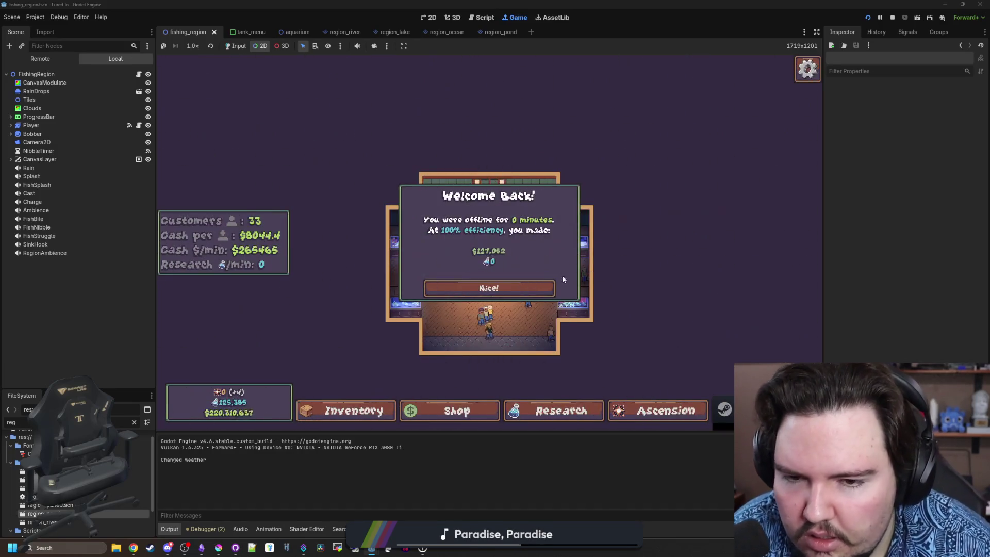
click(524, 283)
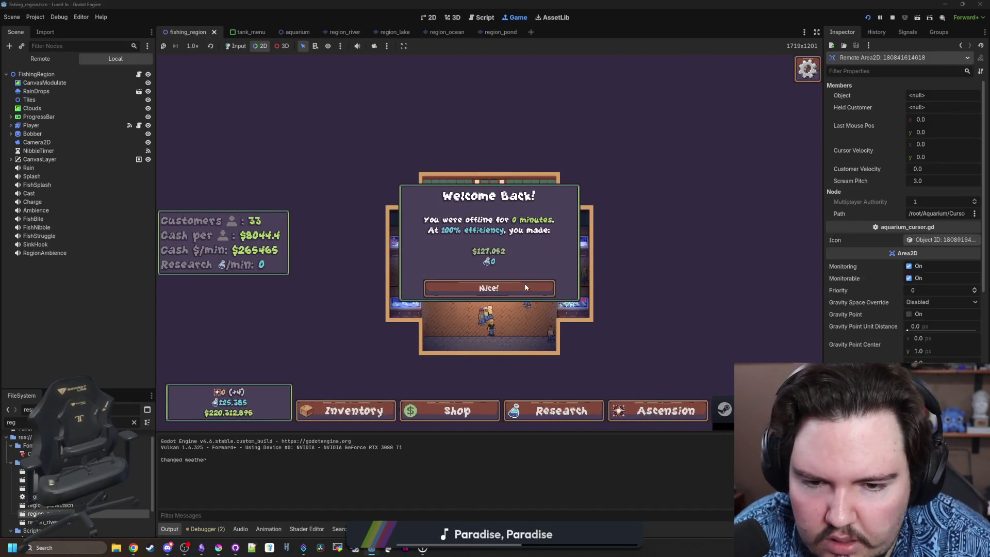
click(335, 155)
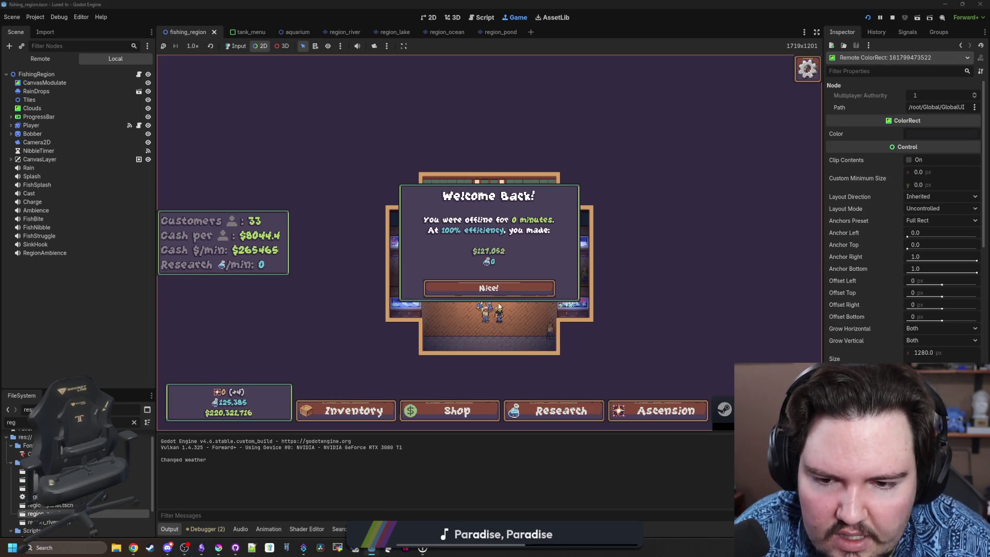
click(235, 46)
click(489, 288)
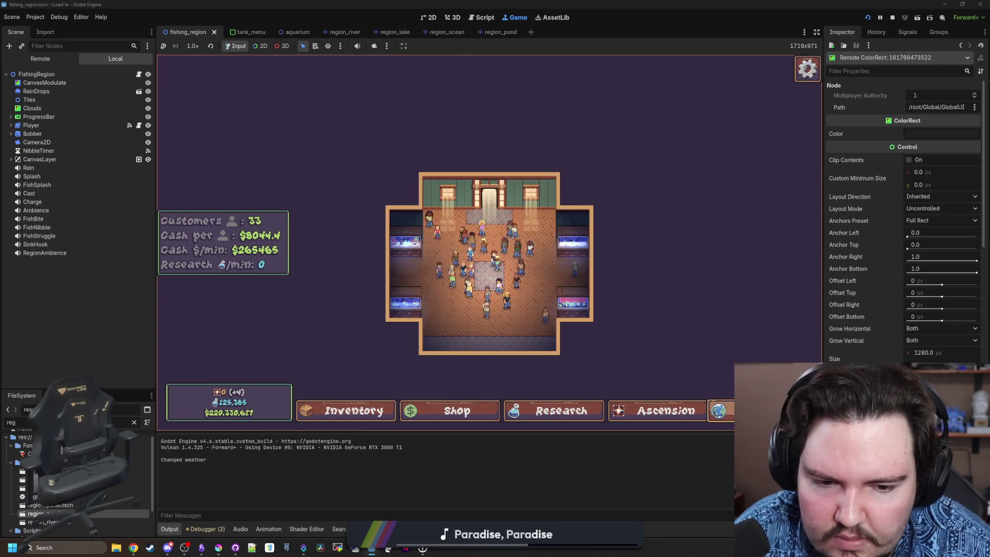
click(595, 174)
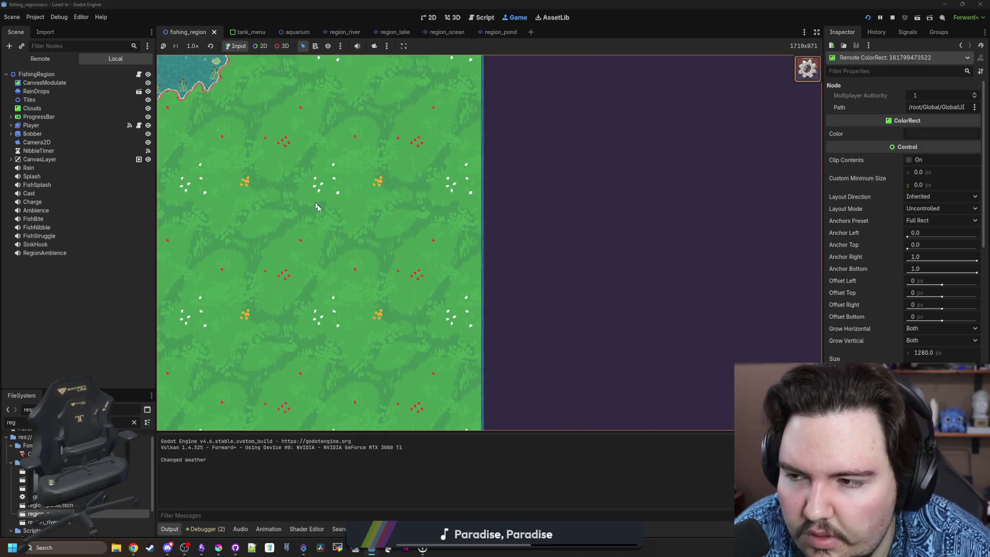
click(892, 18)
click(406, 265)
key(ctrl+s)
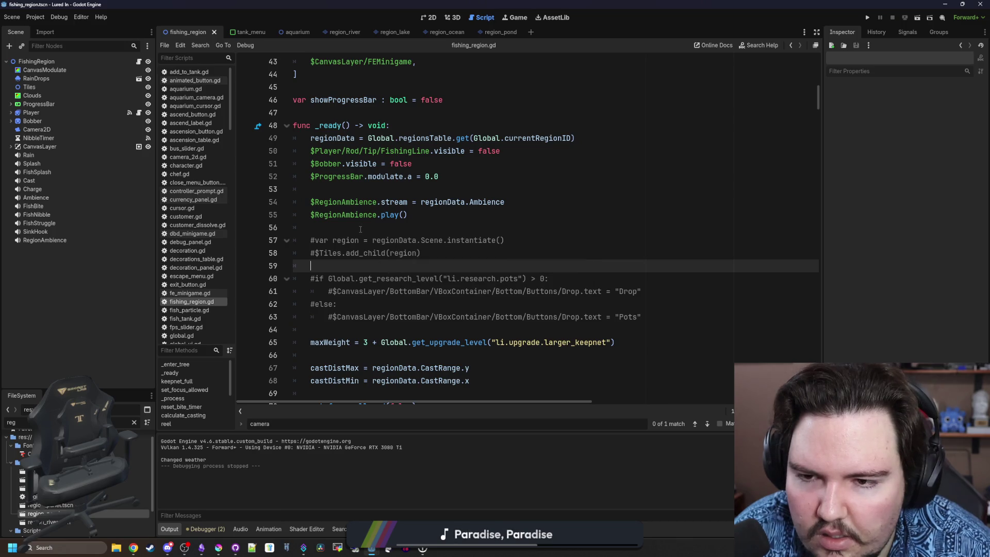
Open region_ocean.tscn and region_pond.tscn from the FileSystem dock
click(360, 229)
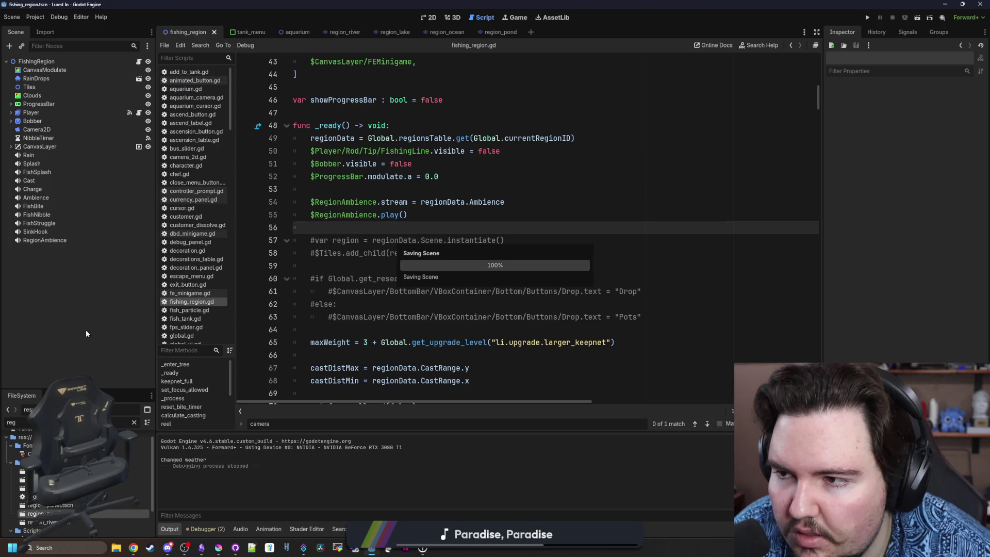
click(77, 471)
double_click(77, 488)
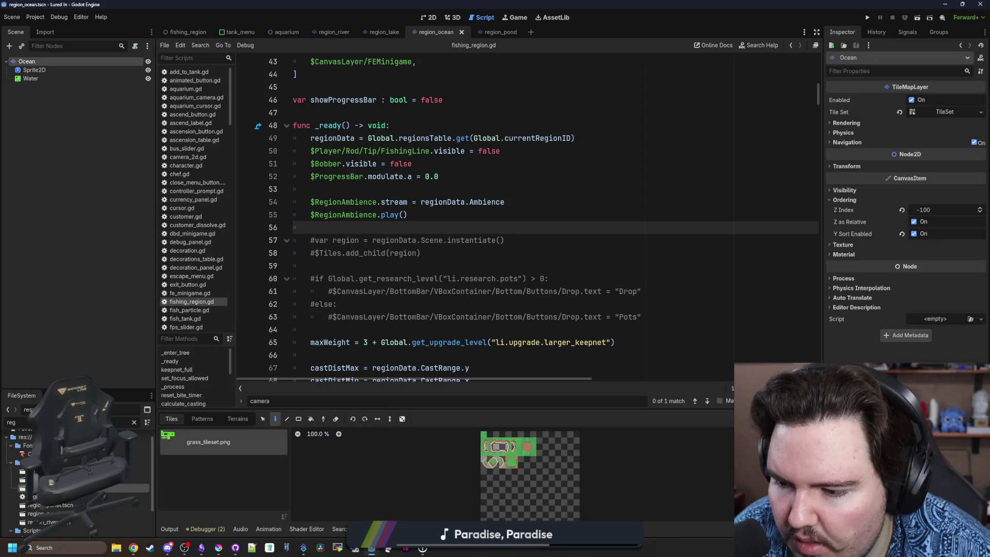
double_click(52, 513)
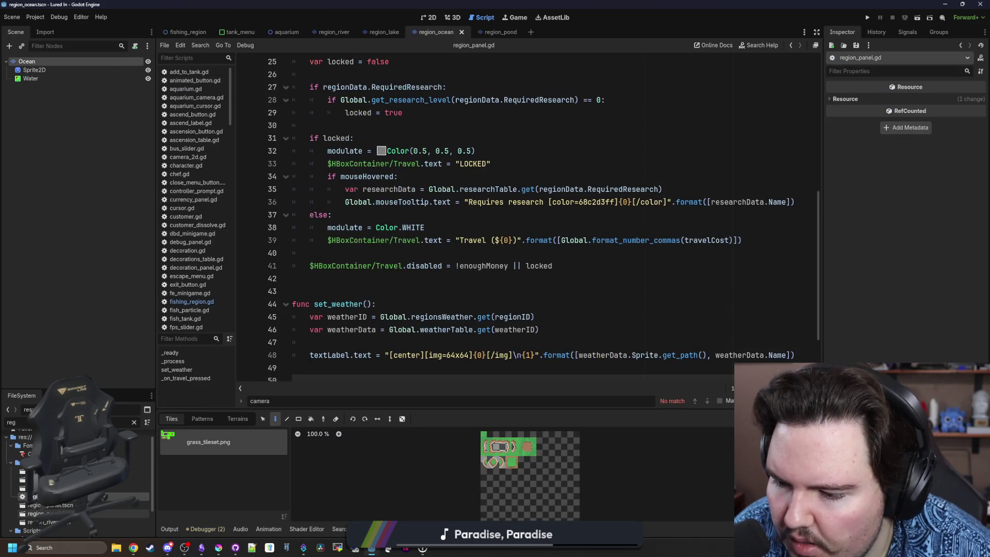
click(424, 266)
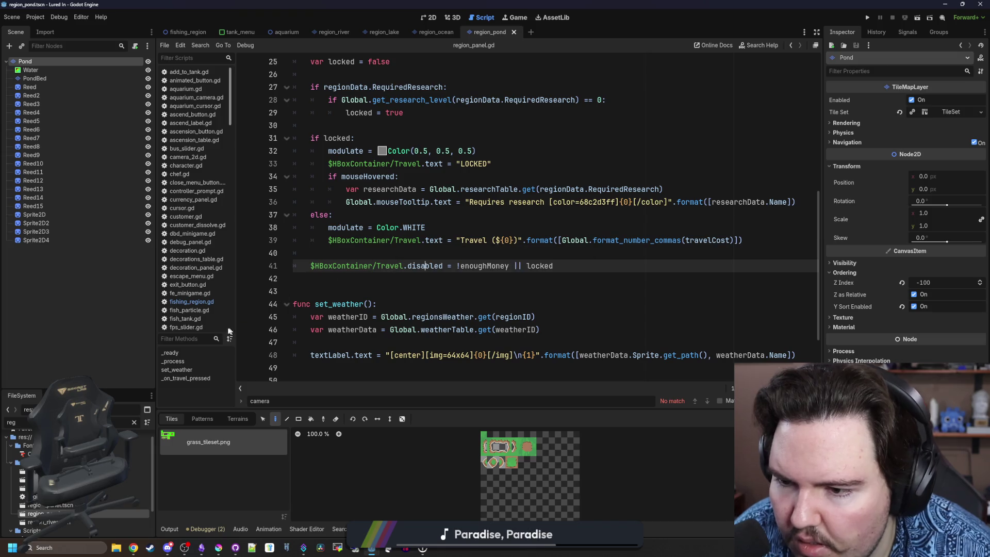
click(184, 304)
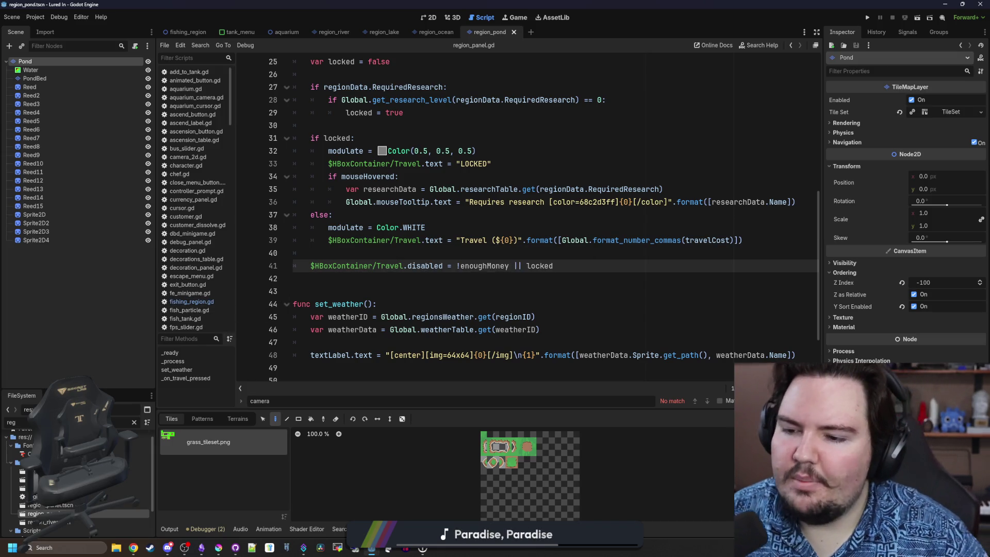
Open global.gd and follow change_region to see how it fetches each region's Scene from regionsTable
click(135, 422)
text(glob)
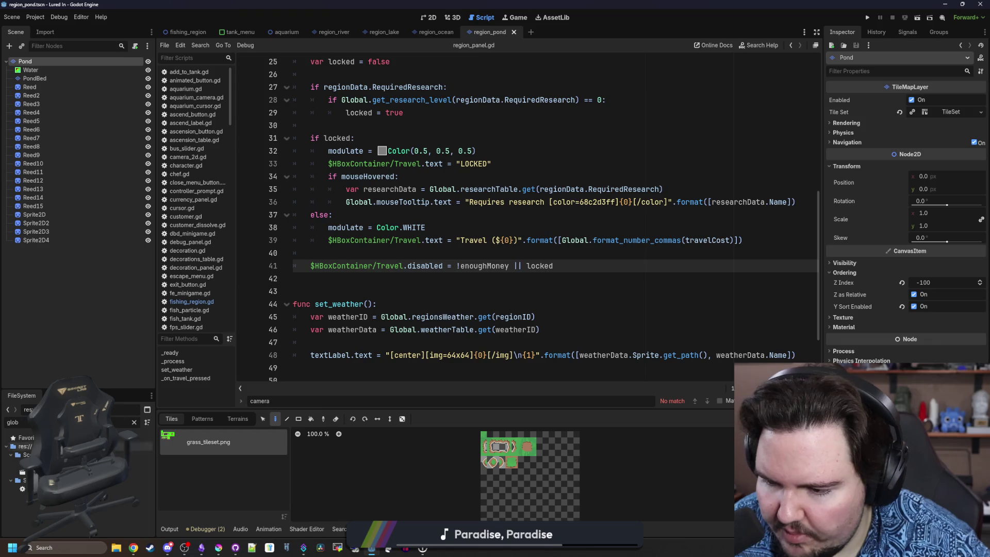
double_click(119, 488)
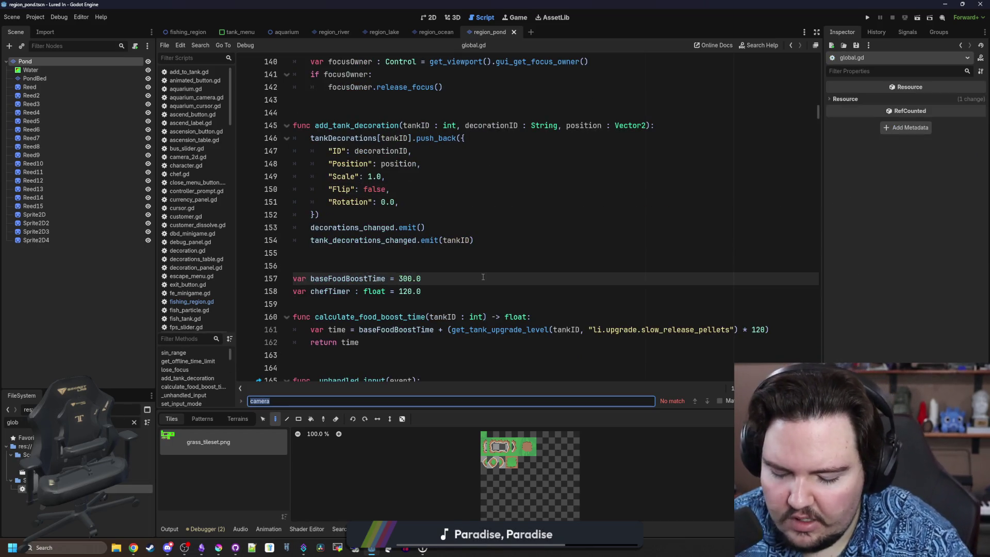
text(change_region)
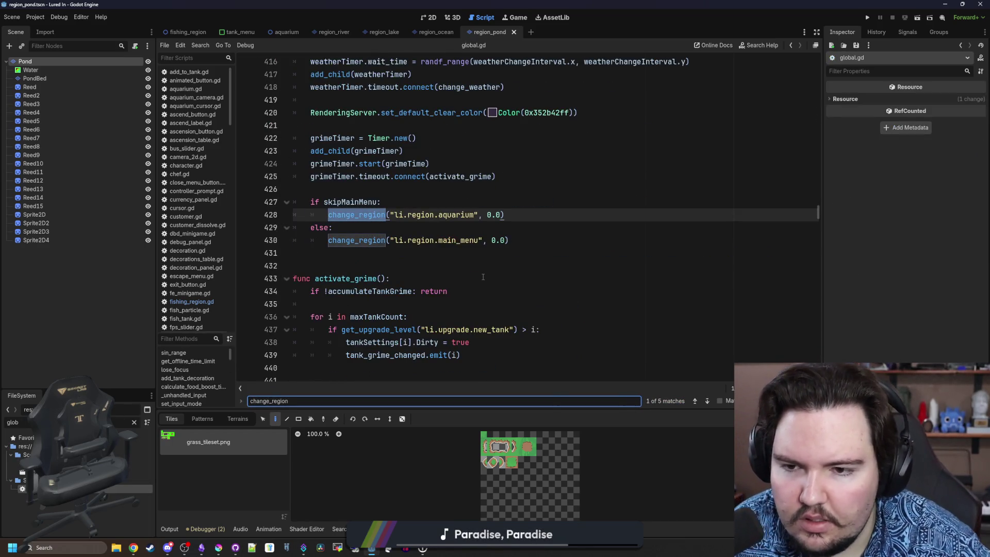
scroll(483, 277, up, 5)
scroll(454, 275, down, 3)
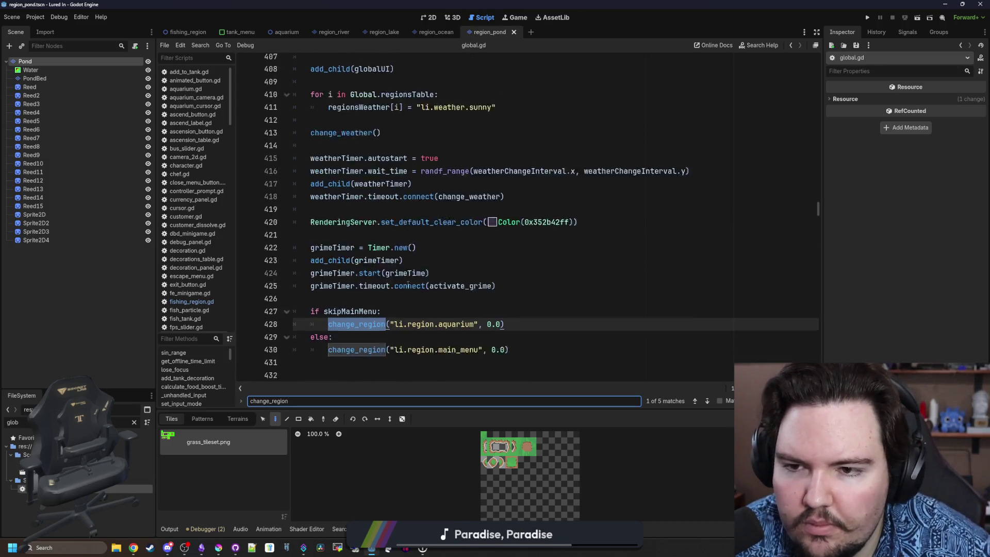
click(437, 275)
ctrl+click(376, 292)
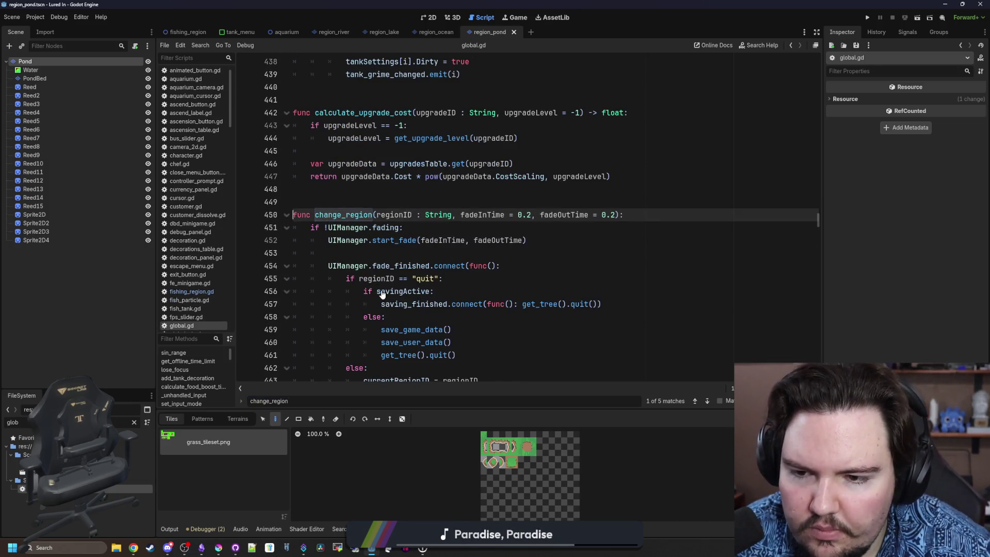
click(492, 225)
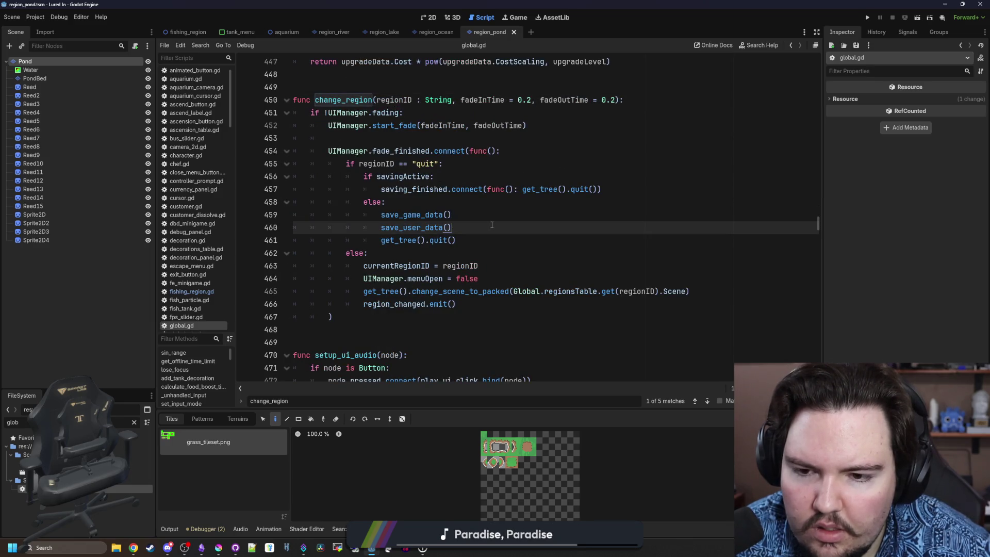
mouse_move(513, 292)
mouse_down()
mouse_move(681, 295)
mouse_move(684, 304)
mouse_move(685, 292)
mouse_up()
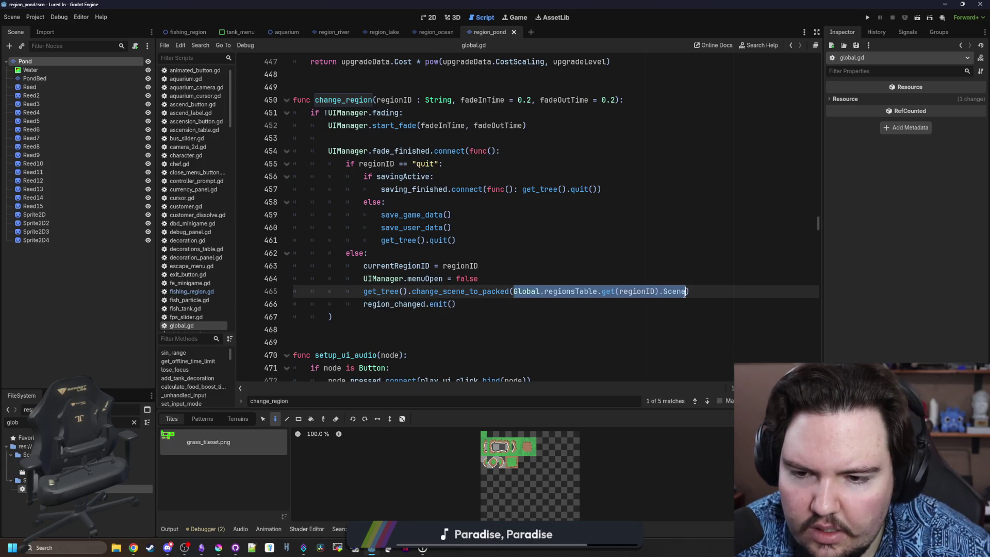
click(524, 280)
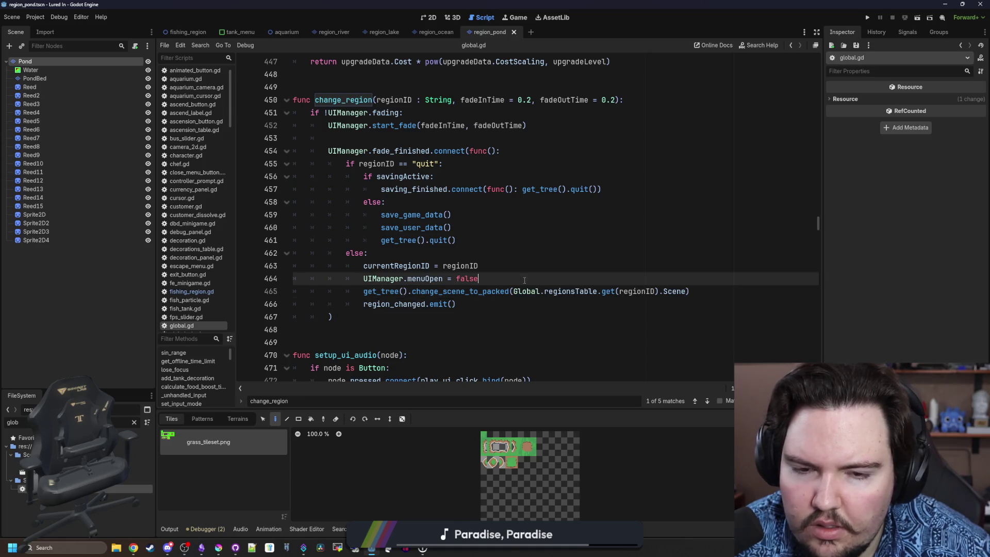
ctrl+click(573, 293)
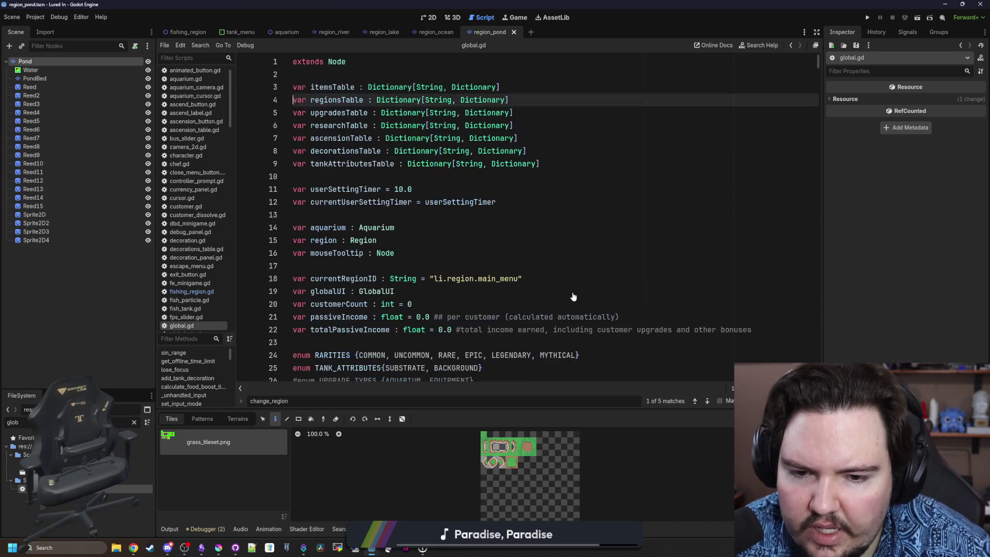
key(alt+Left)
Filter the FileSystem for 'regions' and open regions_table.gd
click(134, 422)
text(regi)
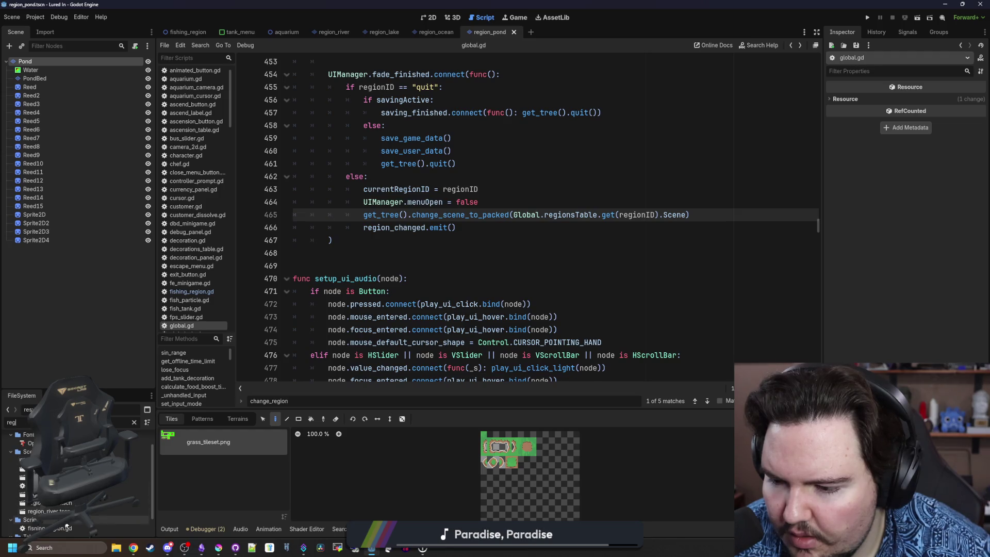
scroll(103, 495, up, 3)
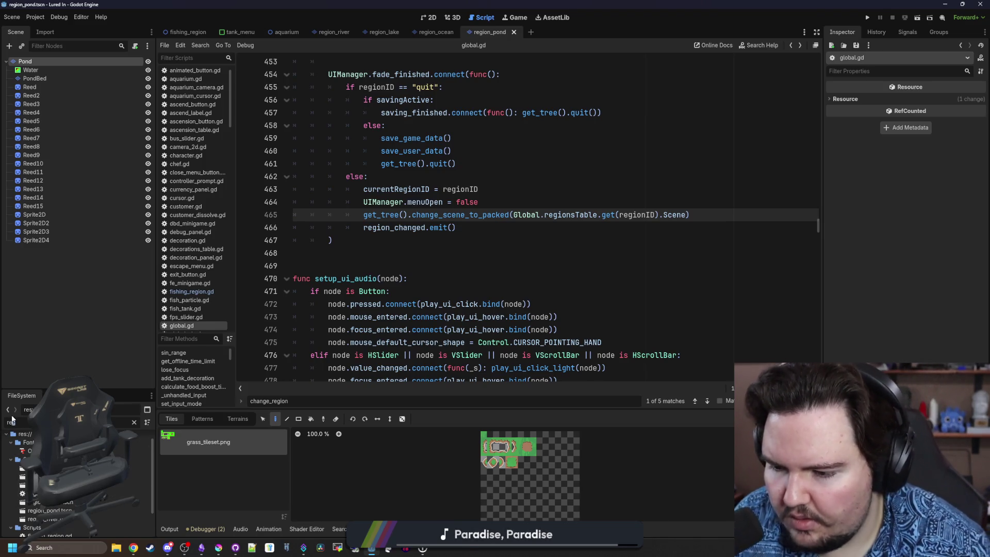
text(giolns)
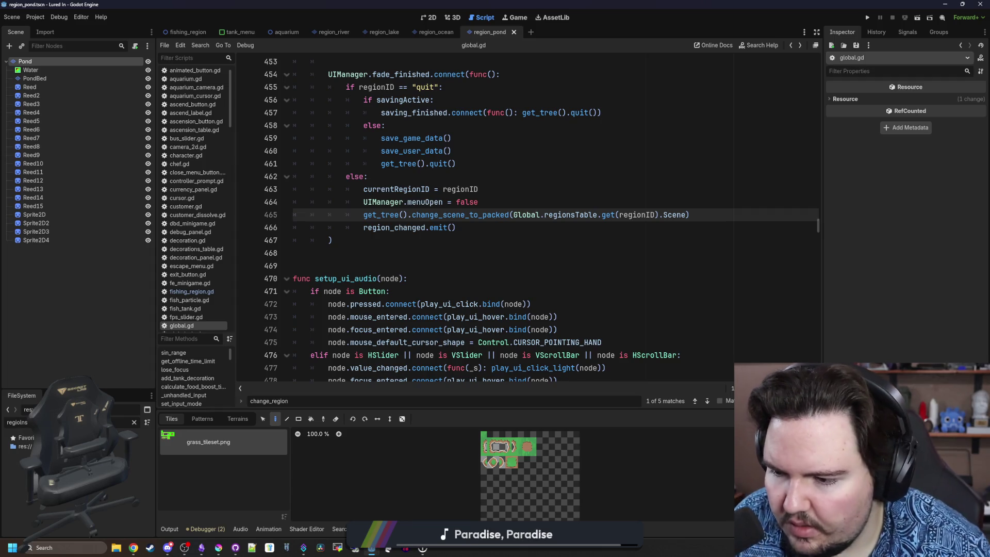
key(BackSpace)
key(BackSpace)
key(BackSpace)
text(ns)
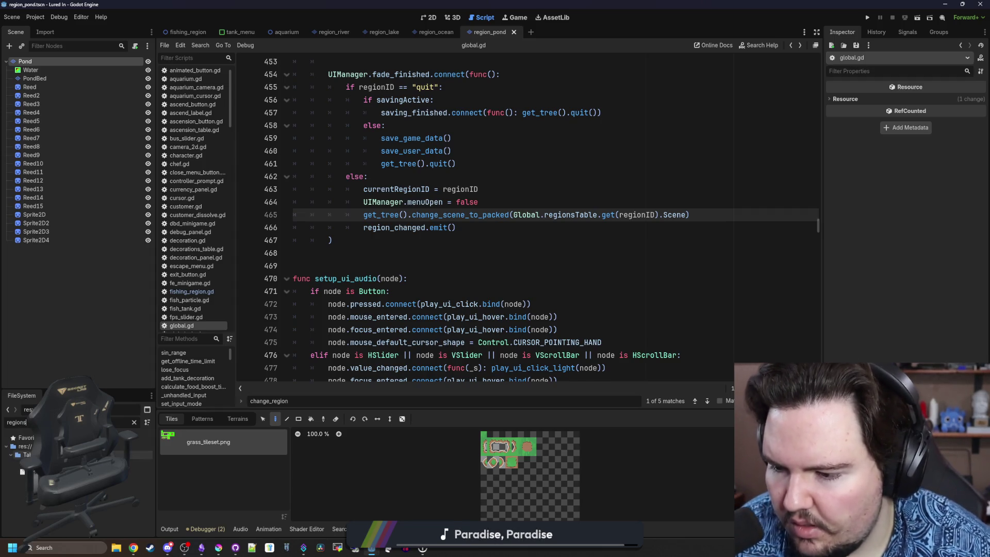
double_click(31, 463)
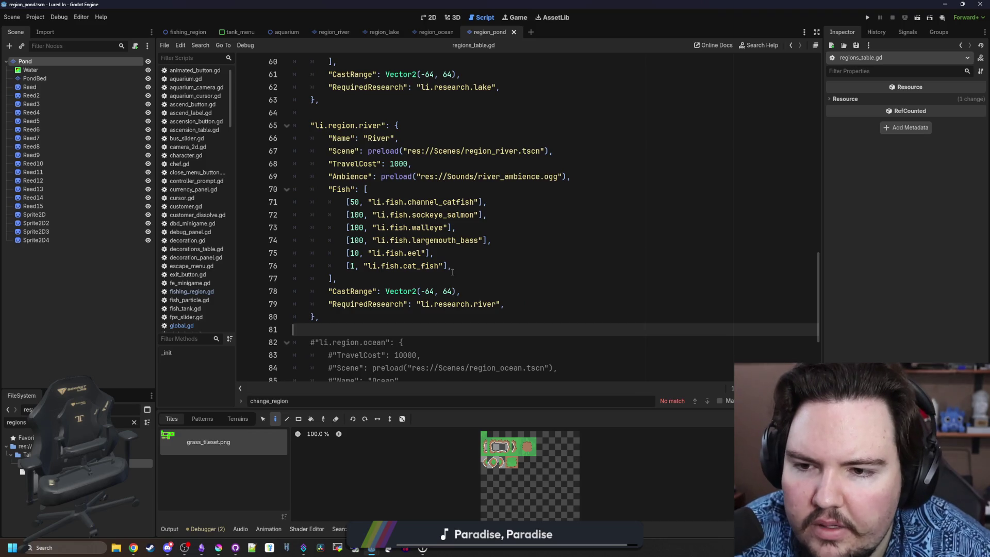
Examine the default Scene entry on line 11 of regions_table.gd
click(531, 300)
key(Up)
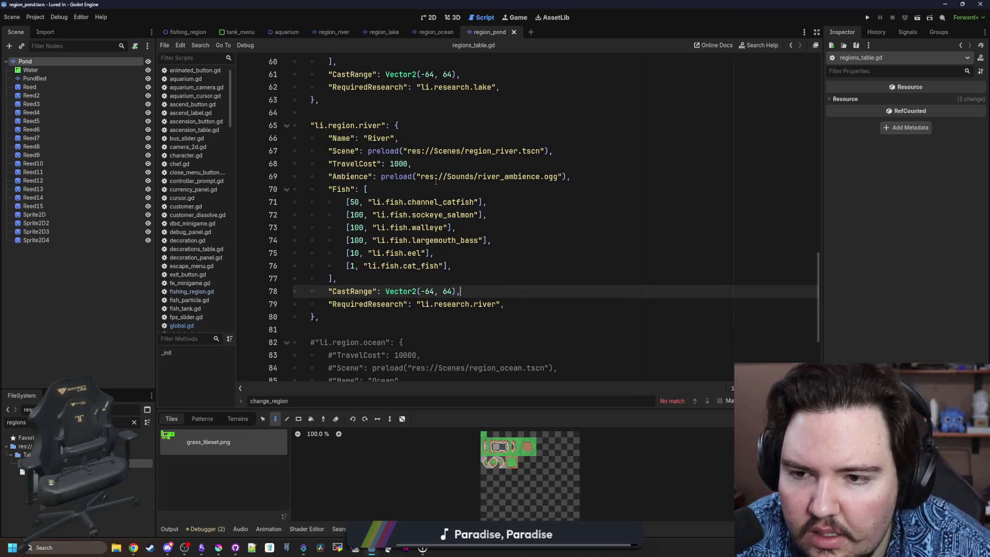
click(396, 186)
scroll(396, 185, down, 3)
scroll(441, 217, up, 20)
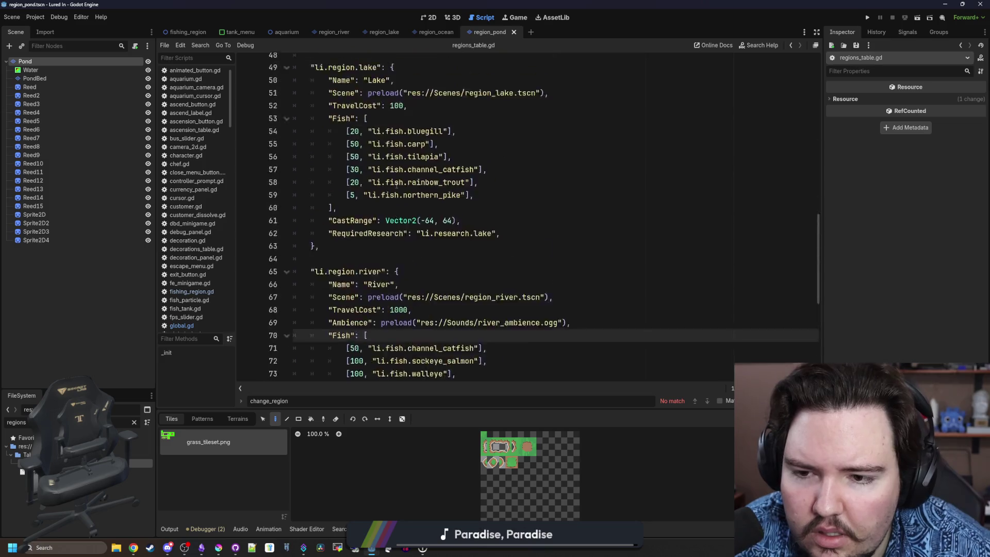
drag(545, 190, 311, 191)
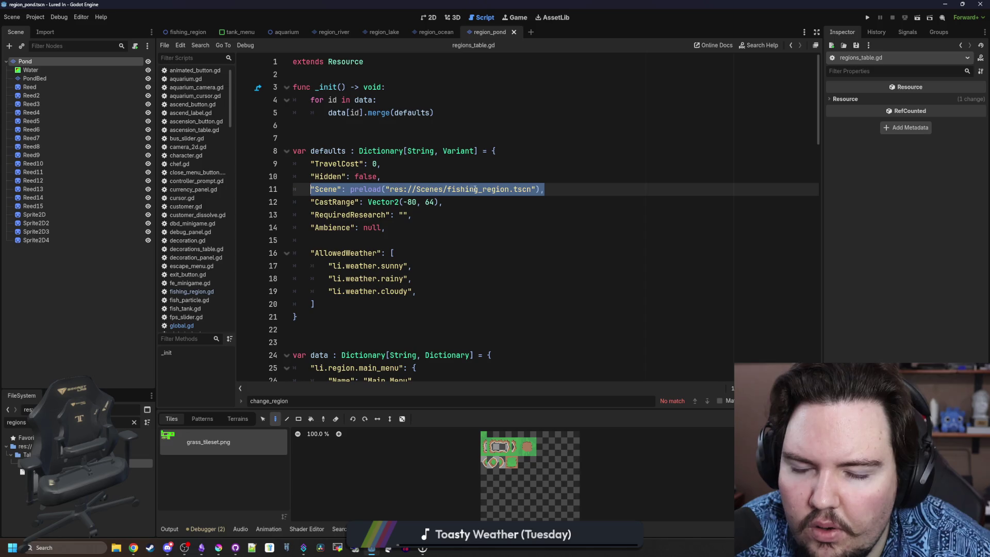
click(518, 175)
drag(554, 188, 311, 190)
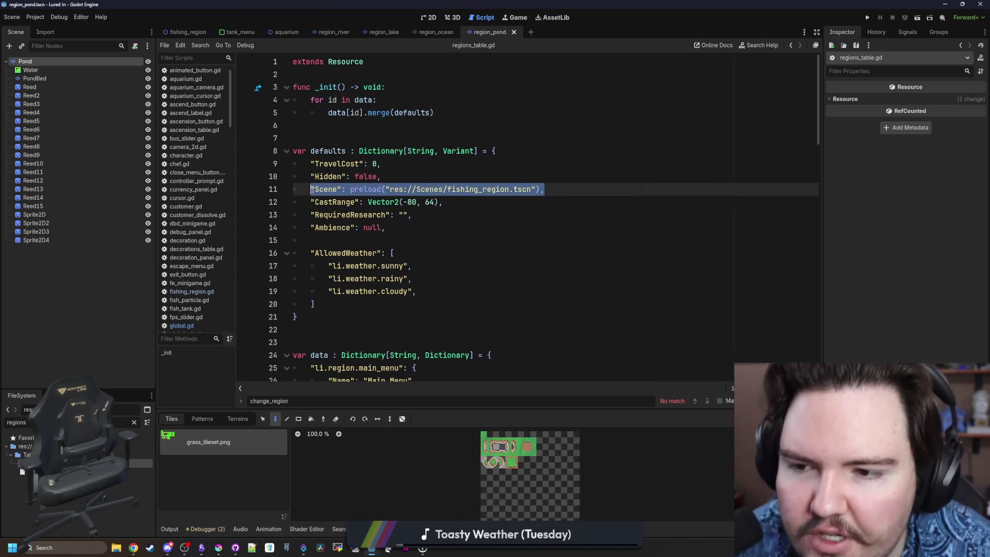
click(397, 162)
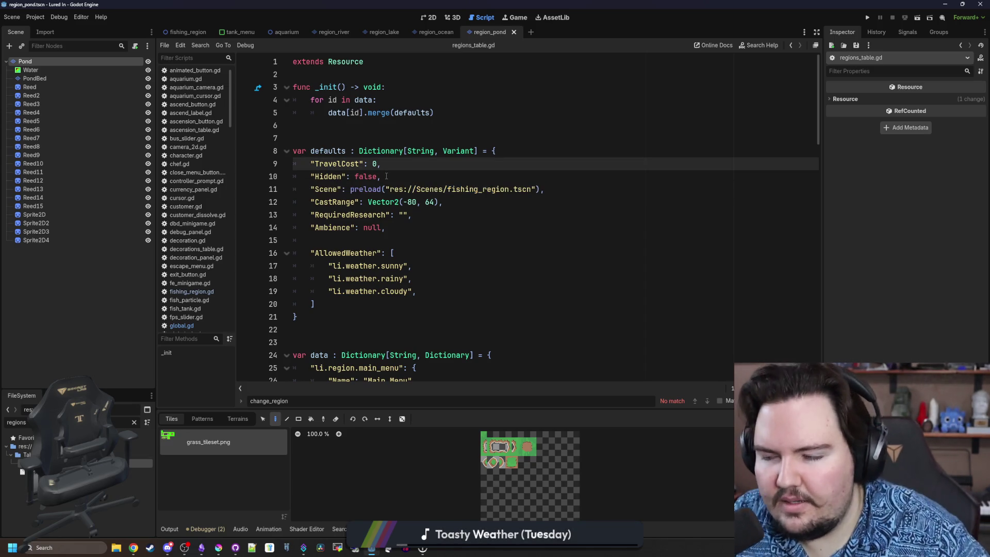
scroll(377, 200, down, 8)
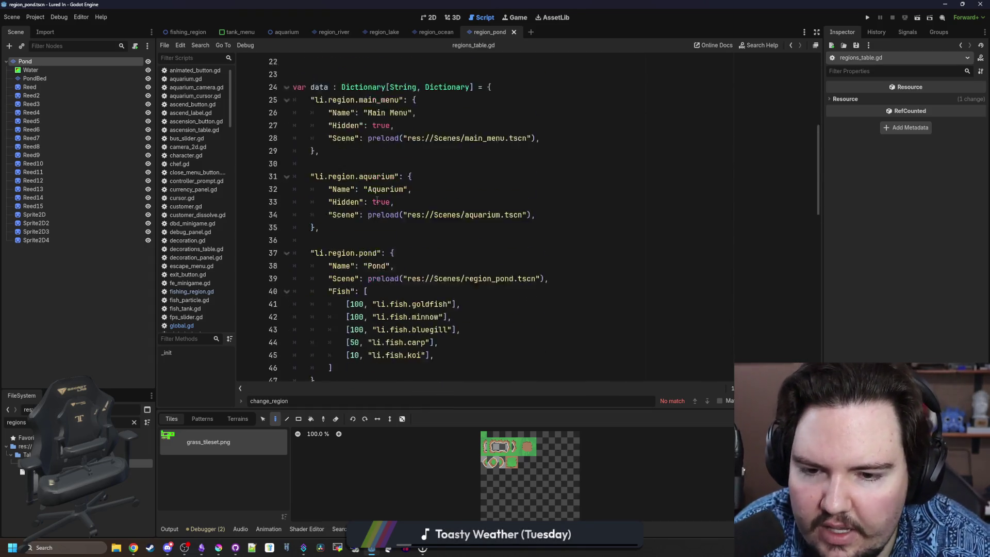
Rename the Scene key to World in the pond, river and ocean entries, then save
click(432, 254)
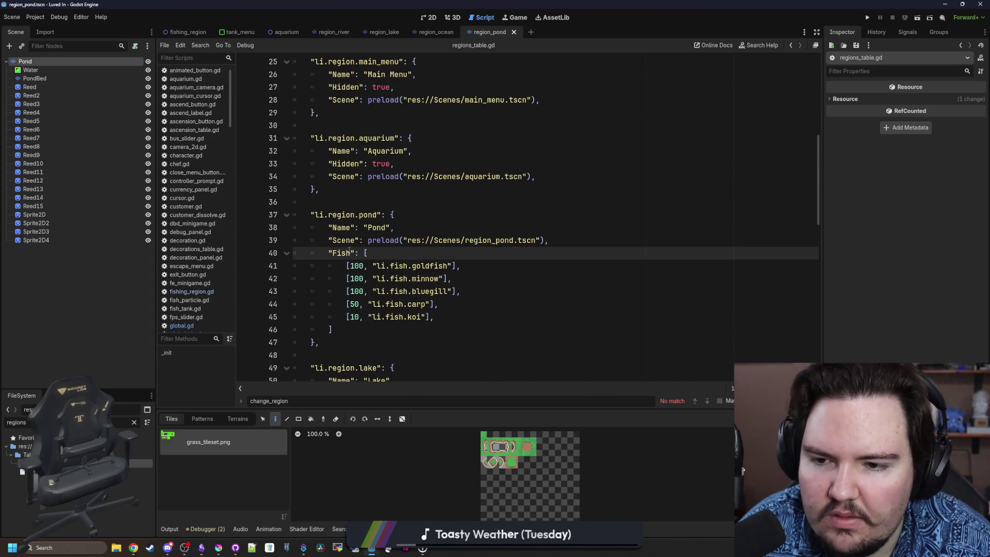
click(436, 227)
double_click(345, 239)
text(World)
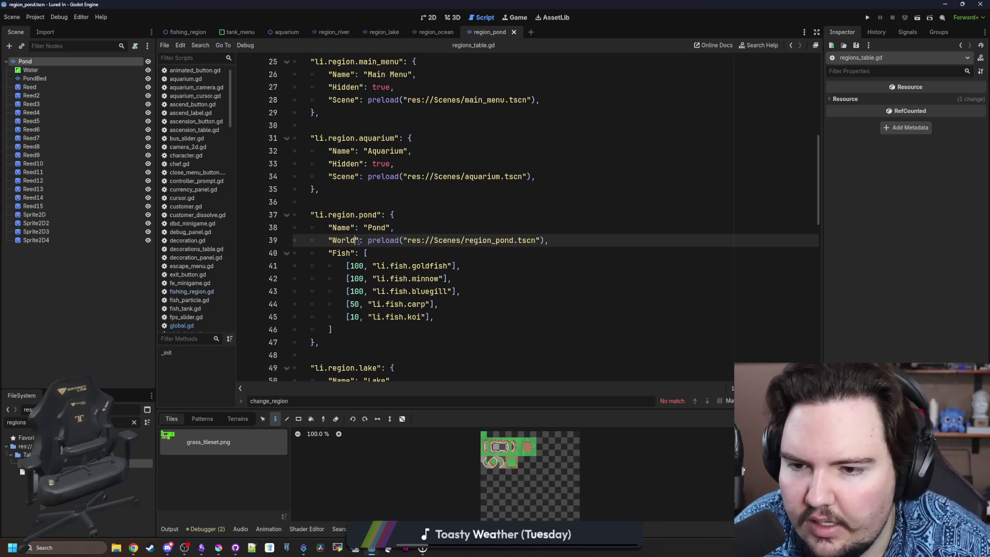
scroll(364, 227, down, 7)
double_click(345, 125)
scroll(351, 131, down, 2)
double_click(345, 252)
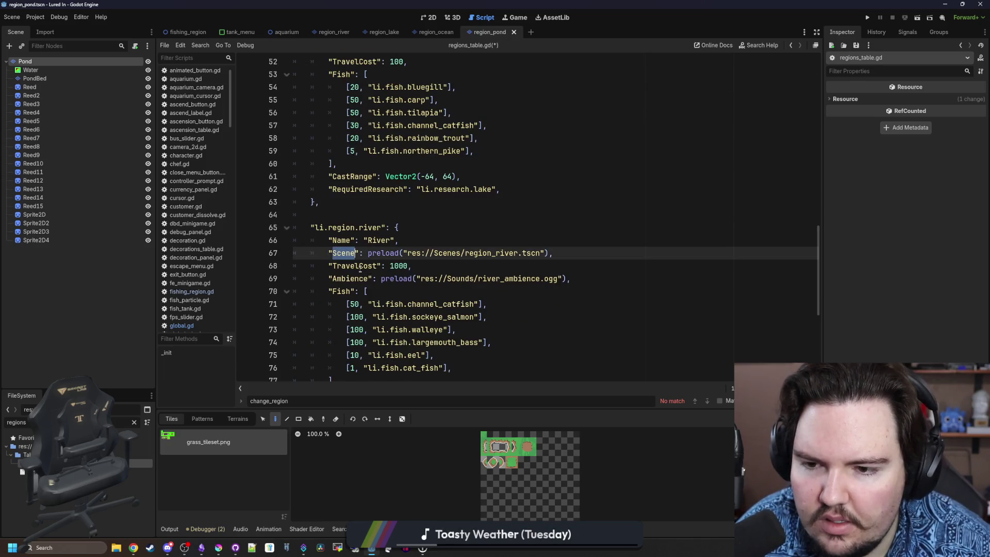
scroll(359, 266, down, 6)
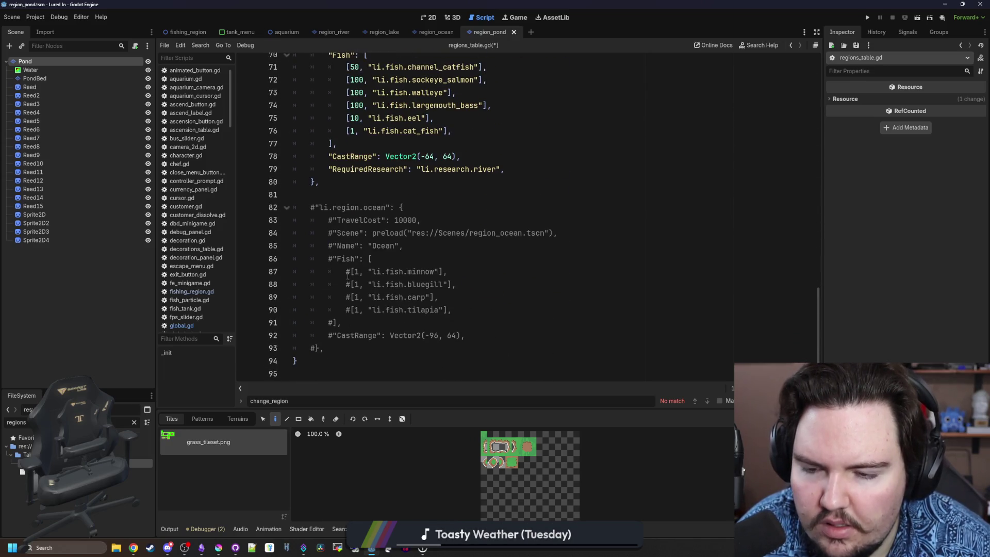
text(World": preload("res://Scenes/region_river.tscn"),)
scroll(358, 284, down, 8)
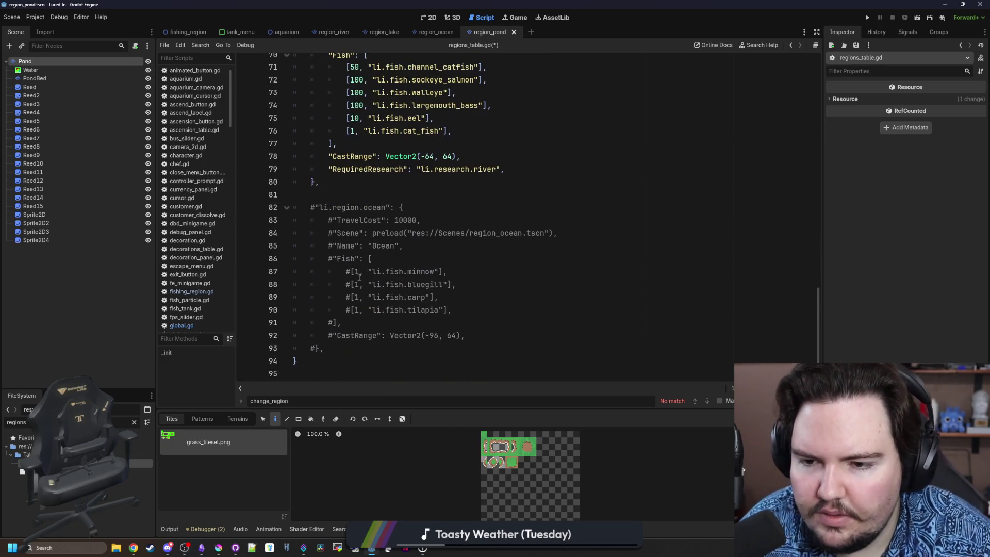
double_click(349, 233)
text(World)
click(392, 197)
key(ctrl+s)
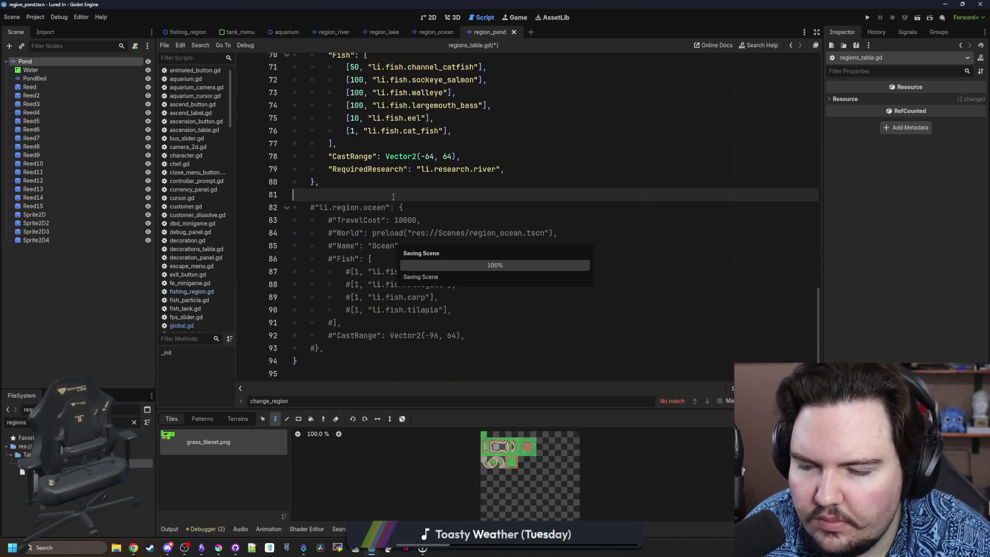
click(191, 292)
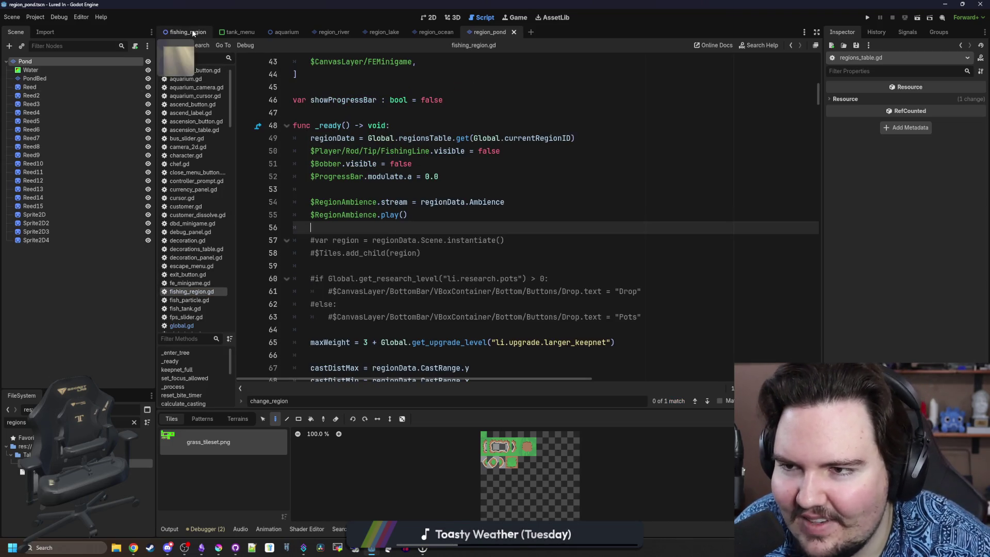
Open the fishing_region scene and revert an accidental Camera2D position change
click(188, 32)
click(55, 129)
drag(923, 266, 494, 276)
click(902, 275)
click(495, 278)
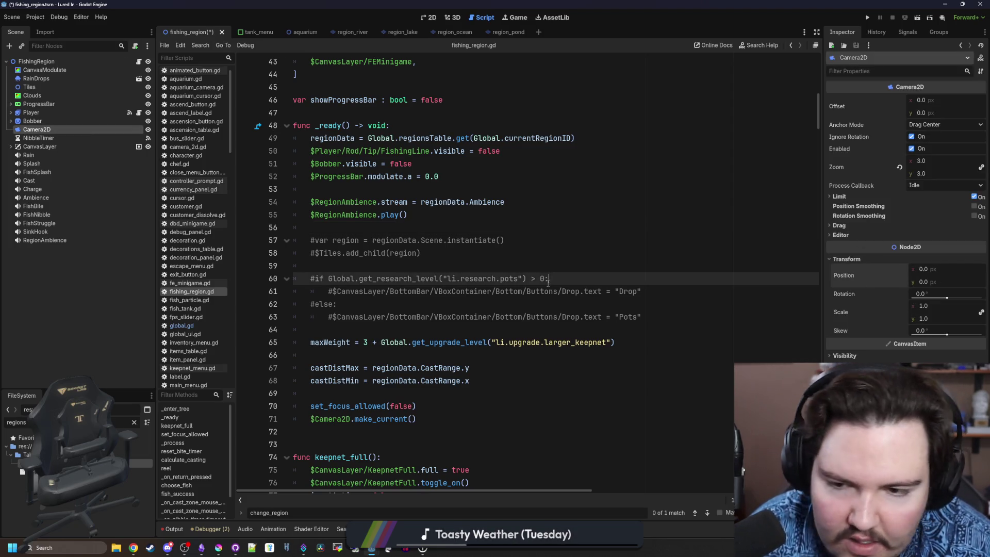
key(ctrl+s)
Delete the Camera2D make_current line and its leftover blank line from fishing_region.gd
click(427, 418)
key(shift+Home)
key(BackSpace)
key(BackSpace)
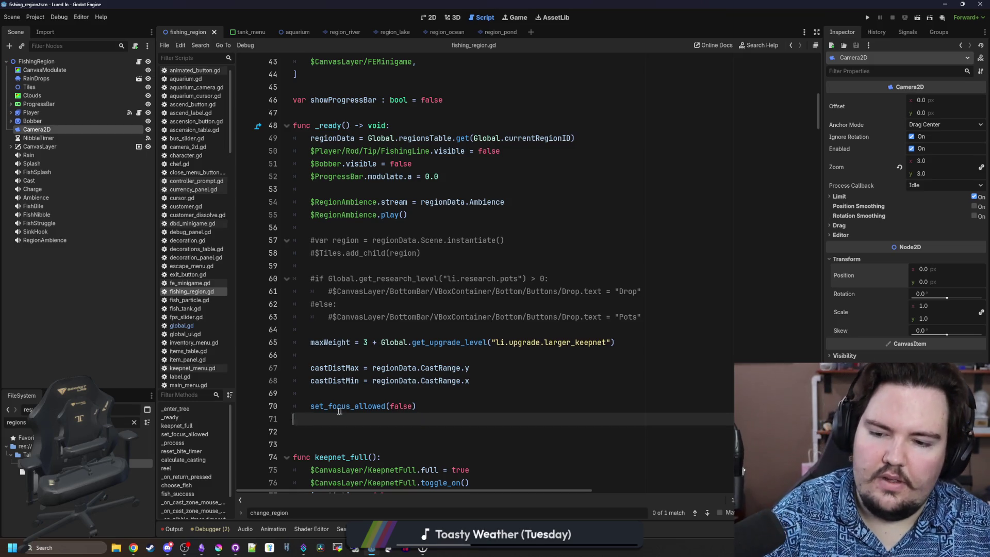
click(380, 391)
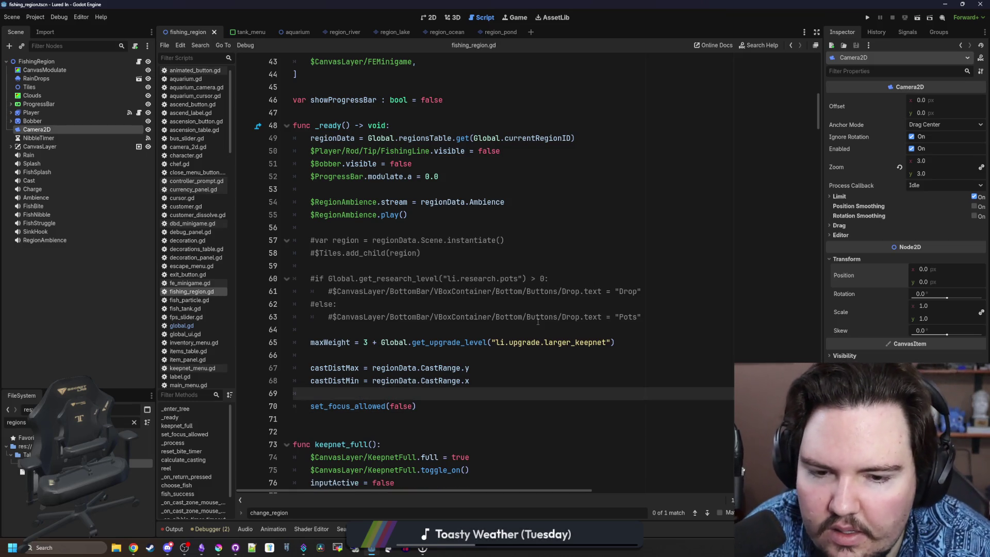
Uncomment the region instantiation lines 57–58 and drop the $Tiles. prefix from add_child
click(421, 253)
drag(393, 258, 273, 246)
key(ctrl+k)
click(341, 253)
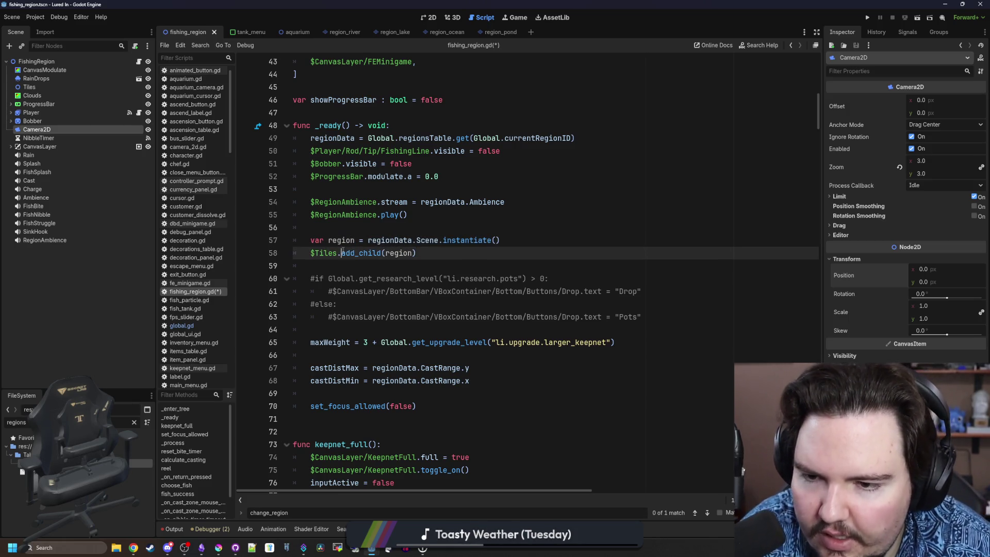
key(BackSpace)
Delete the Tiles node from the scene and save the scene and script
click(30, 87)
key(Delete)
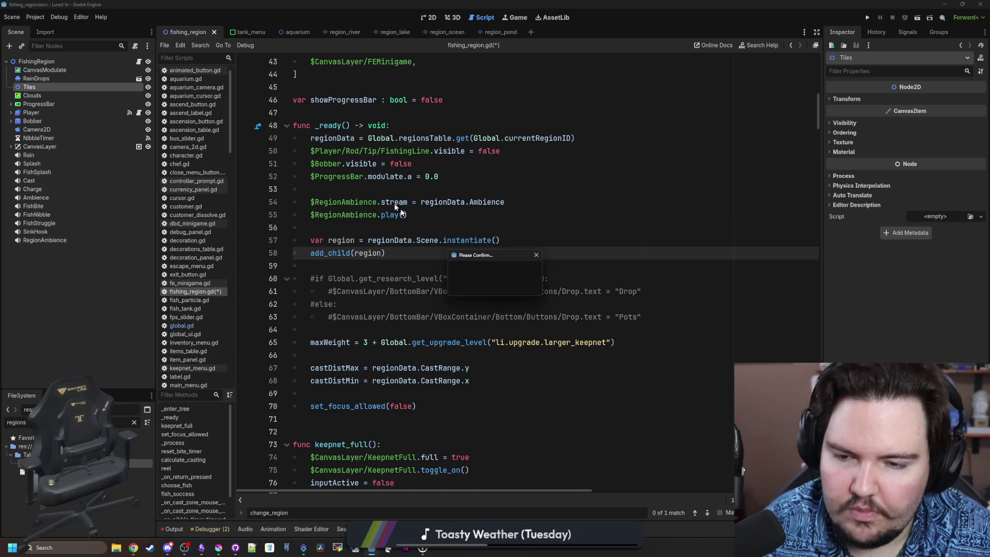
click(472, 284)
click(427, 227)
key(ctrl+s)
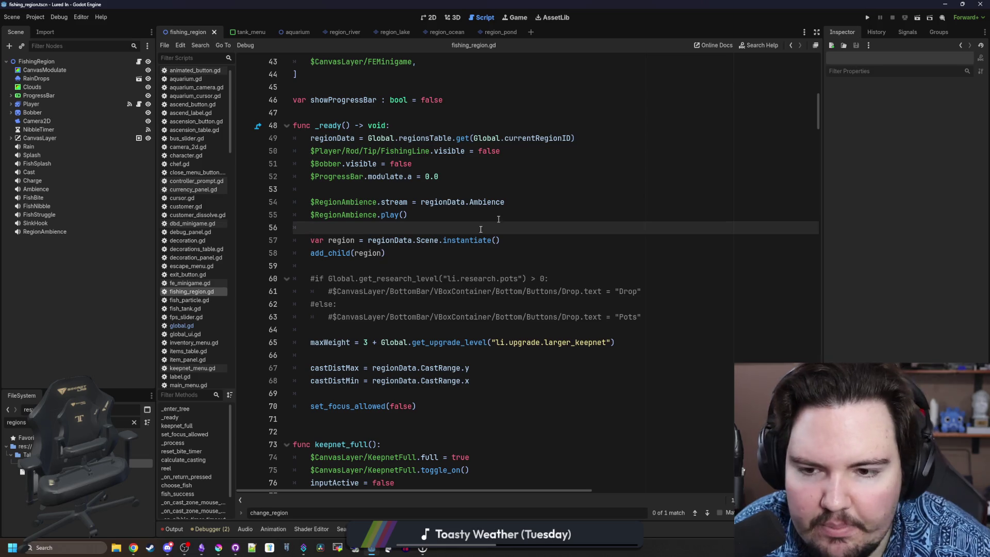
Change Scene to World in the instantiate line, save fishing_region.gd, and run the game
double_click(426, 240)
text(World)
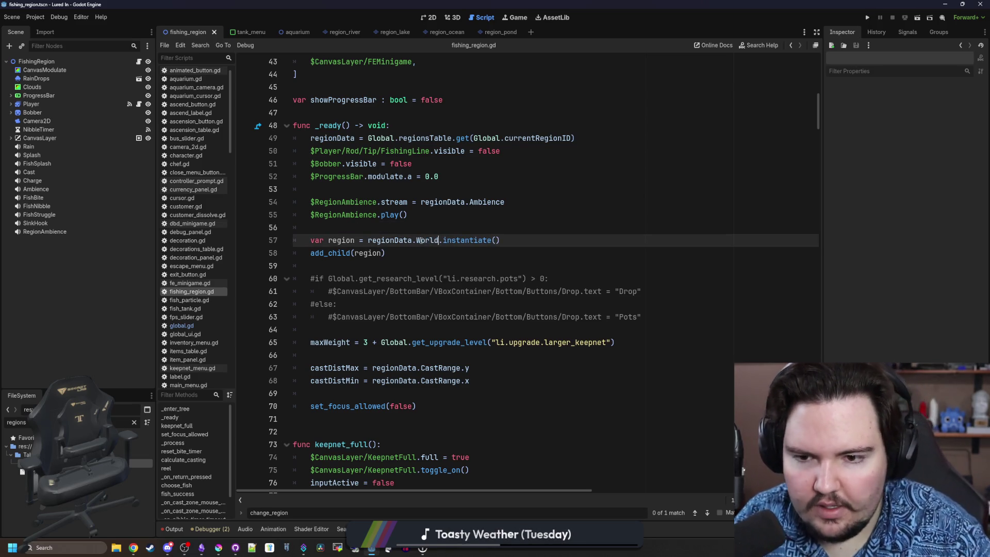
click(451, 223)
key(ctrl+s)
click(867, 18)
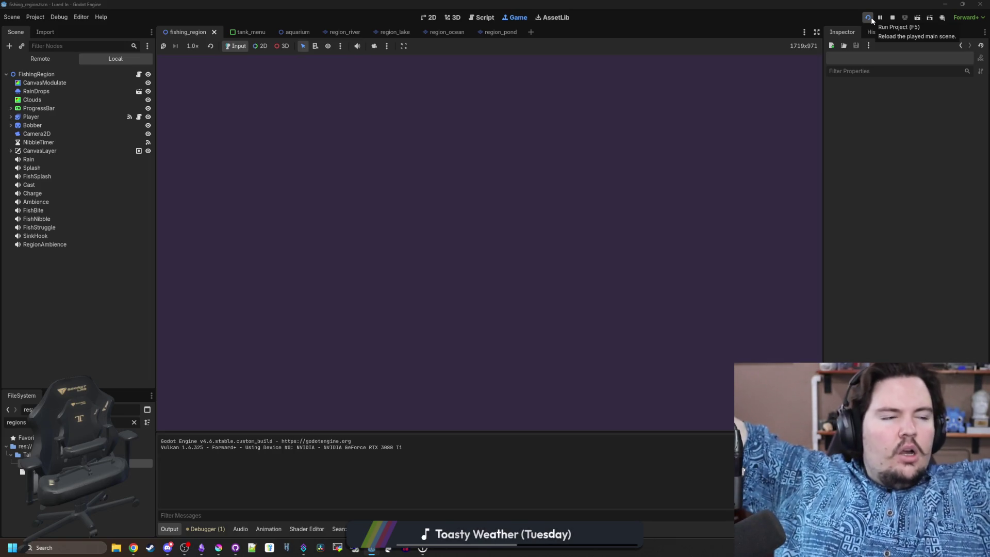
Dismiss the welcome back message and travel to the pond region
click(486, 287)
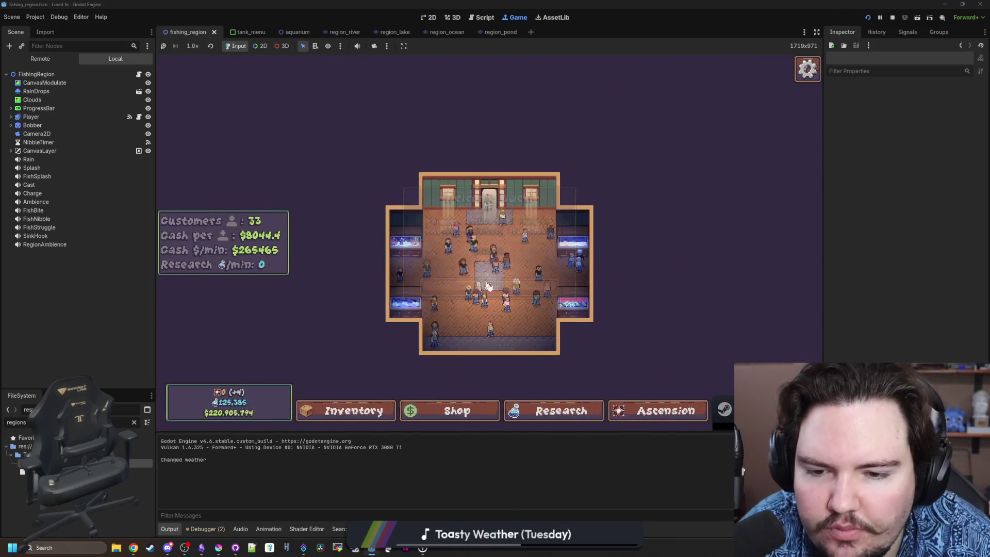
click(708, 410)
click(647, 175)
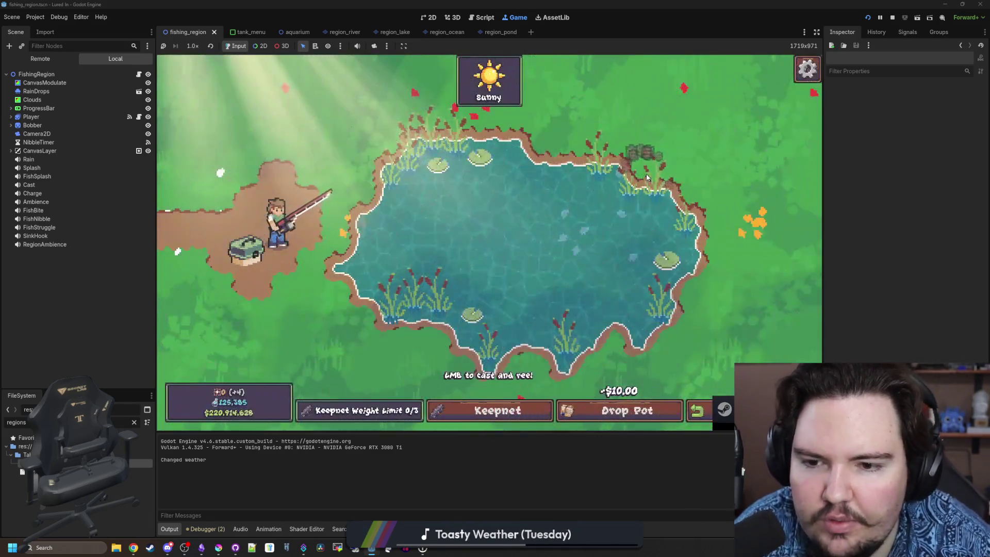
Cast into the pond, hook and reel in a bluegill, then narrow the game view
drag(449, 230, 447, 225)
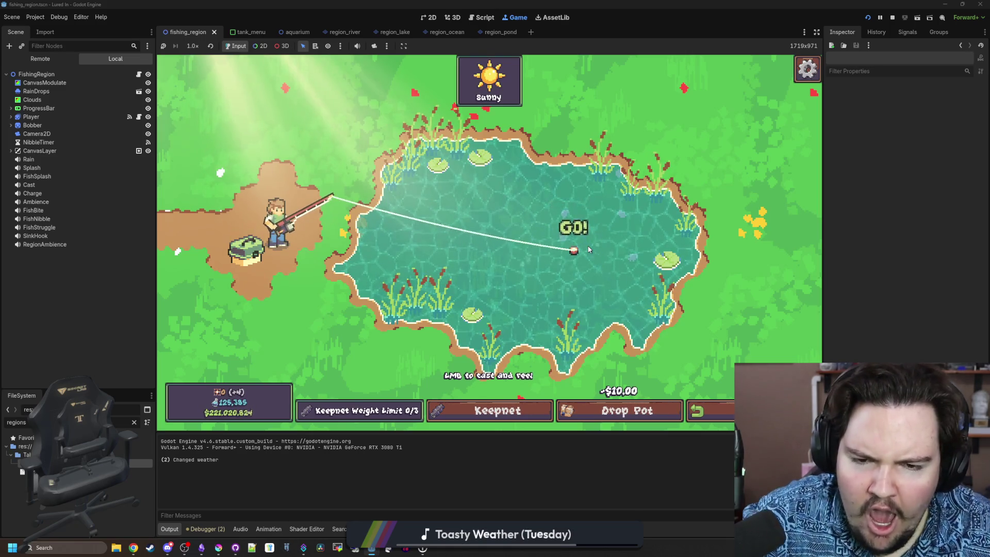
click(585, 253)
drag(585, 253, 551, 186)
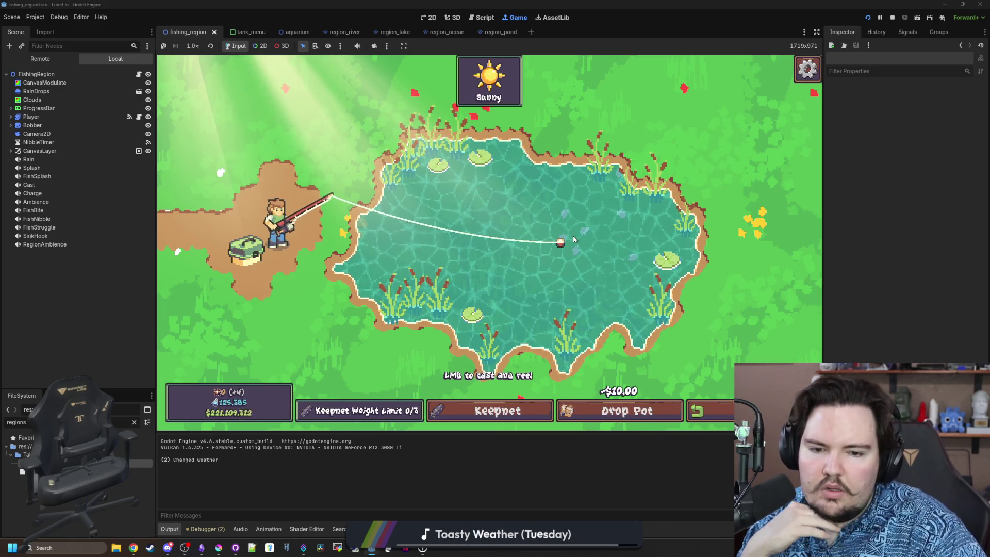
click(573, 235)
mouse_move(548, 233)
mouse_down()
mouse_move(650, 176)
mouse_move(619, 192)
mouse_up()
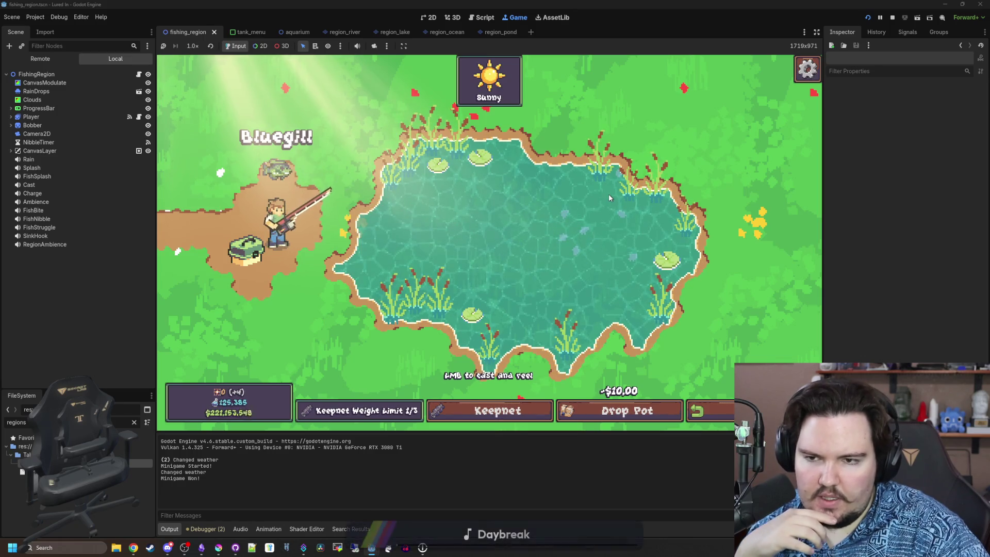
mouse_move(823, 263)
mouse_down()
mouse_move(525, 273)
mouse_move(444, 270)
mouse_move(384, 246)
mouse_move(322, 249)
mouse_move(354, 250)
mouse_up()
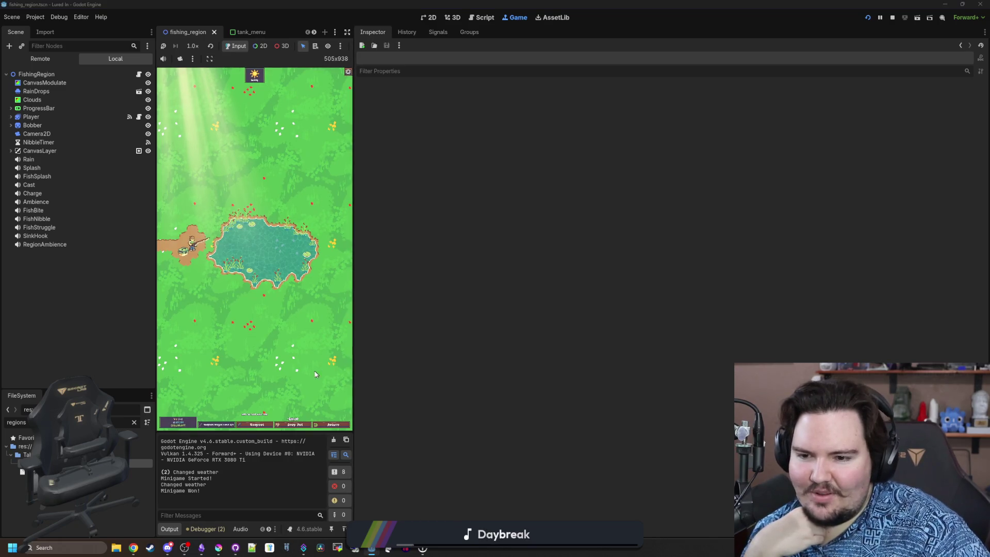
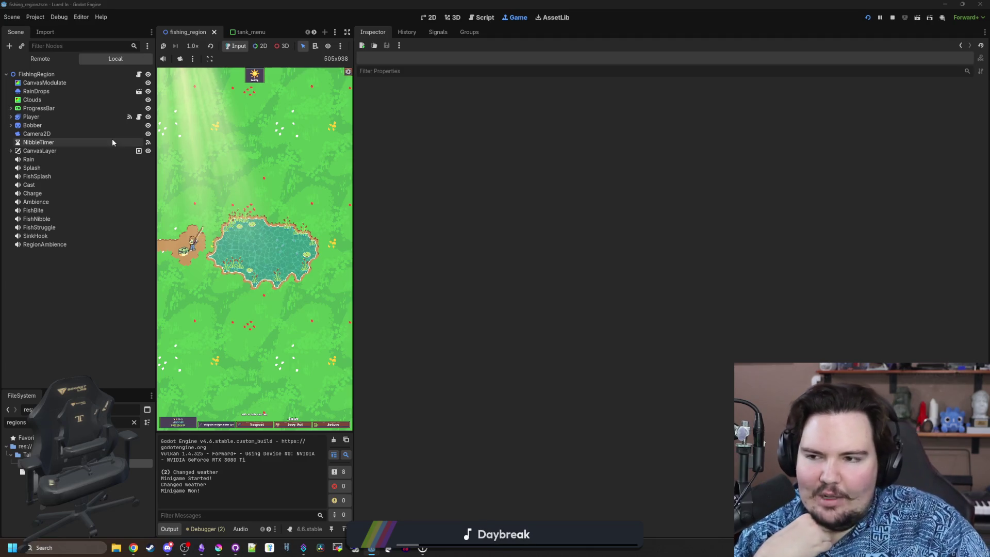
Try Camera2D zoom values of 3.0 and 6.52 and shift the camera's horizontal offset
click(37, 134)
drag(689, 160, 689, 160)
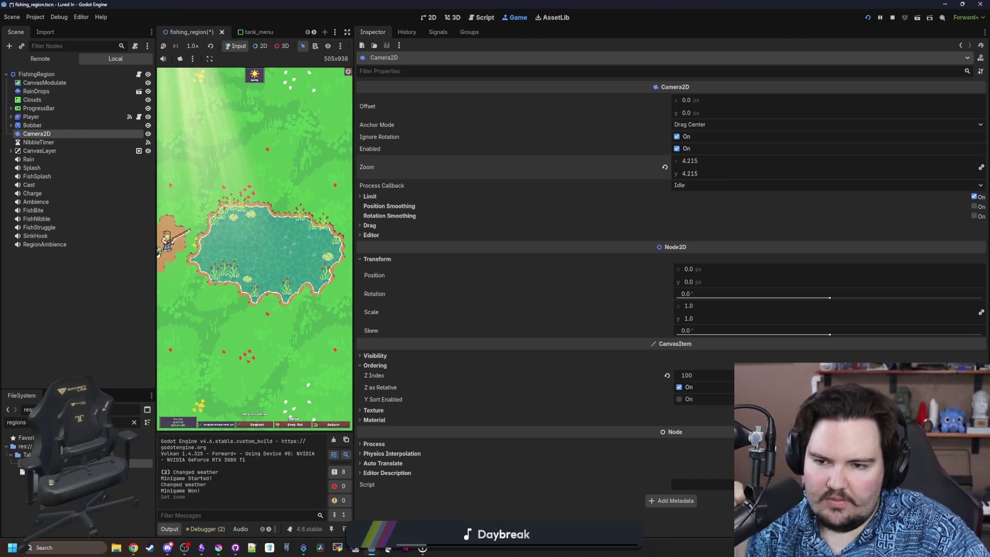
click(711, 173)
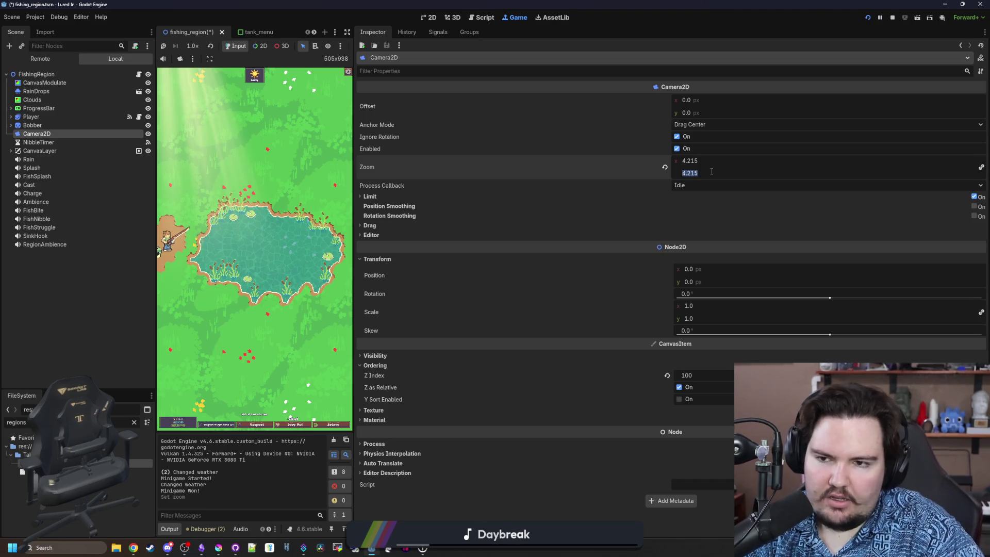
text(3)
key(Return)
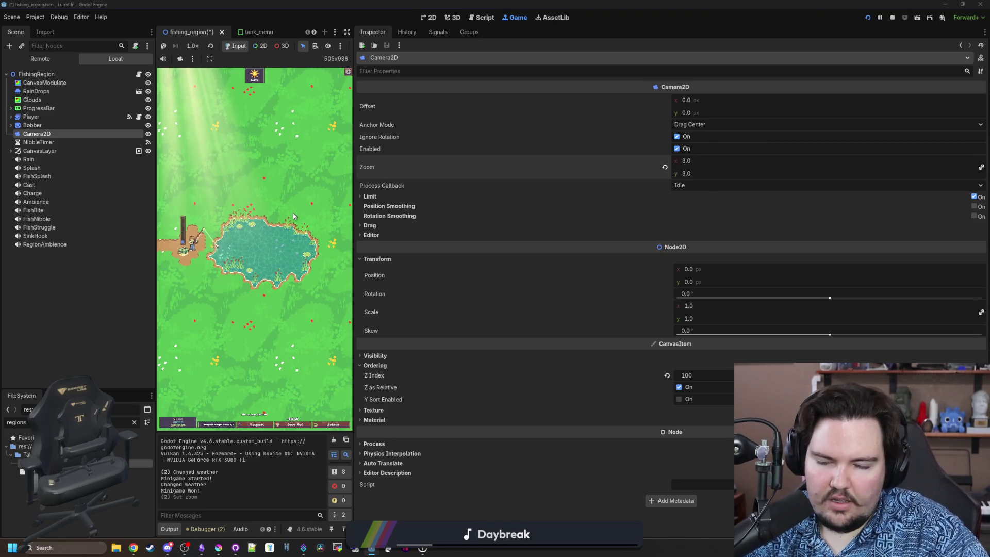
drag(690, 161, 757, 161)
drag(690, 100, 643, 100)
Reset the camera offset to zero and settle zoom at 3.0, then stop the game and save
click(247, 300)
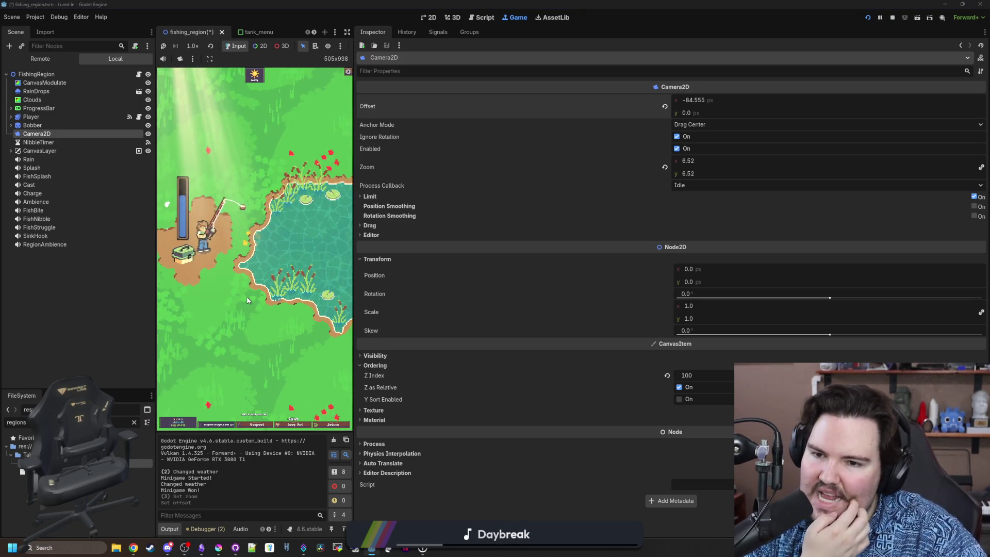
click(664, 106)
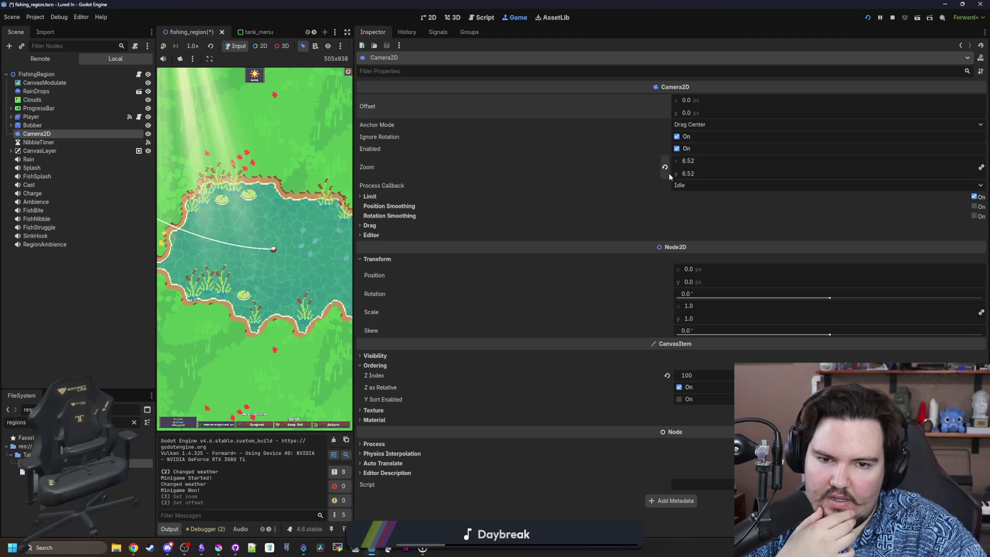
click(664, 168)
click(689, 174)
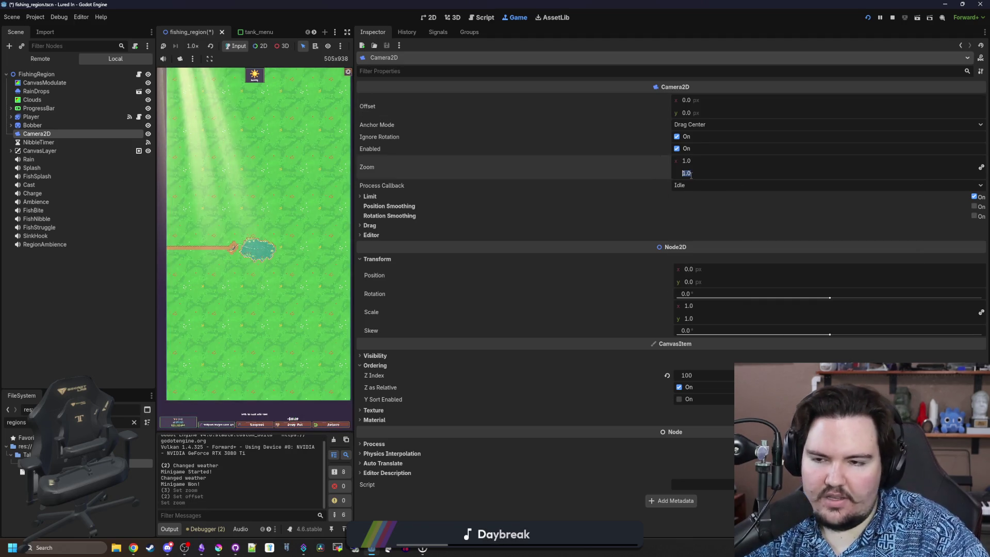
text(3)
key(Return)
click(281, 193)
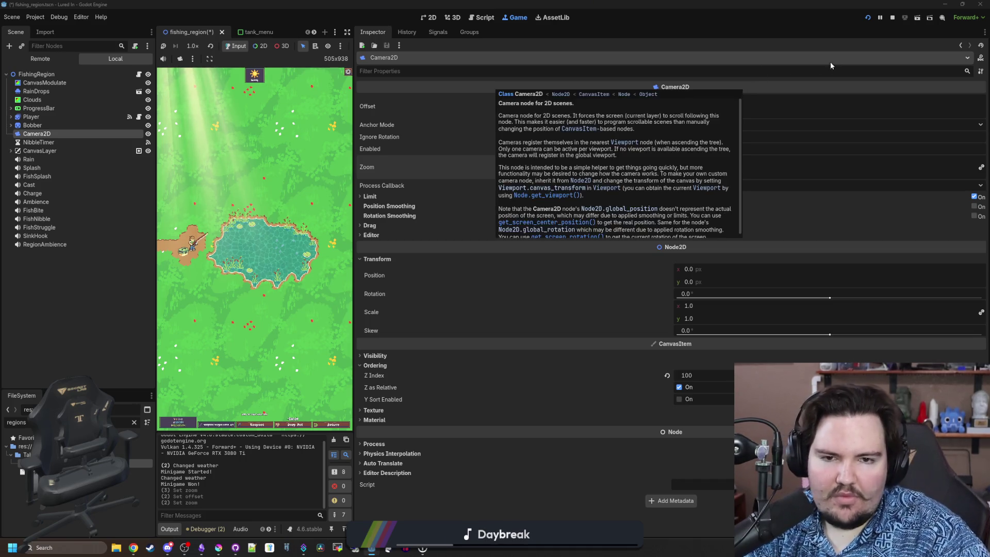
click(892, 19)
key(ctrl+s)
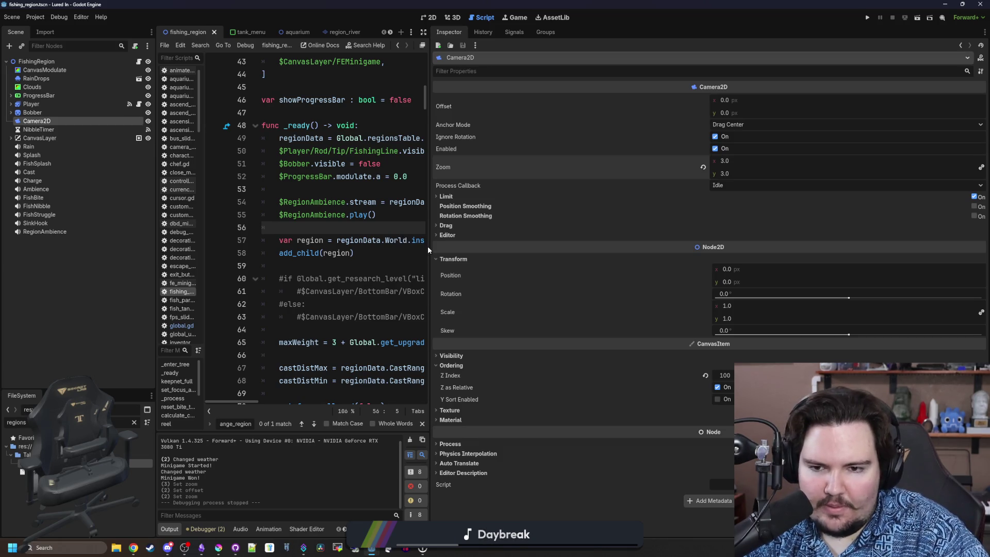
Widen the script editor, uncomment then re-comment the research pots block on lines 60–63, and save
drag(428, 246, 825, 246)
click(561, 269)
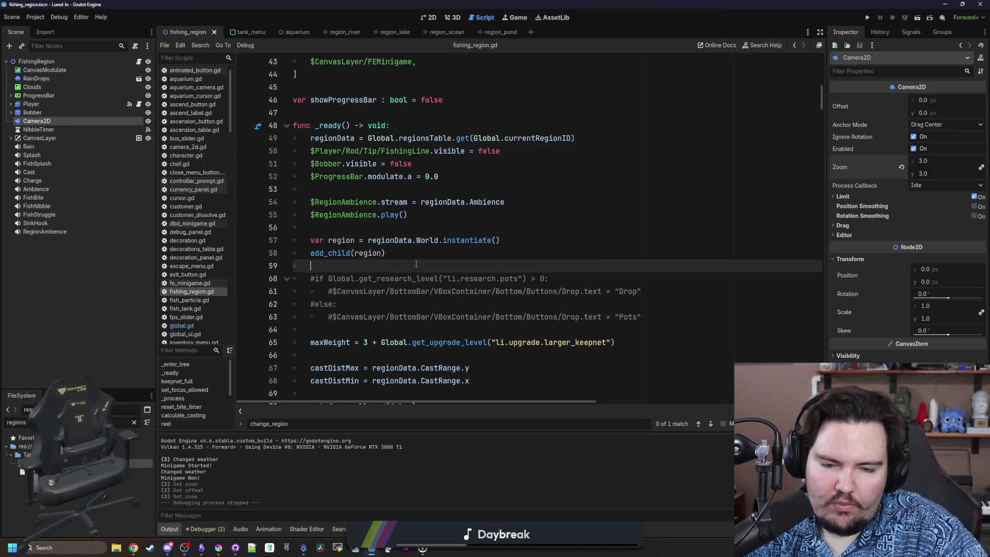
scroll(416, 264, down, 1)
drag(667, 277, 279, 240)
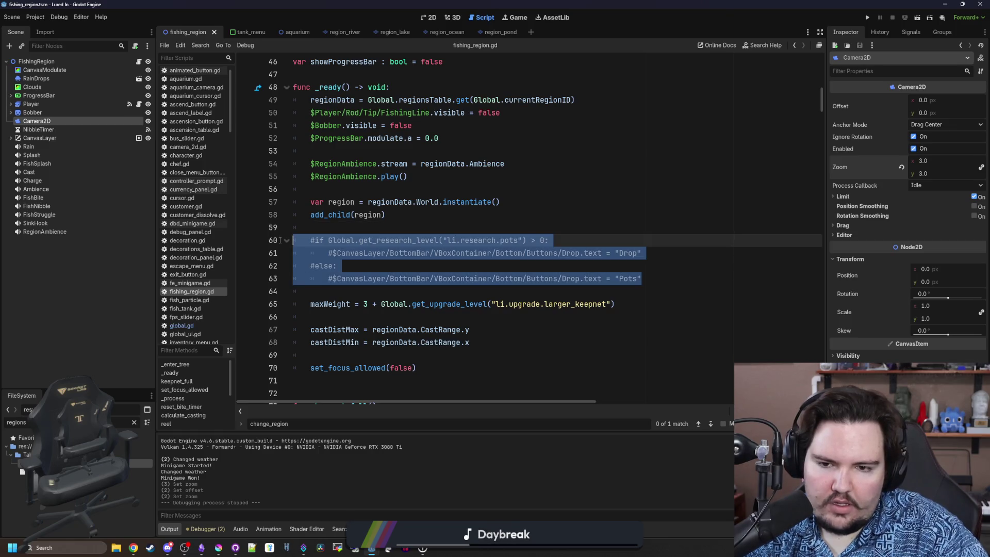
key(ctrl+k)
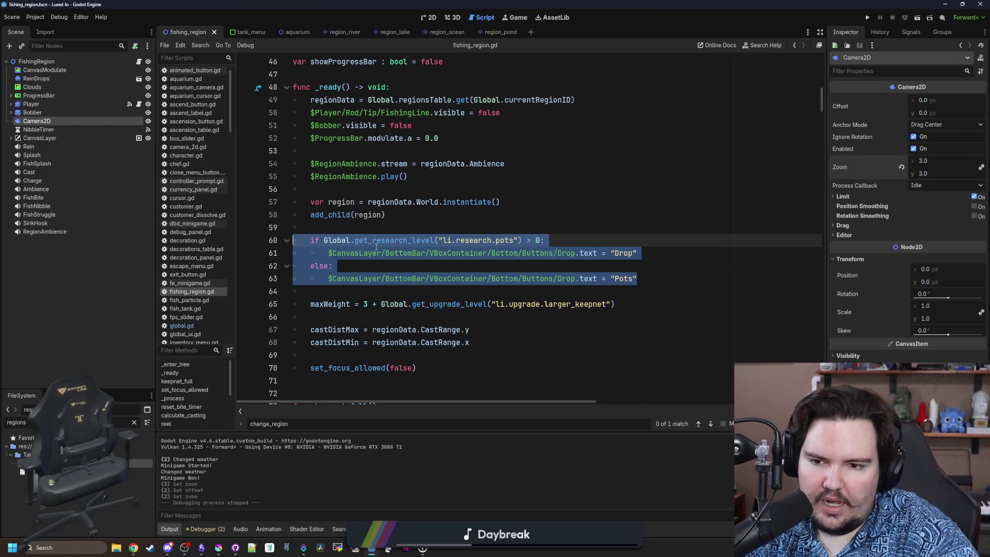
click(443, 228)
drag(646, 277, 320, 240)
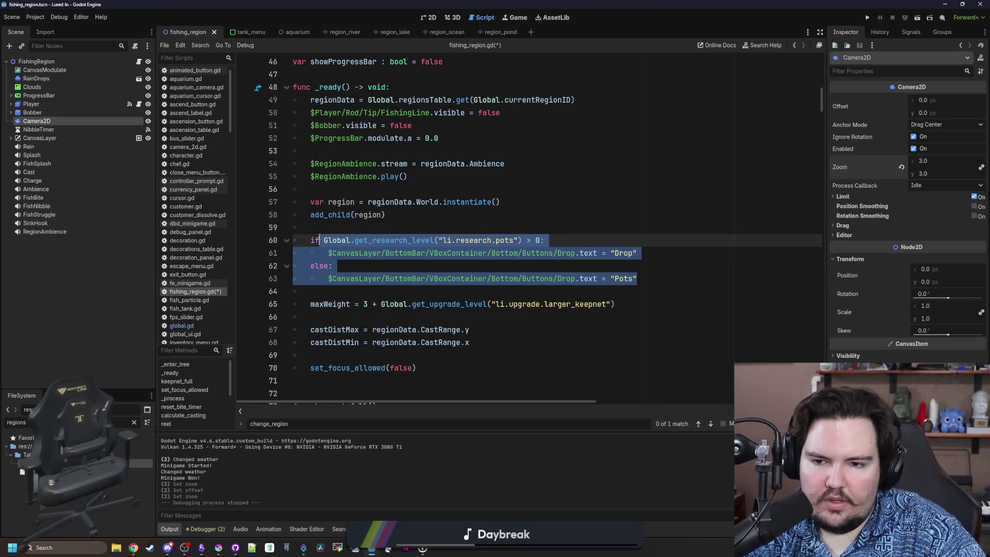
key(ctrl+k)
click(340, 227)
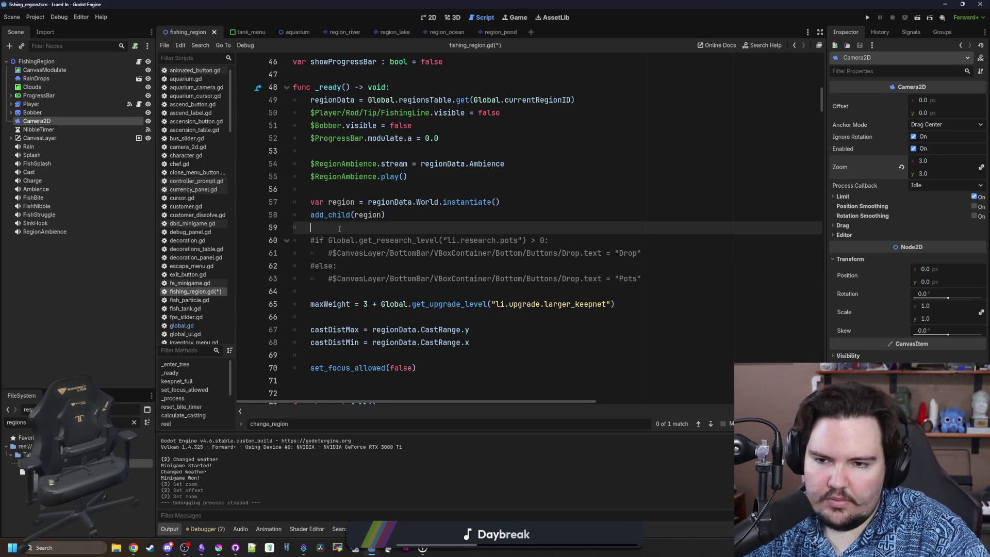
key(ctrl+s)
Add blank lines after line 148, below the sunny-weather Godray fade code
scroll(339, 229, down, 15)
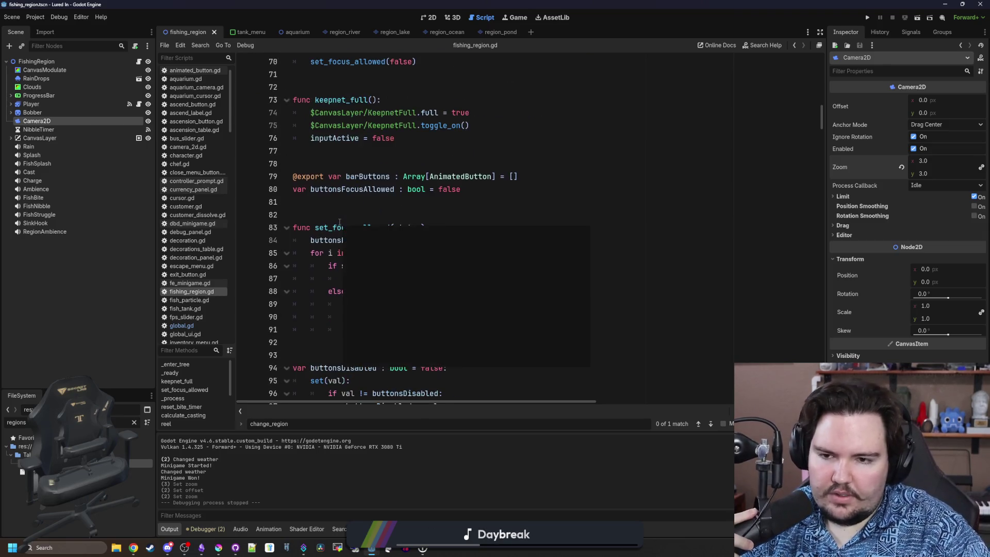
scroll(355, 211, down, 7)
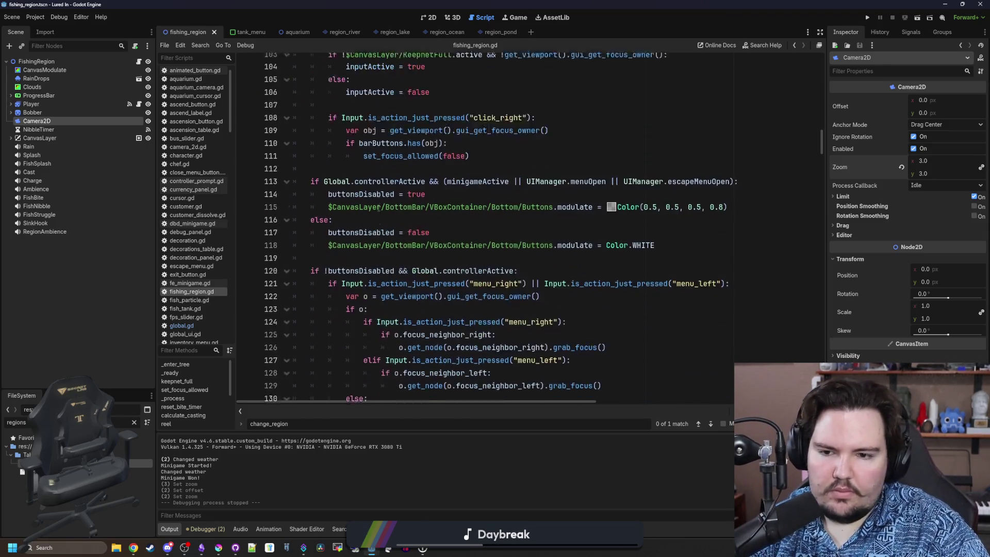
scroll(330, 182, down, 6)
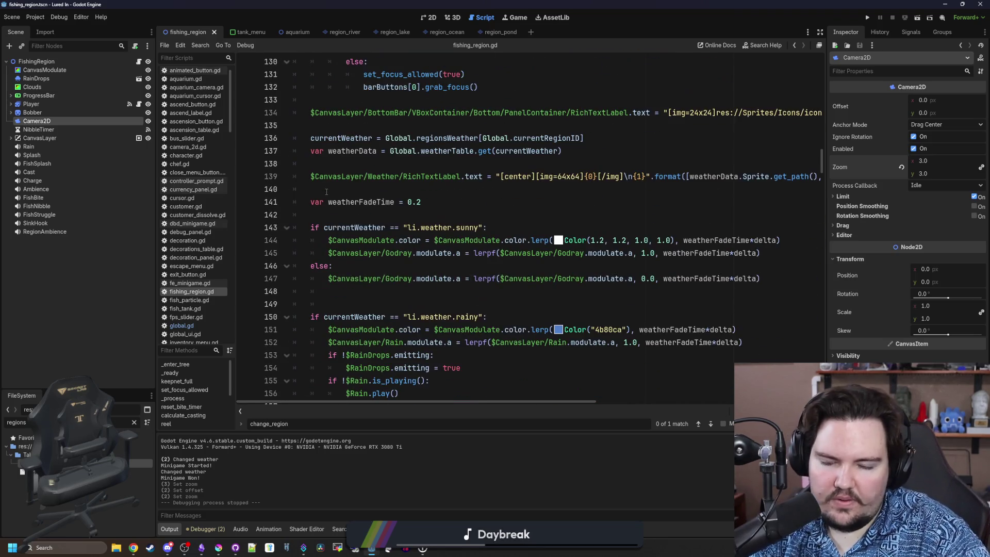
click(335, 298)
click(335, 291)
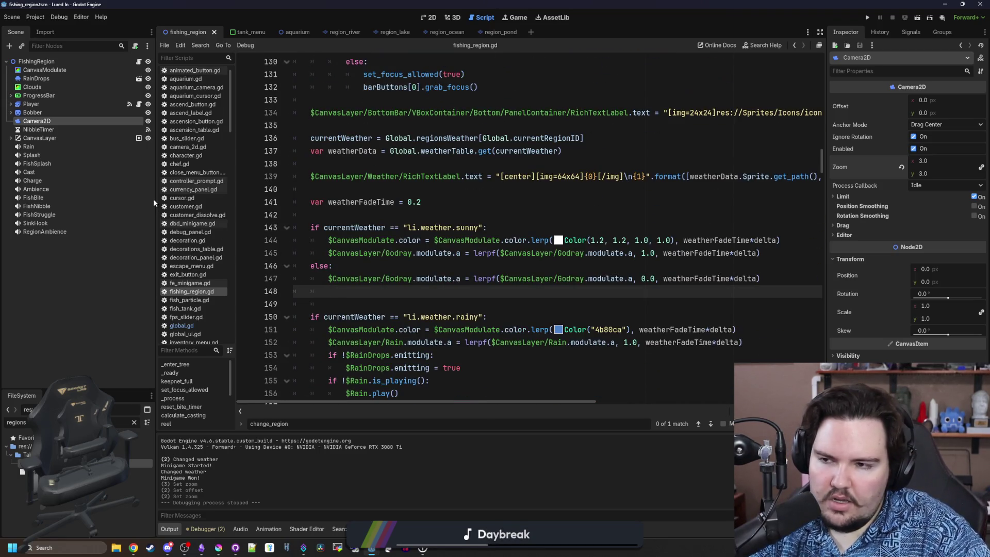
key(Return)
key(Return)
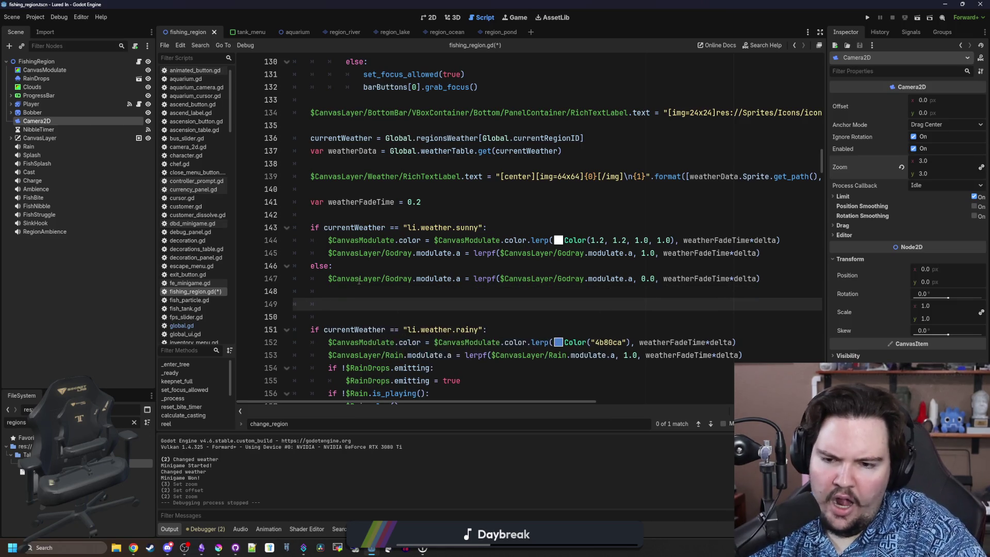
Write Global.mouseTooltip on the new line after several wrong member names, then open Find in Files
text(UIManager.tool)
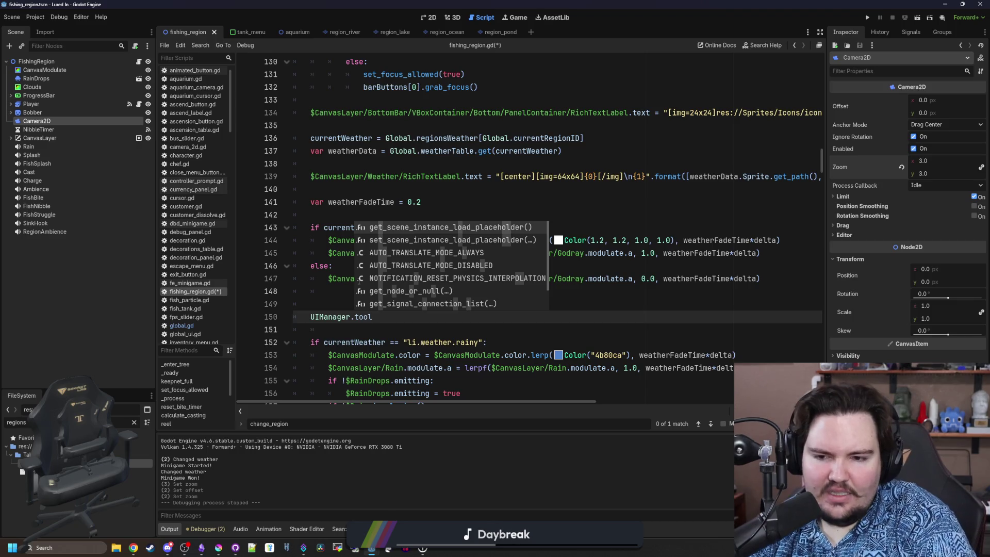
key(BackSpace)
key(BackSpace)
key(BackSpace)
text(Globval)
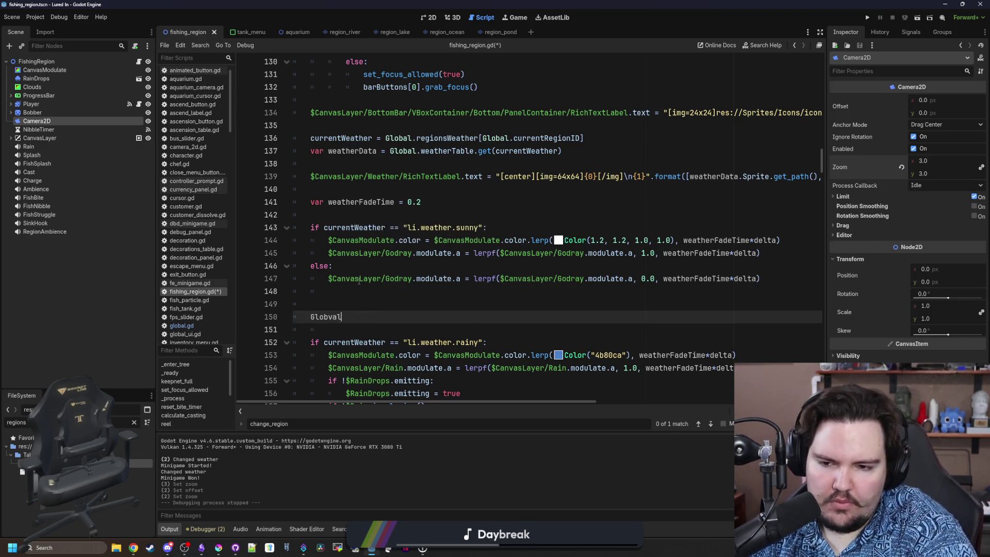
key(BackSpace)
key(BackSpace)
key(BackSpace)
text(al.global)
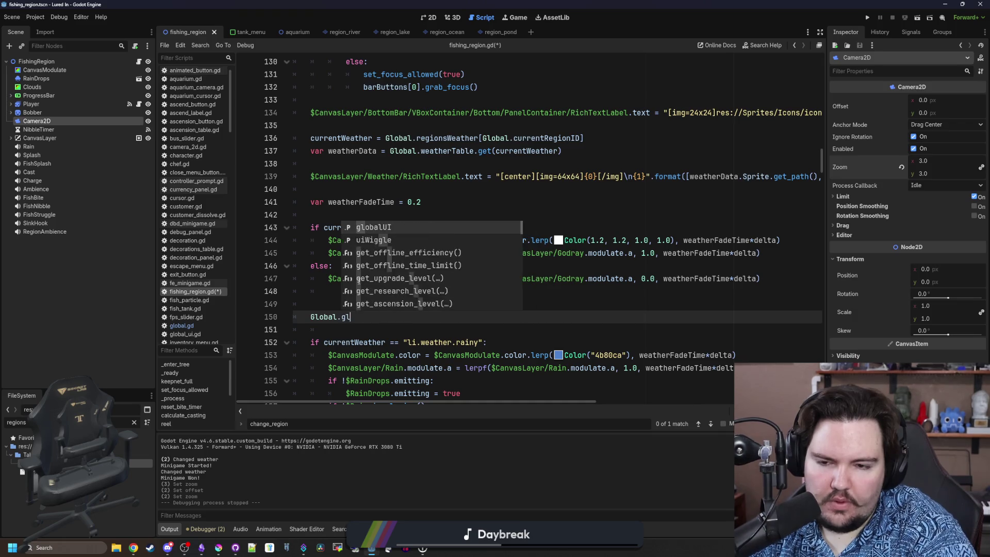
text(UI.tool)
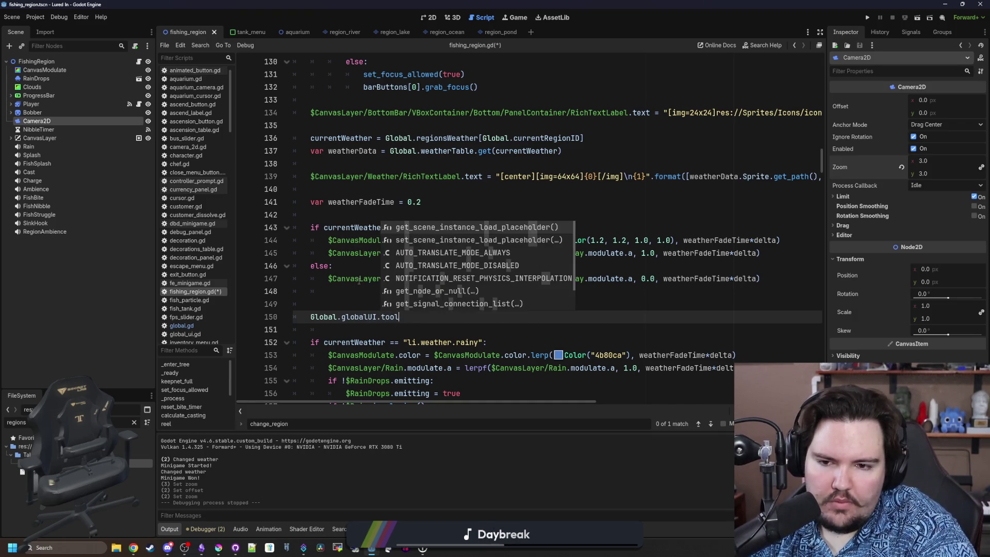
key(BackSpace)
key(BackSpace)
key(BackSpace)
text(p)
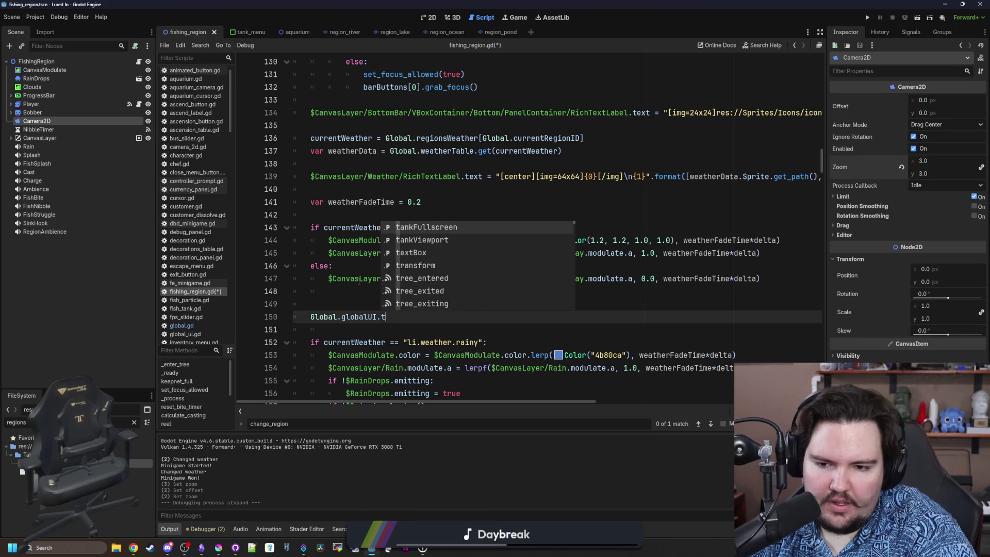
key(BackSpace)
key(BackSpace)
key(BackSpace)
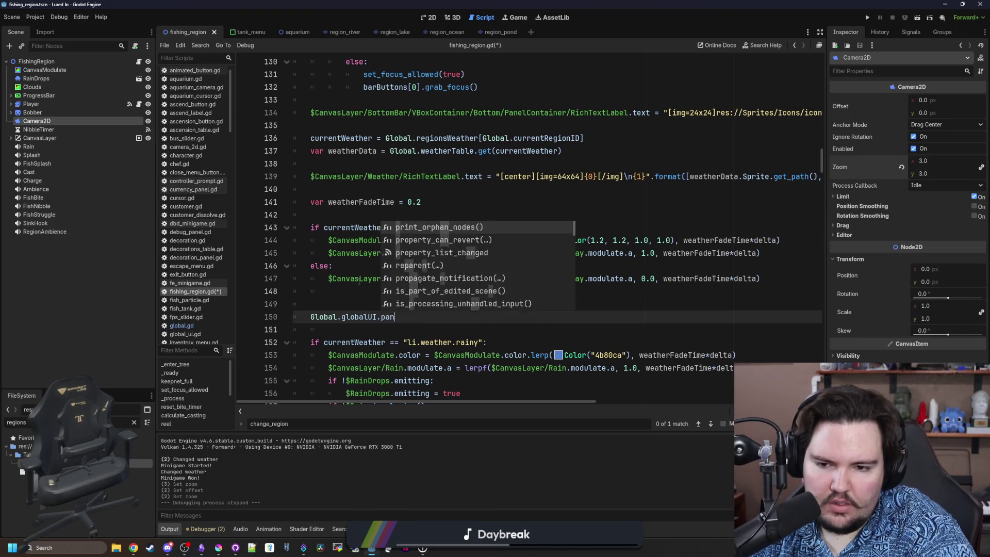
text(set_tool)
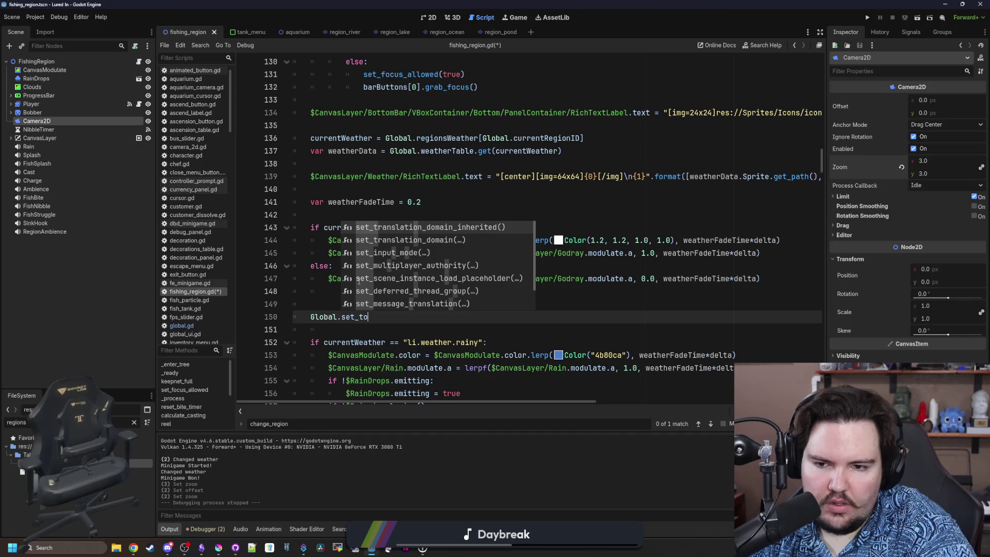
key(BackSpace)
key(BackSpace)
key(BackSpace)
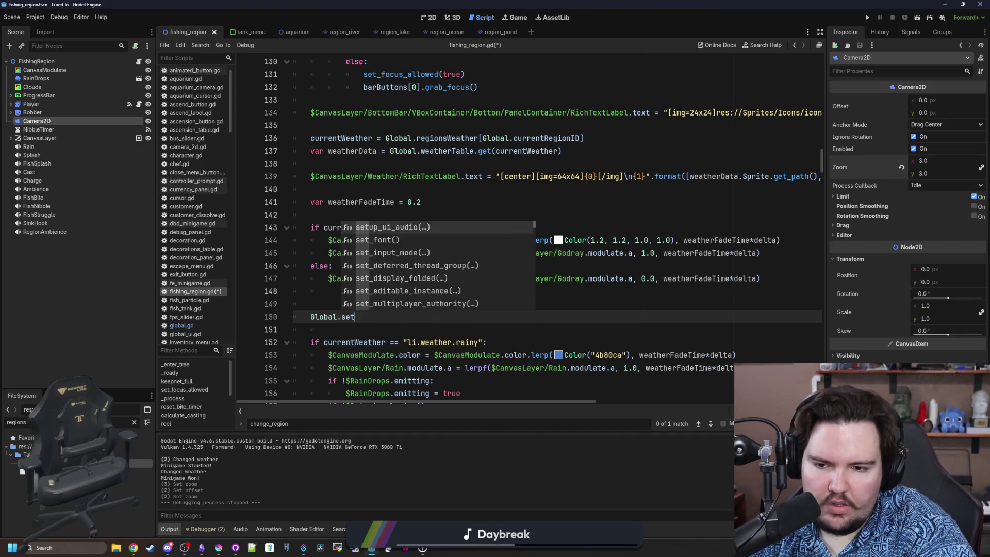
text(tool)
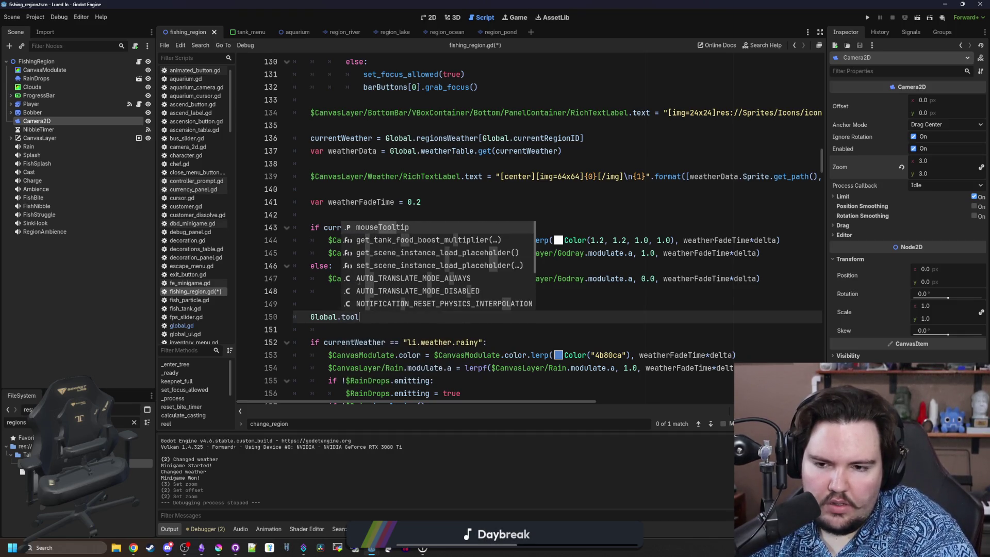
key(Return)
key(ctrl+shift+f)
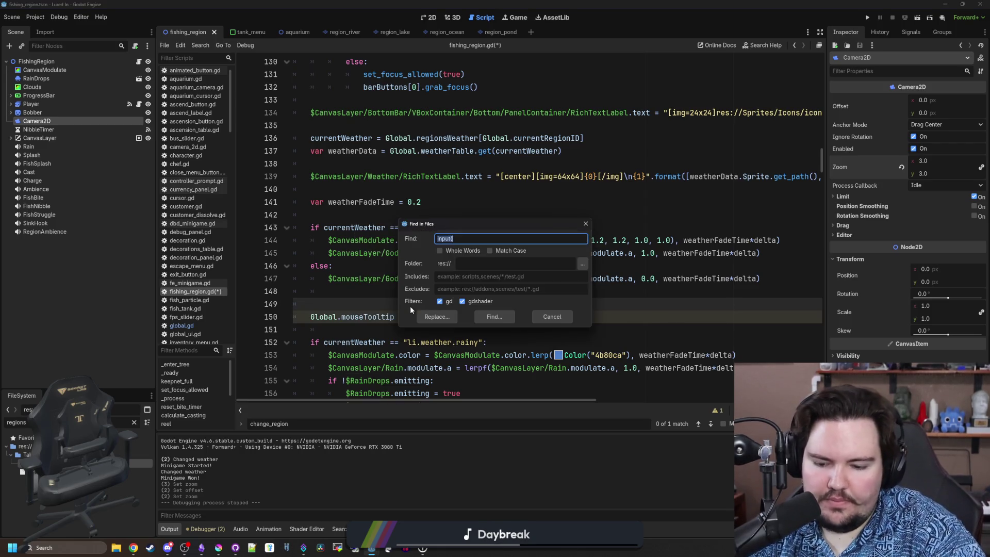
Search all files for mouseTooltip, inspect its use in upgrade_panel.gd, and jump to its definition in global.gd
text(mouseTooltip)
key(Return)
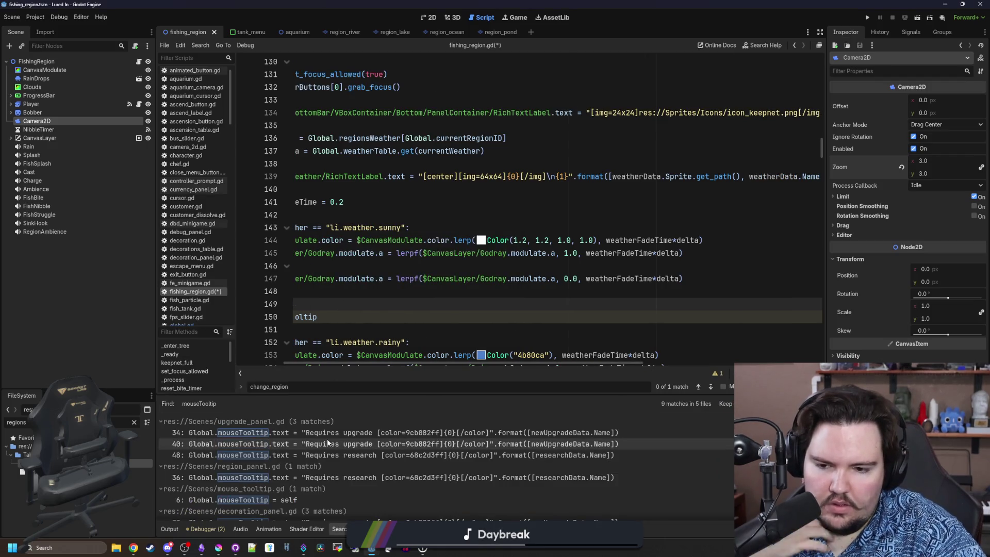
click(339, 434)
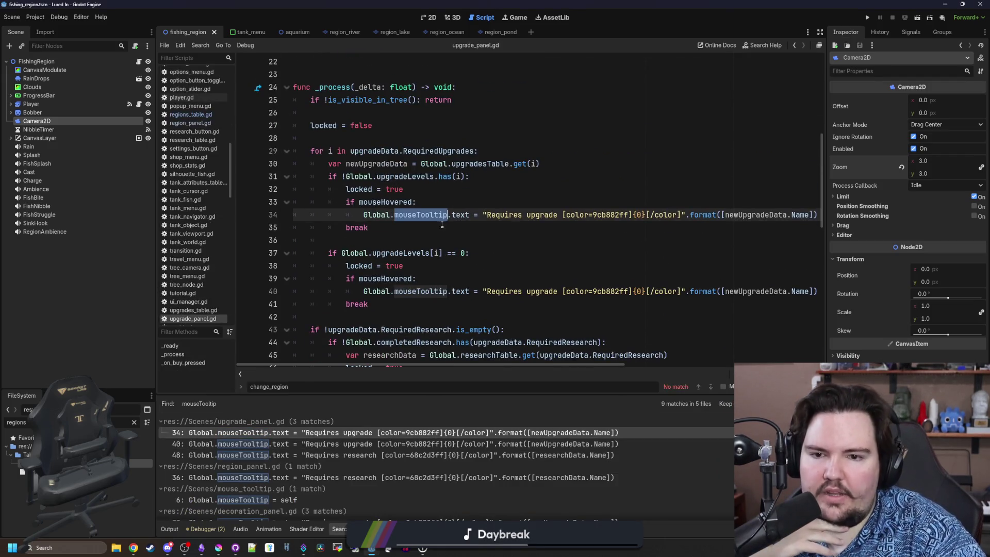
click(440, 239)
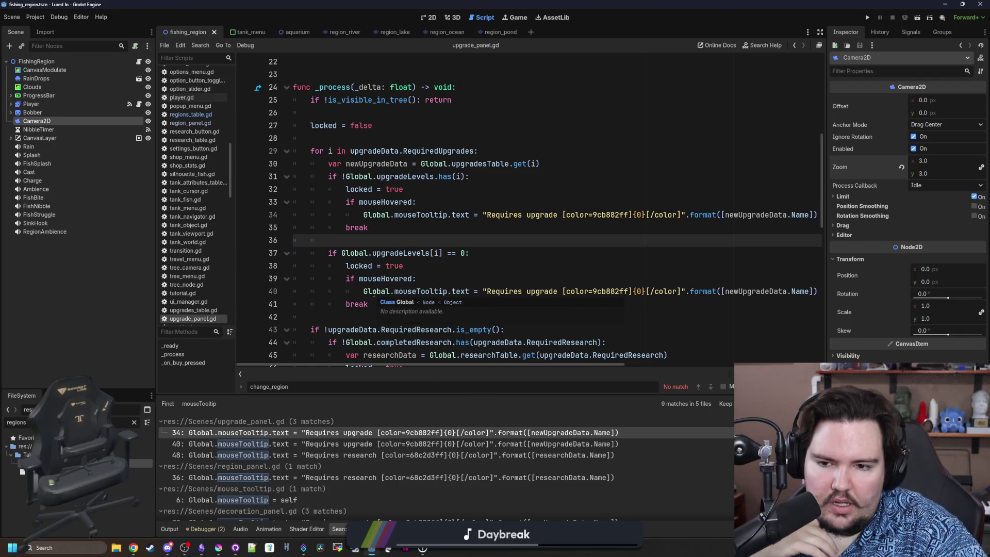
click(423, 278)
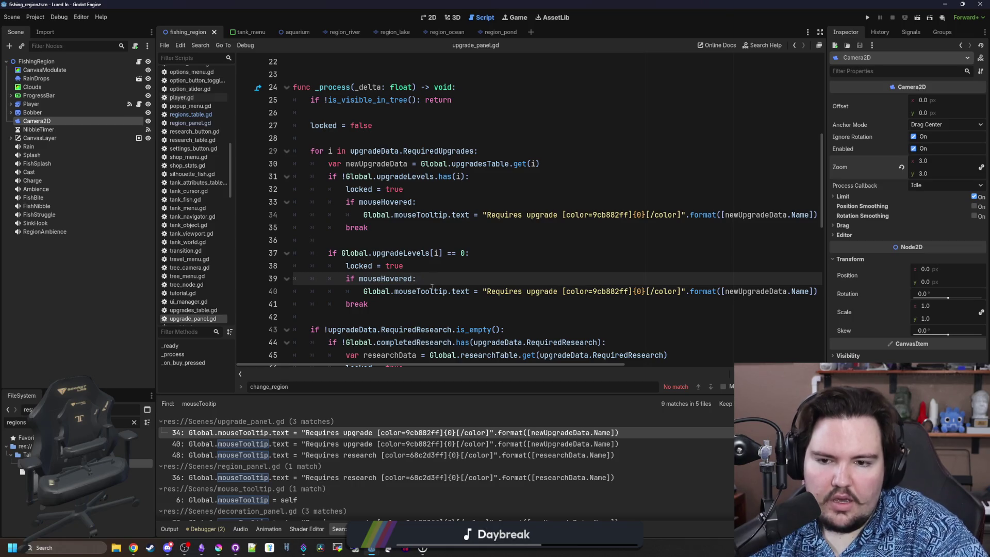
ctrl+click(430, 293)
scroll(386, 248, down, 6)
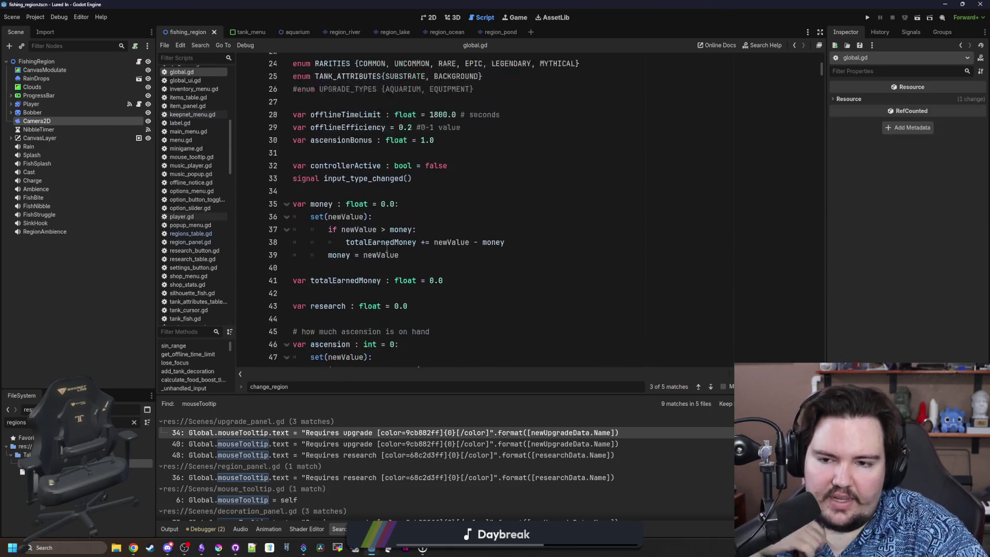
Review the mouseTooltip declaration in global.gd and open mouse_tooltip.gd via a 'mouse' file filter
scroll(387, 248, down, 12)
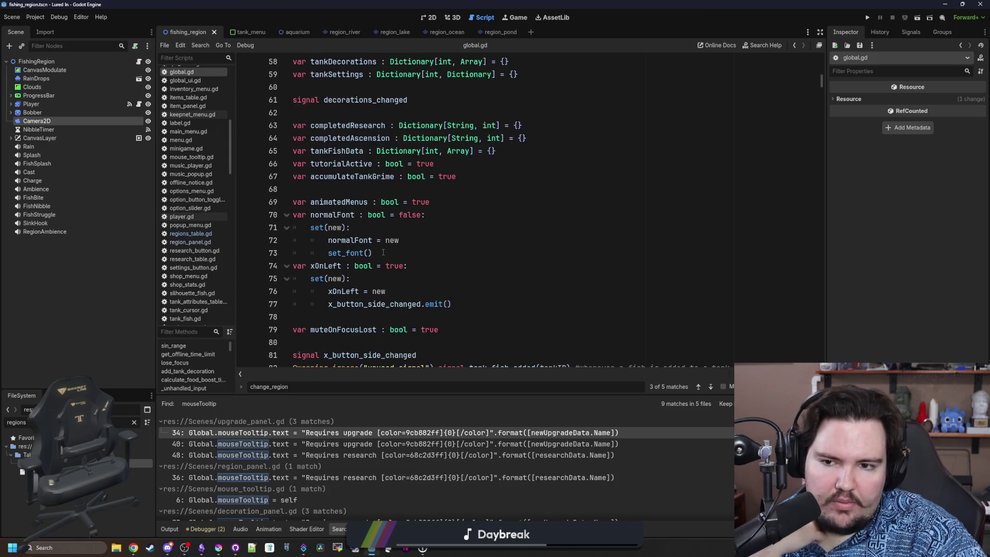
scroll(384, 252, down, 15)
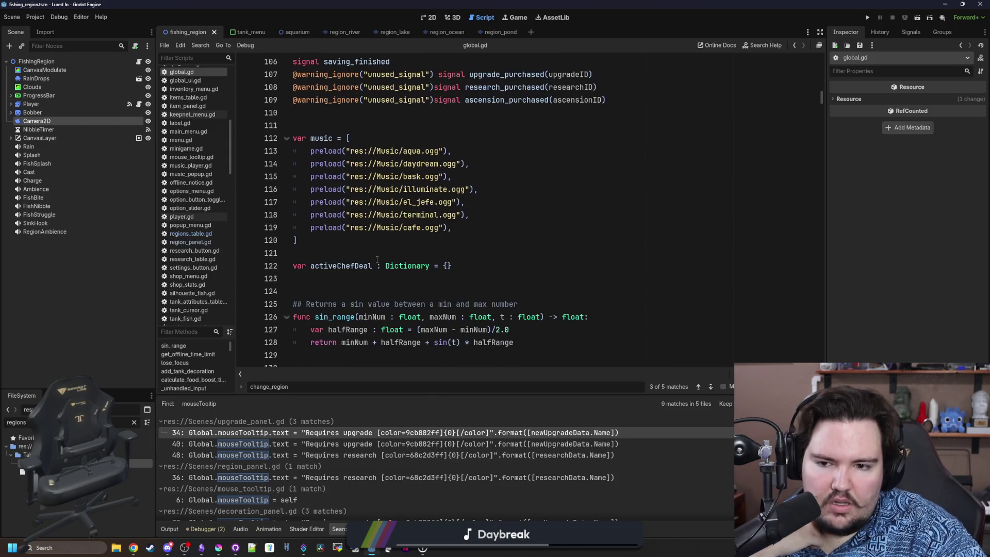
scroll(376, 260, down, 6)
scroll(384, 260, up, 20)
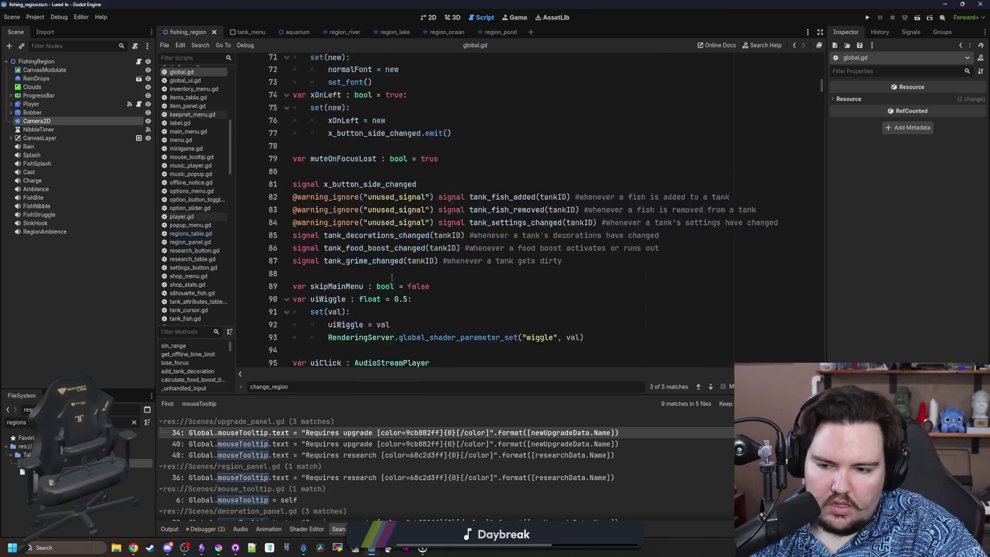
scroll(390, 259, up, 9)
click(322, 214)
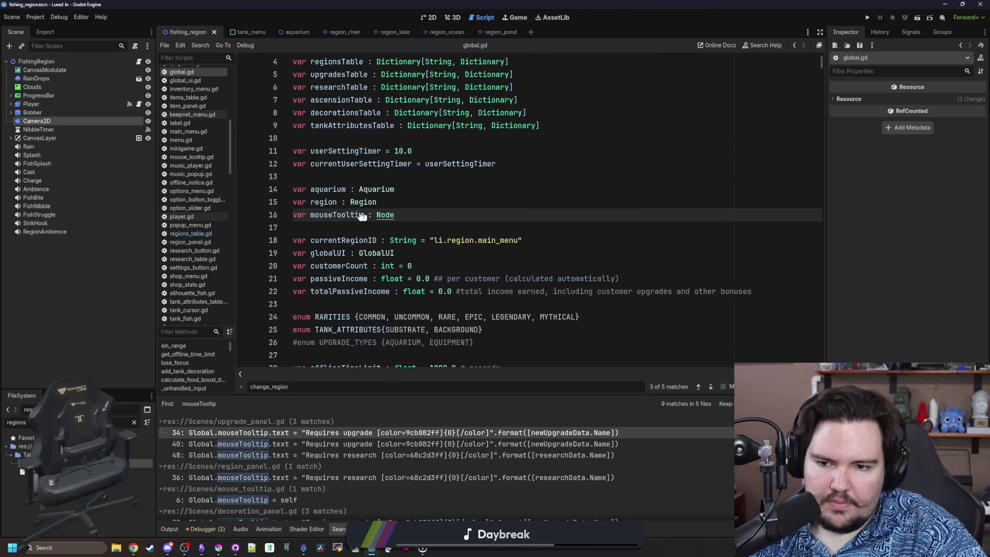
click(135, 422)
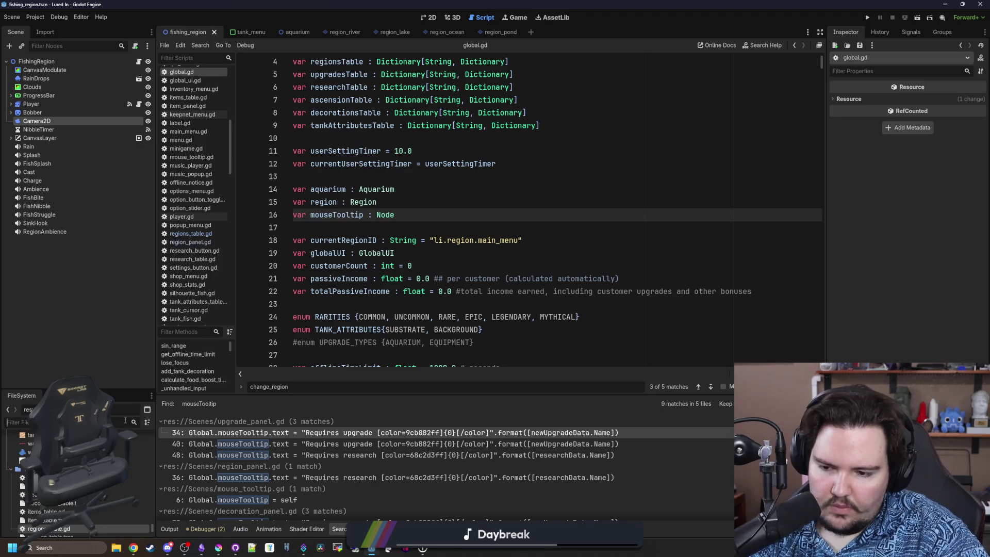
text(mouse)
double_click(139, 463)
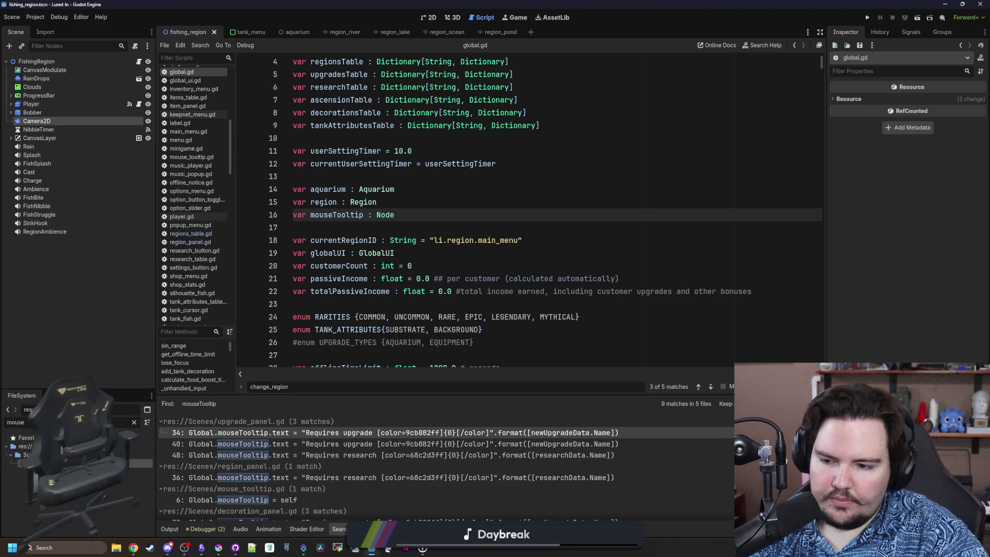
click(416, 235)
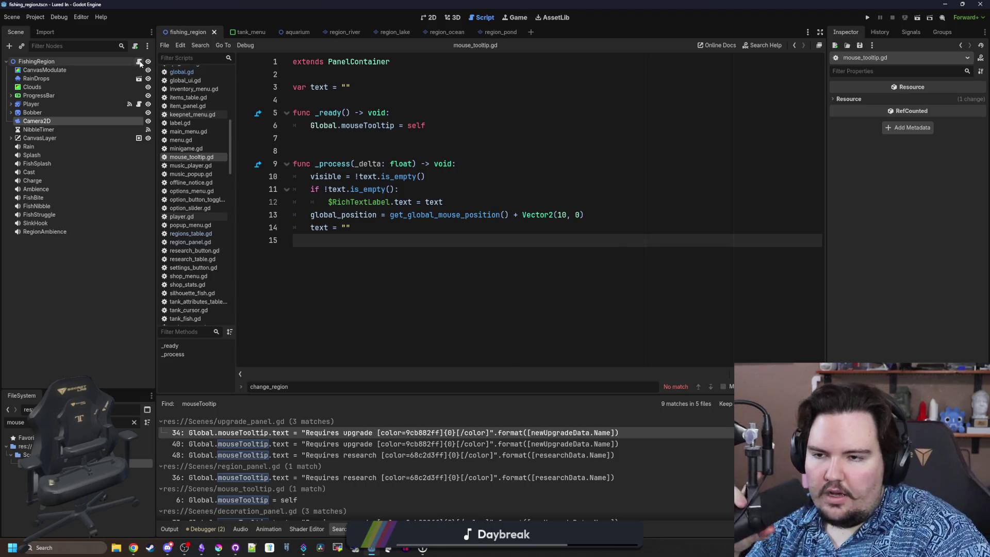
Delete the Global.mouseTooltip line from fishing_region.gd
click(138, 61)
click(438, 317)
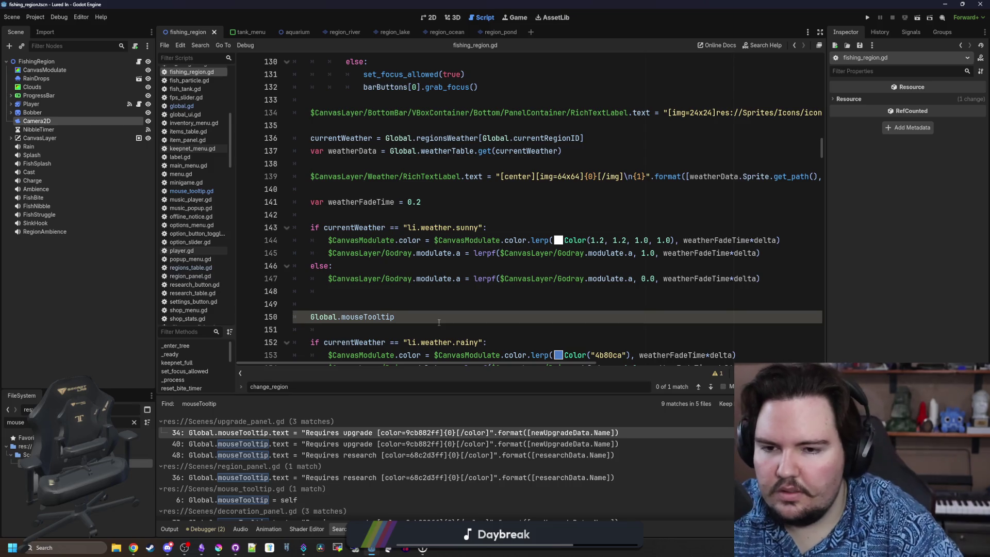
drag(419, 311, 309, 315)
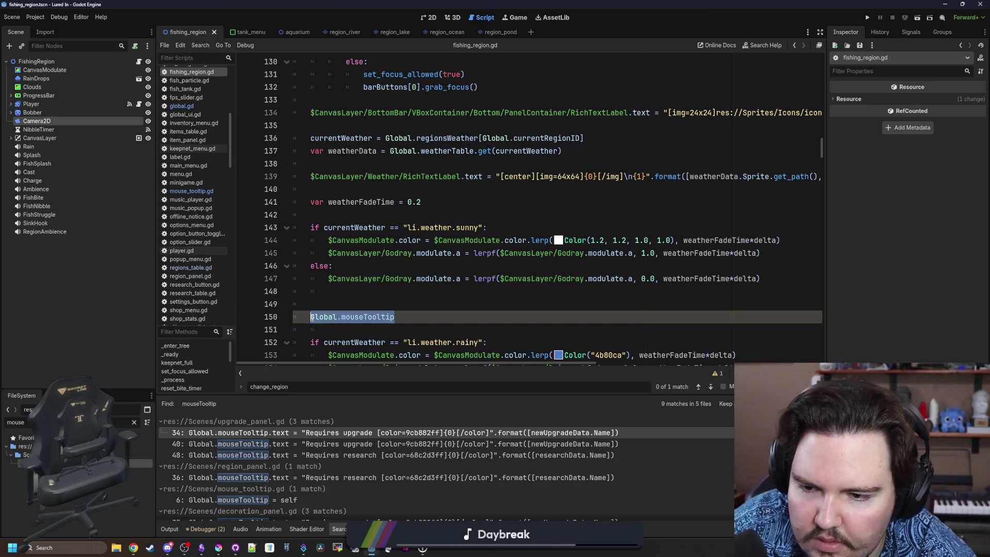
key(BackSpace)
key(BackSpace)
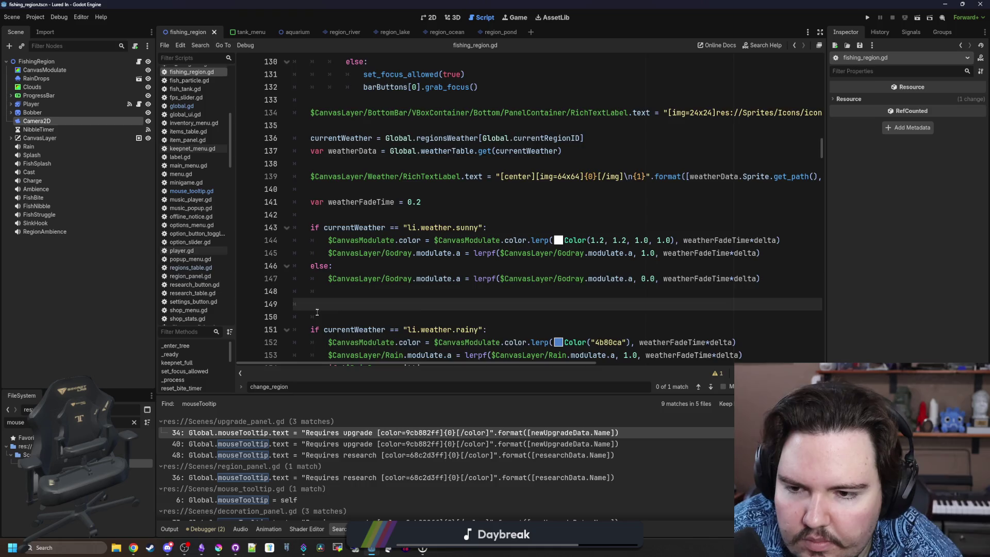
scroll(317, 312, down, 2)
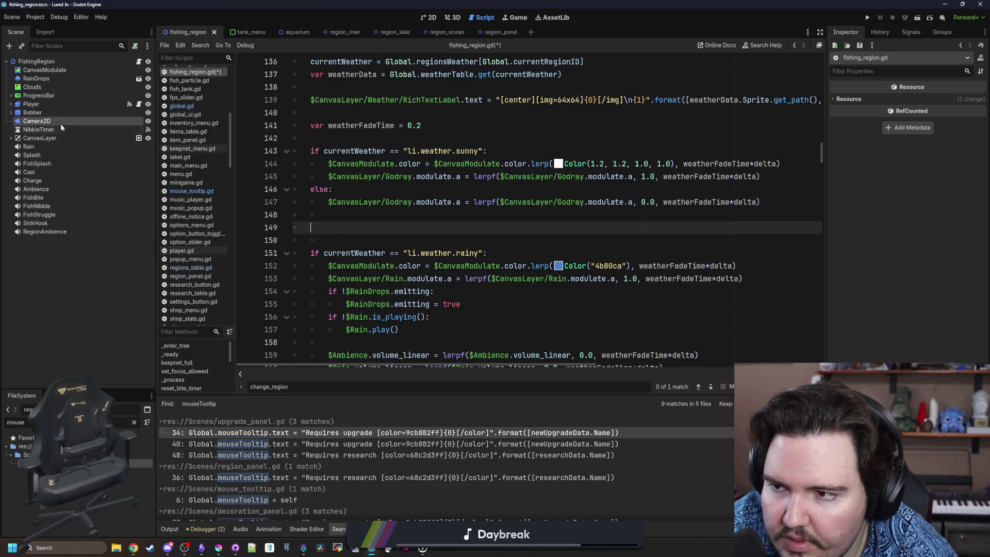
key(BackSpace)
key(BackSpace)
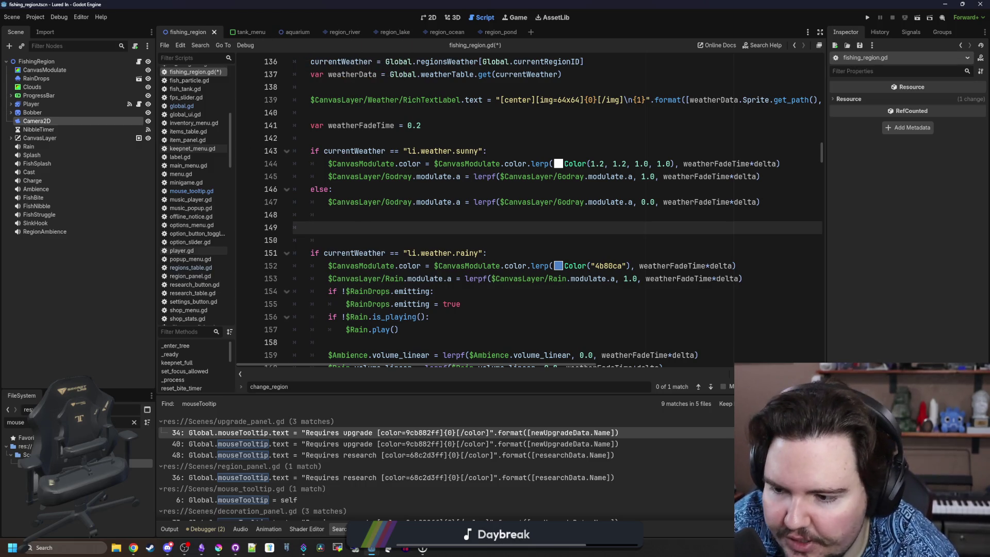
Filter the FileSystem by 'fish' and expand CanvasLayer in the Scene dock
click(135, 422)
text(fish)
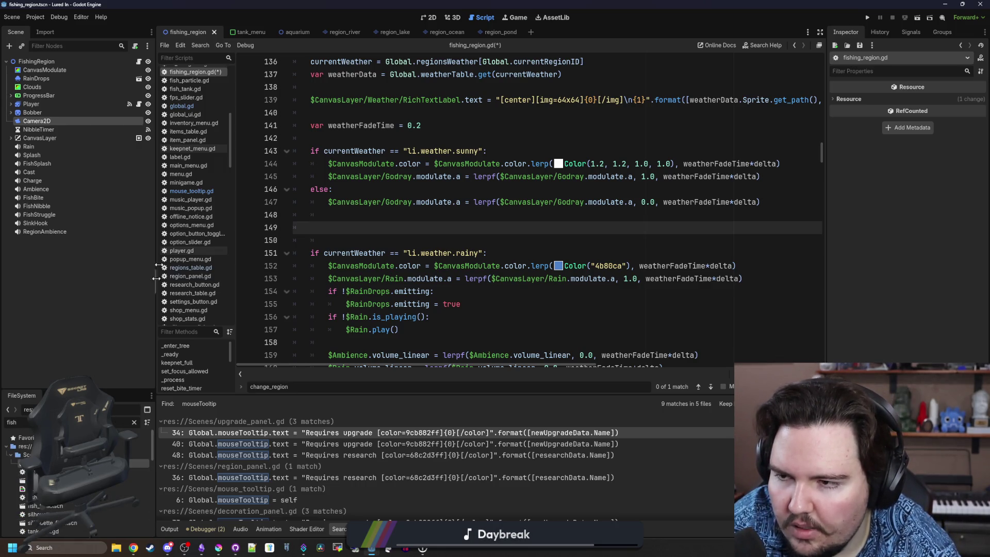
click(11, 138)
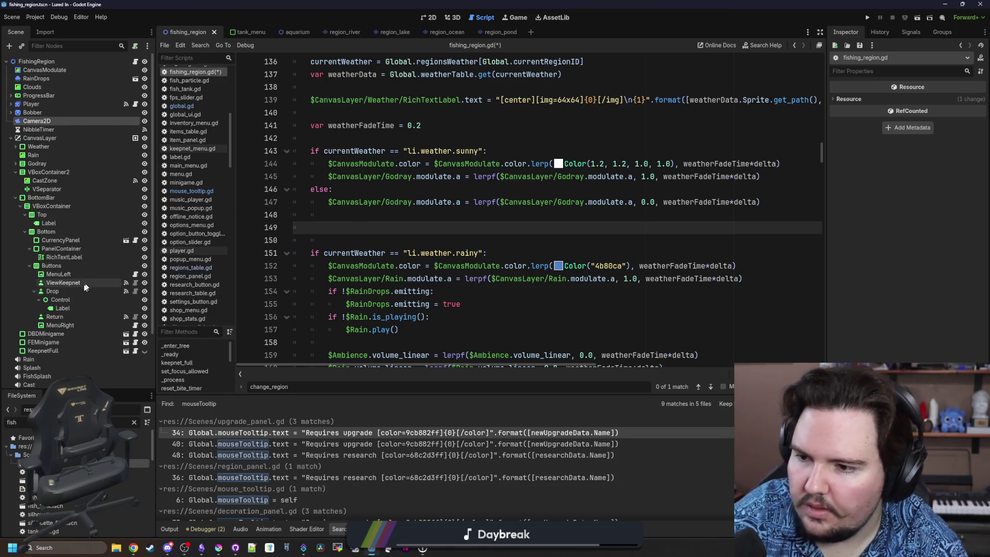
Rename the Drop node to Pot and write a Pot.mouse_entered connect line setting potHovered true
drag(79, 290, 361, 227)
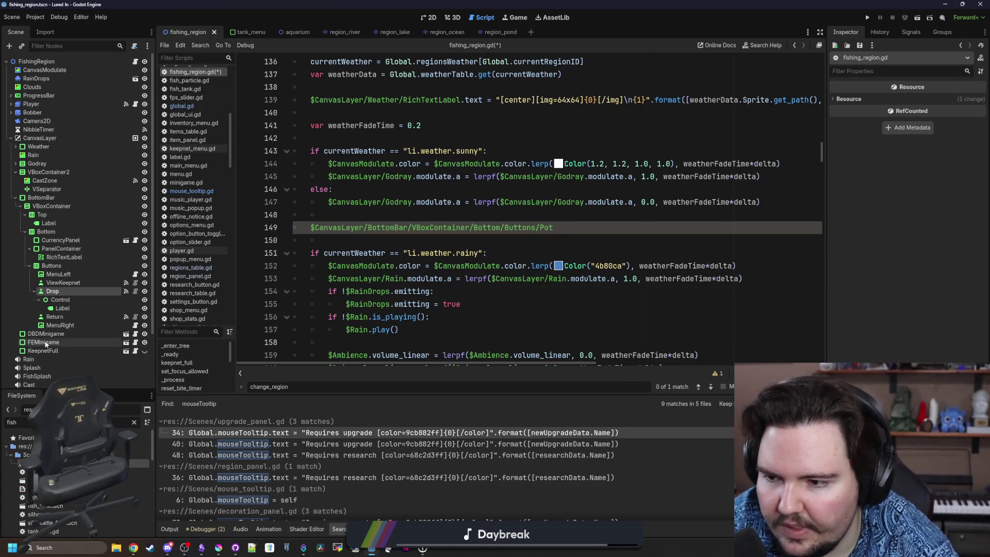
double_click(72, 291)
text(Pot)
key(Return)
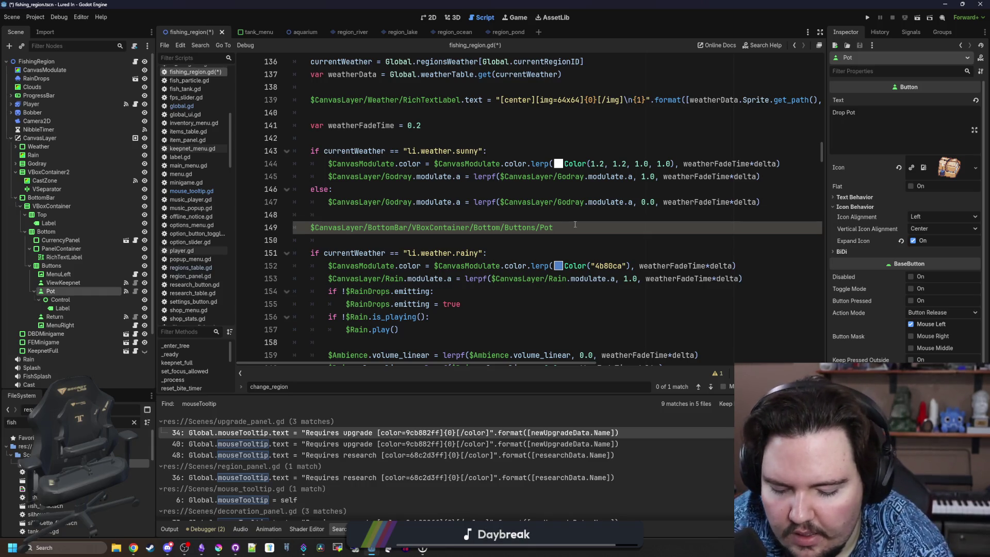
text(.mouse_ent)
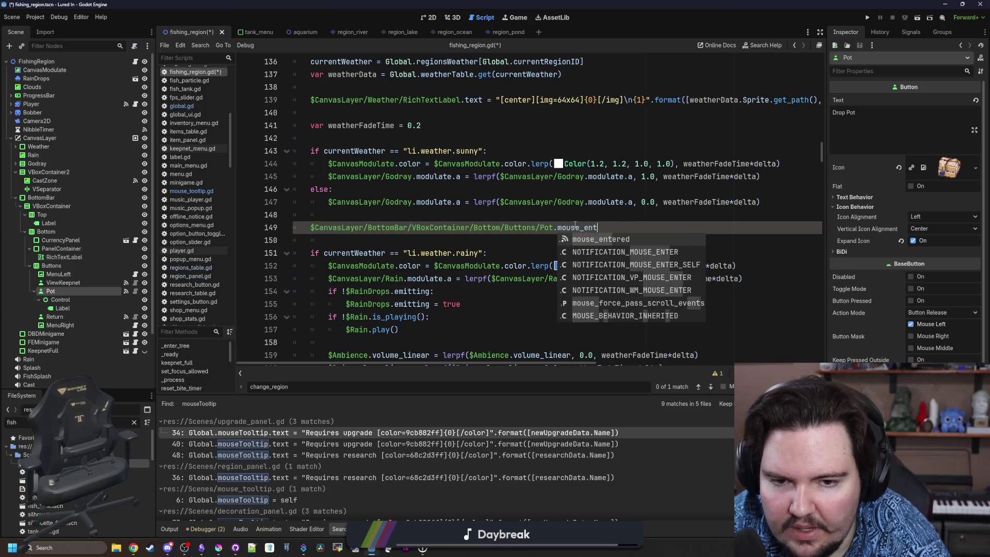
key(Return)
text(nnect(func()))
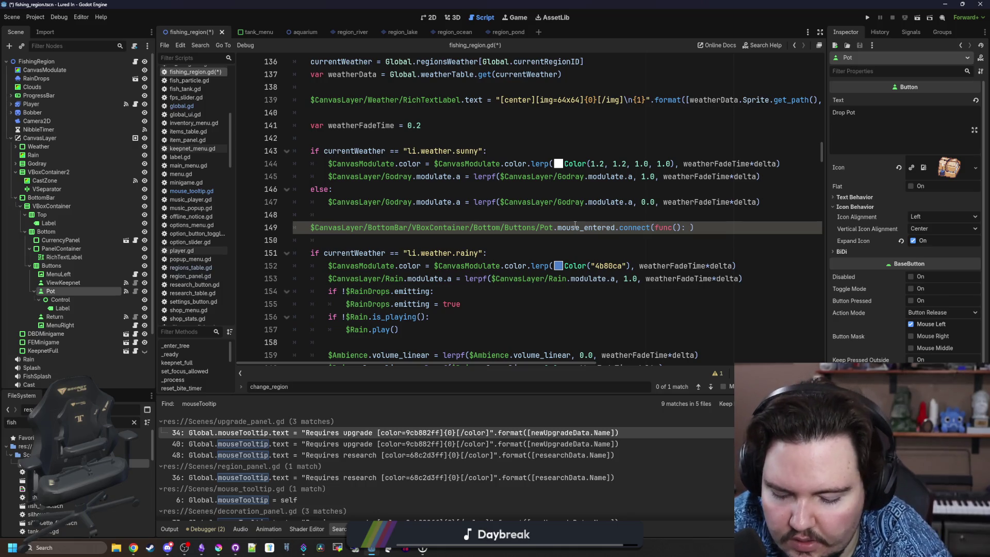
text(potHovered = tru)
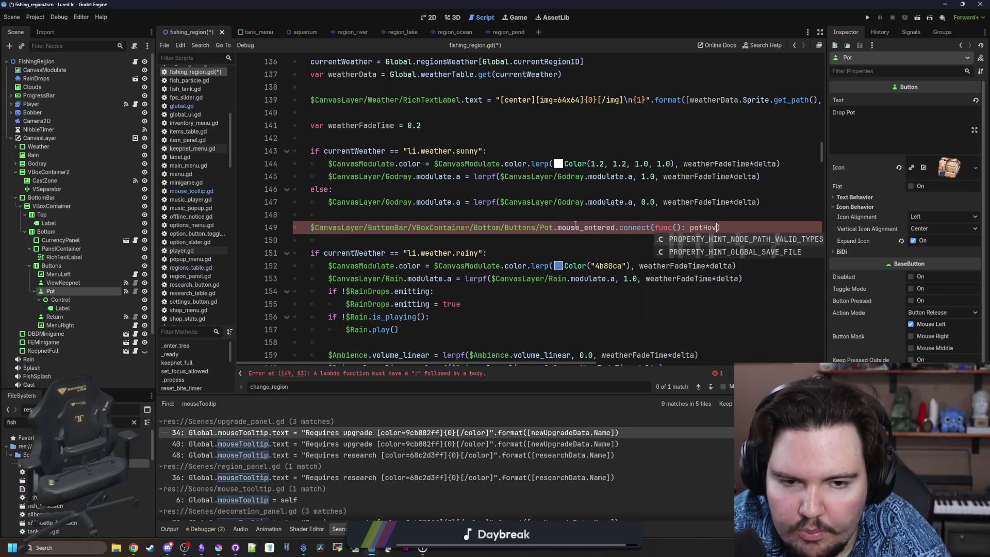
text(e)
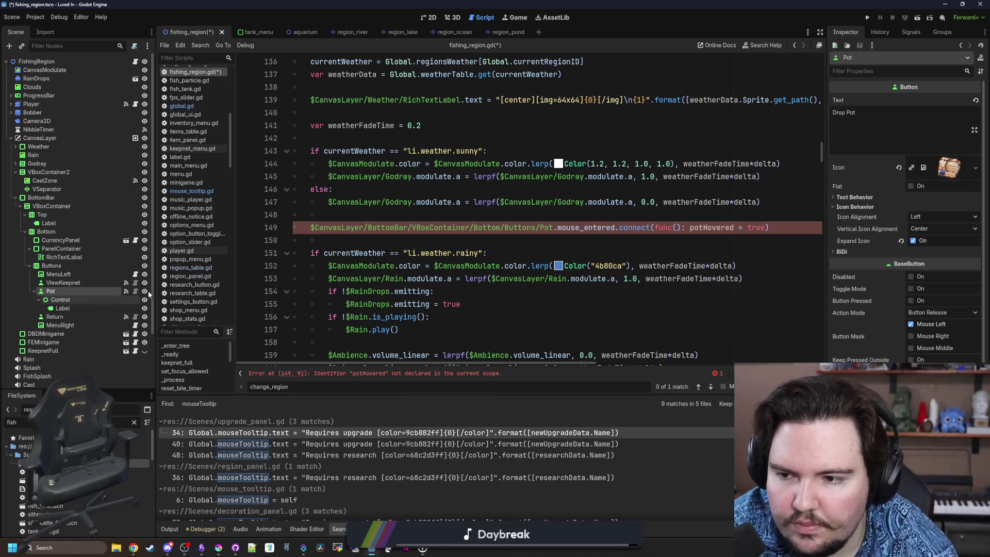
Remove the Pot connect line from line 149 and save fishing_region.gd
drag(154, 289, 118, 289)
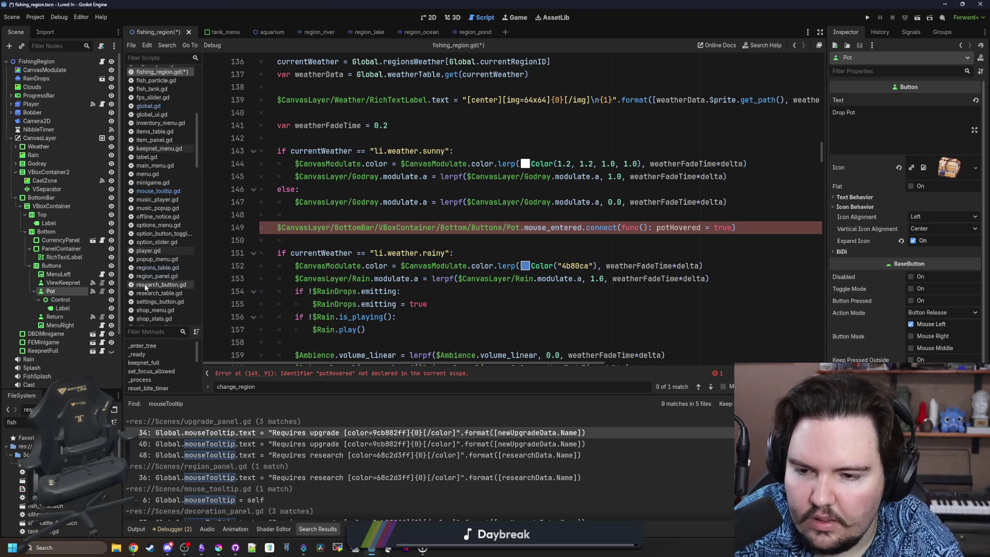
click(706, 218)
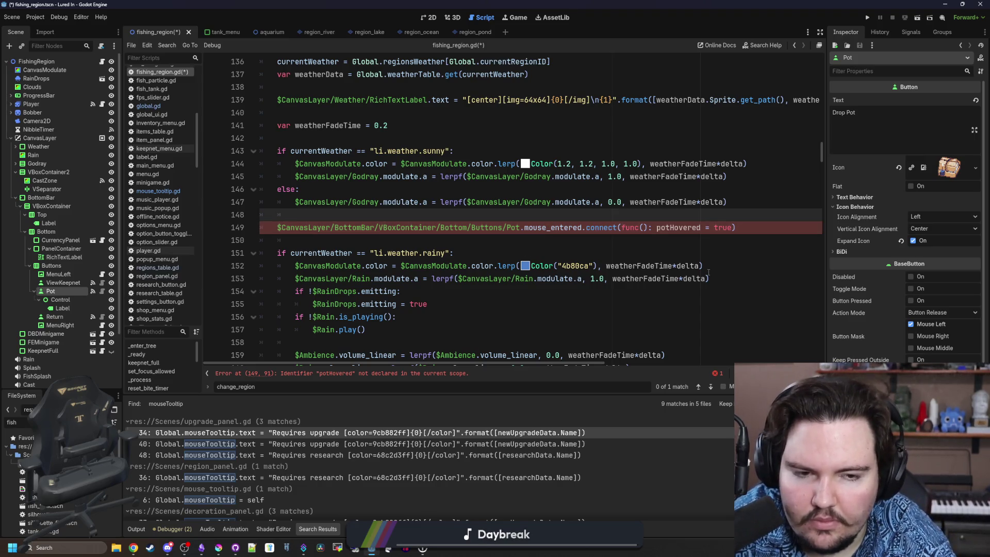
mouse_move(740, 227)
mouse_down()
mouse_move(278, 228)
mouse_move(277, 217)
mouse_move(276, 228)
mouse_up()
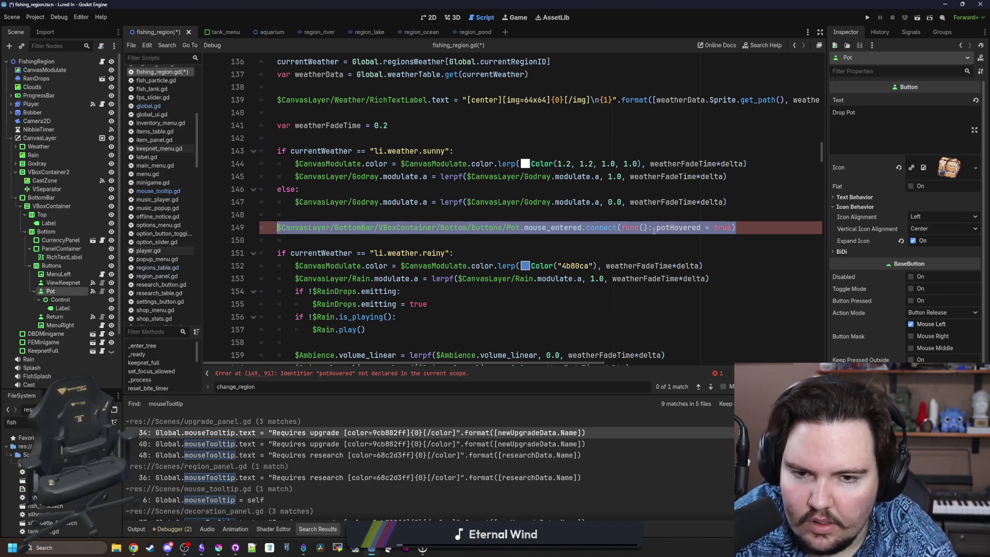
key(Up)
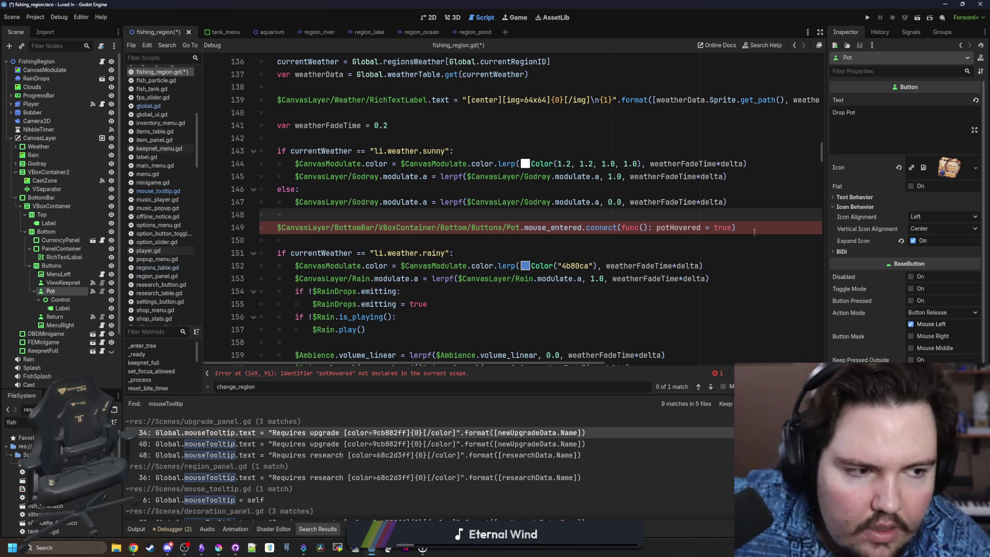
drag(754, 232, 283, 229)
key(ctrl+c)
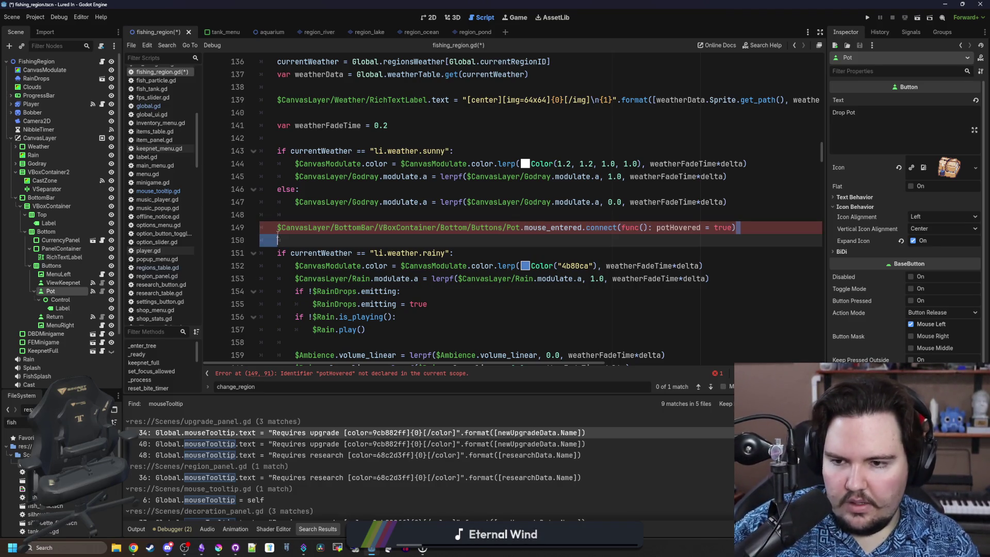
key(BackSpace)
key(BackSpace)
key(BackSpace)
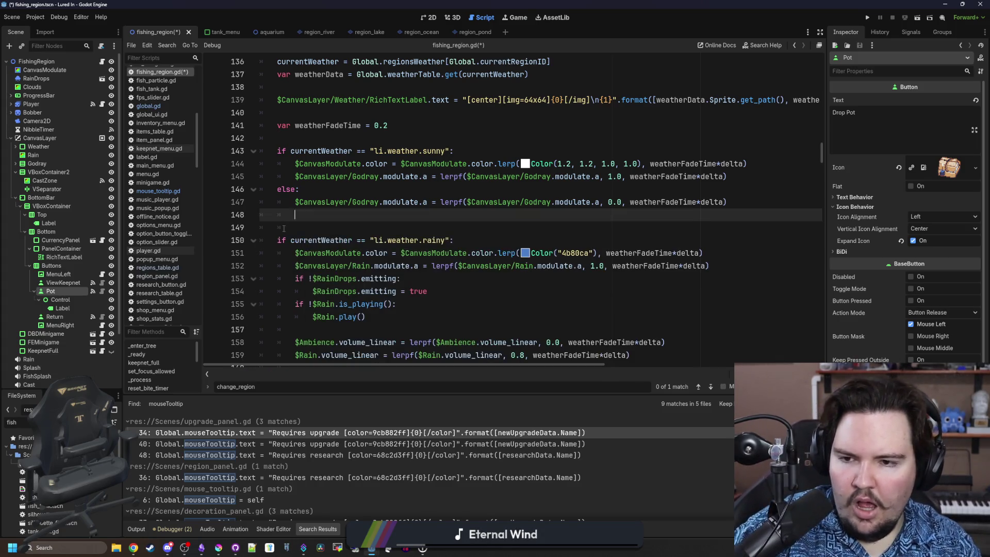
key(ctrl+s)
click(60, 299)
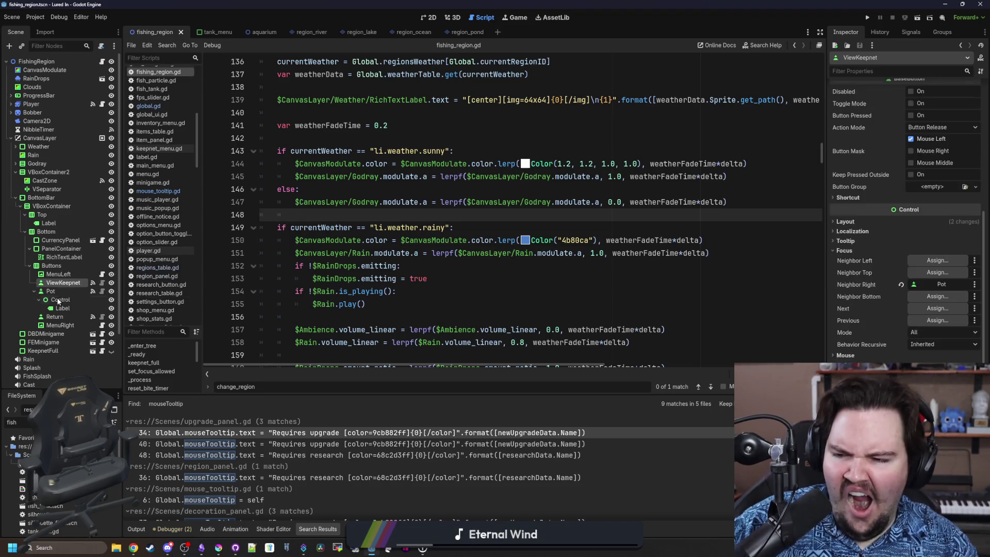
Attach a new script named pot_button.gd to the Pot node
click(50, 291)
click(101, 45)
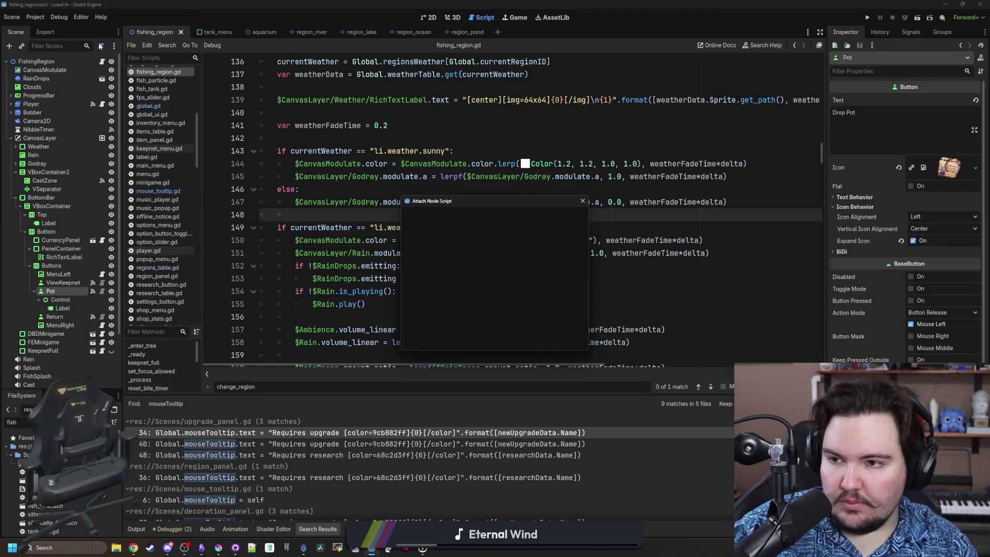
click(470, 342)
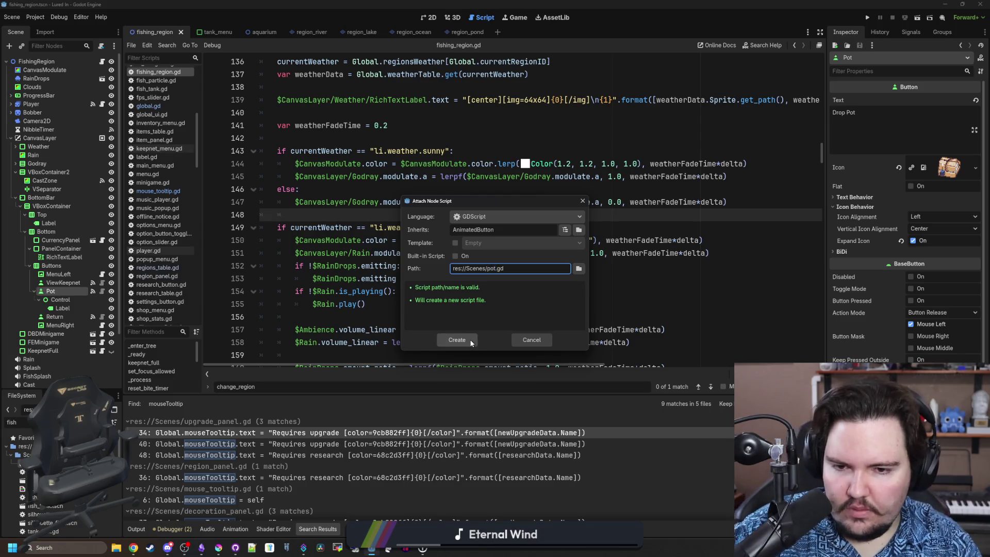
text(_button)
click(471, 342)
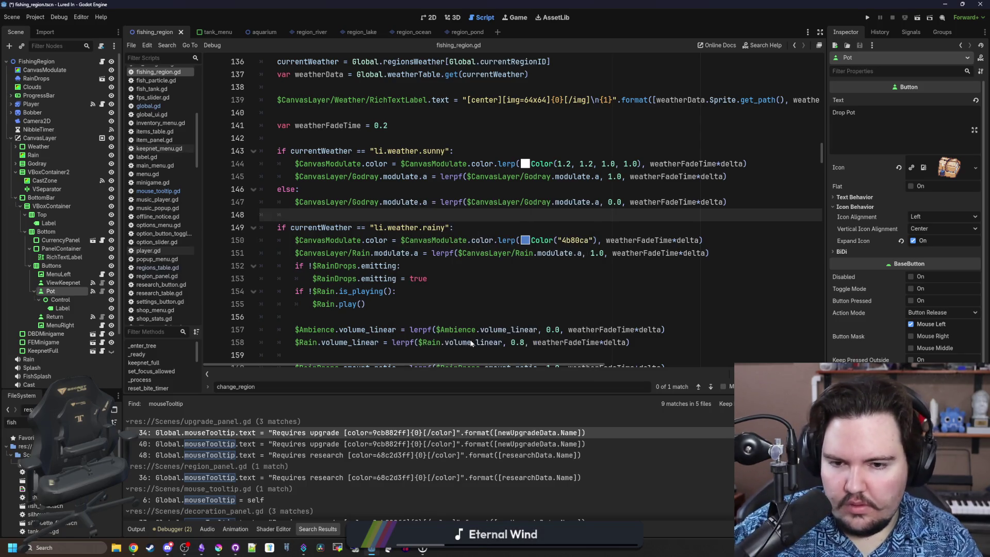
Write a _ready function connecting mouse_entered to set potHovered true, and save
click(411, 306)
key(Return)
key(ctrl+v)
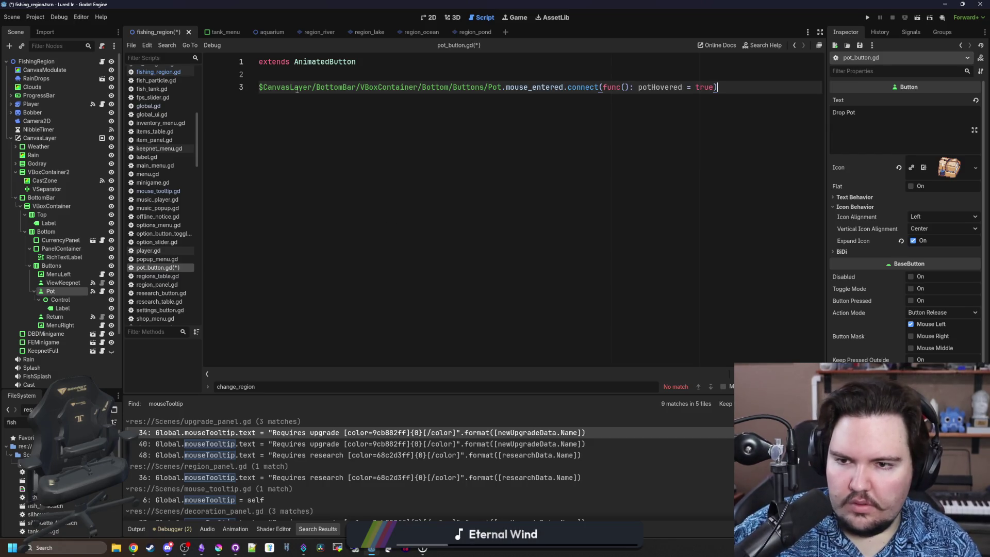
click(292, 68)
key(Return)
text(func _re)
key(Return)
key(Return)
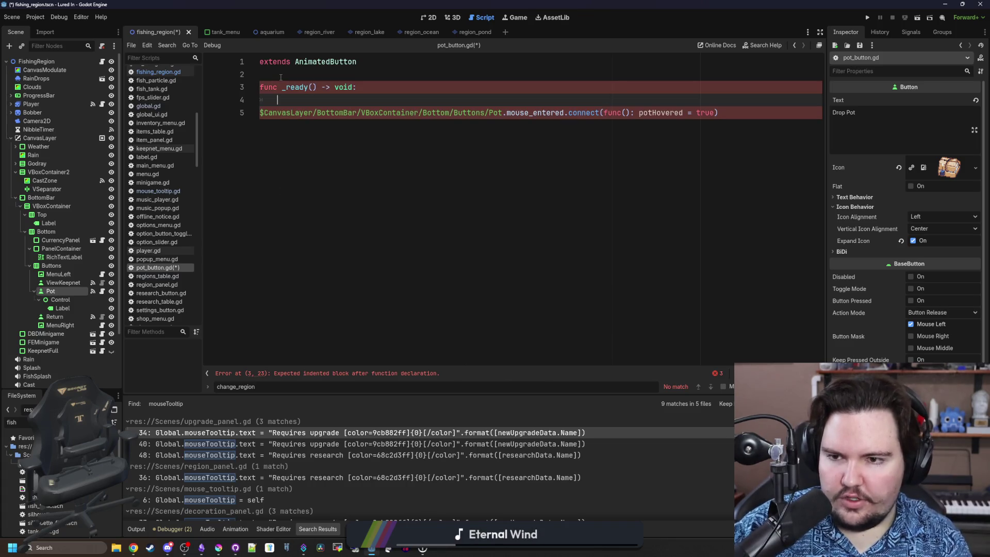
click(505, 113)
key(shift+Home)
key(BackSpace)
key(BackSpace)
click(355, 85)
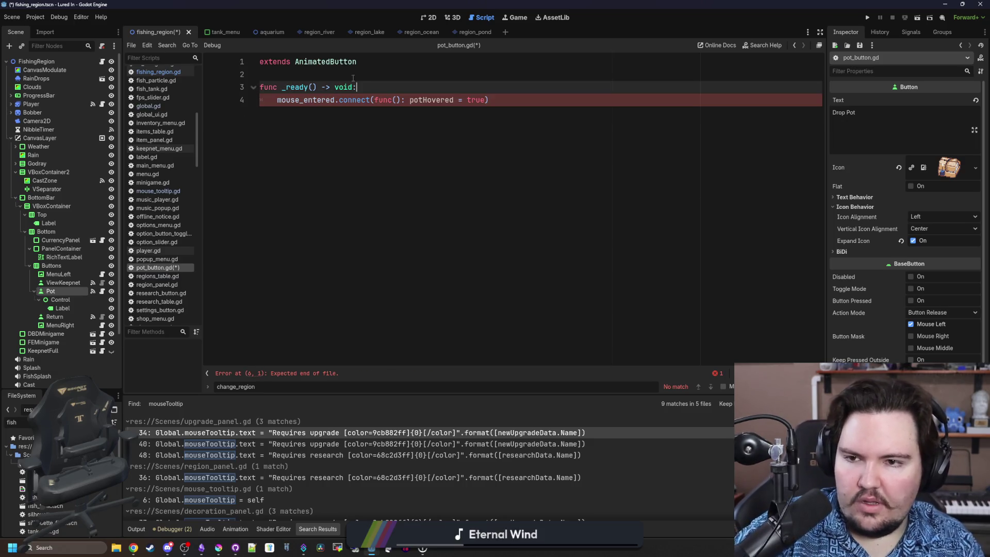
click(352, 78)
key(ctrl+s)
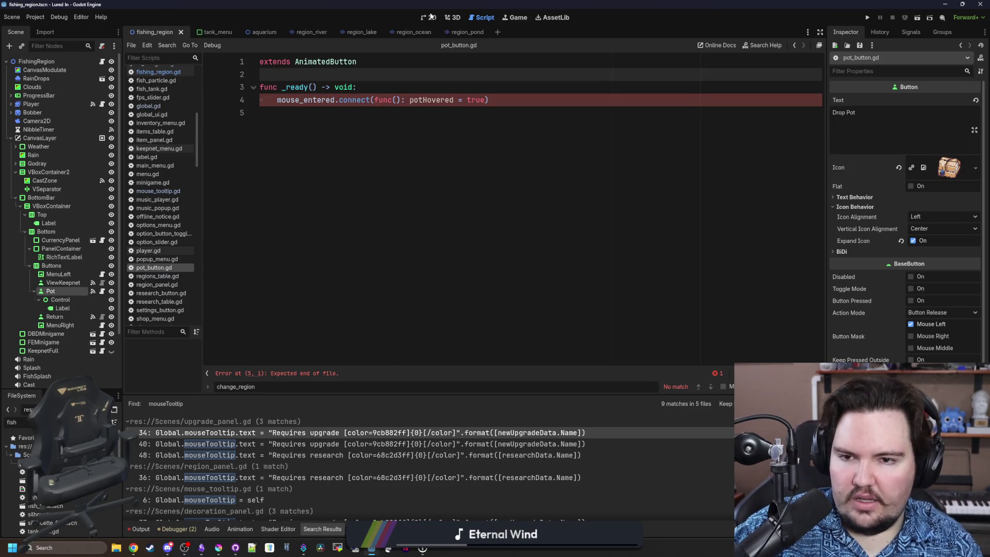
Switch to the 2D scene view and reopen the Pot node's script
click(431, 17)
scroll(317, 183, down, 4)
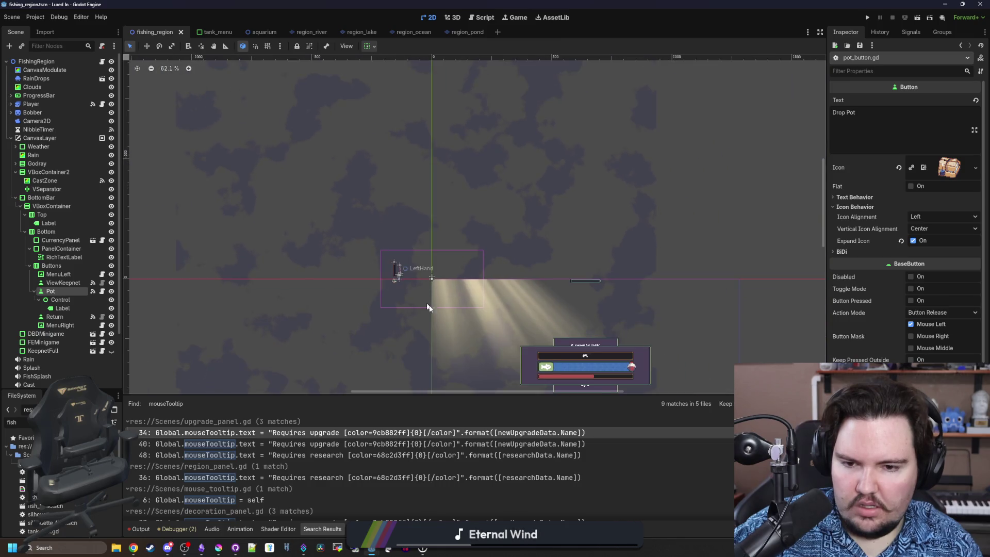
scroll(328, 233, down, 4)
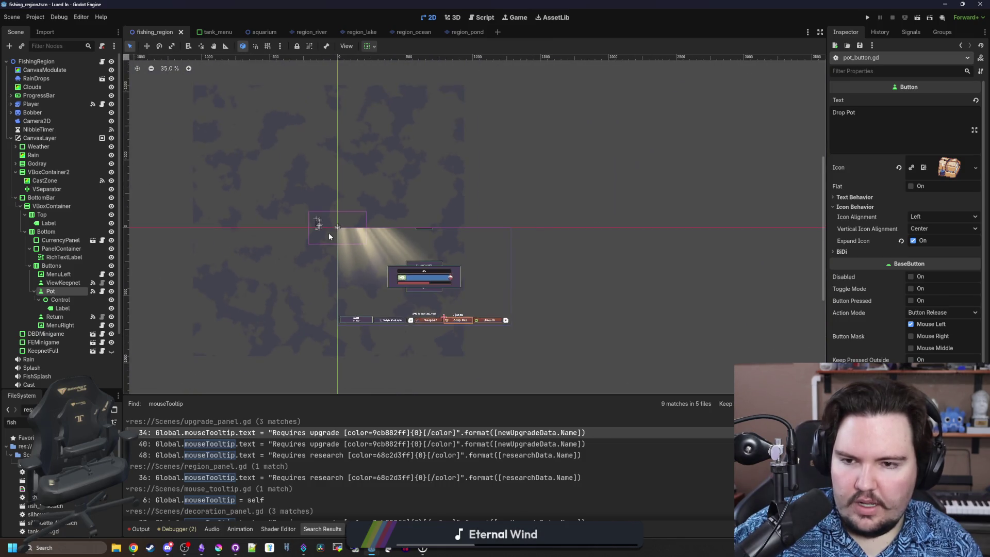
scroll(331, 236, up, 9)
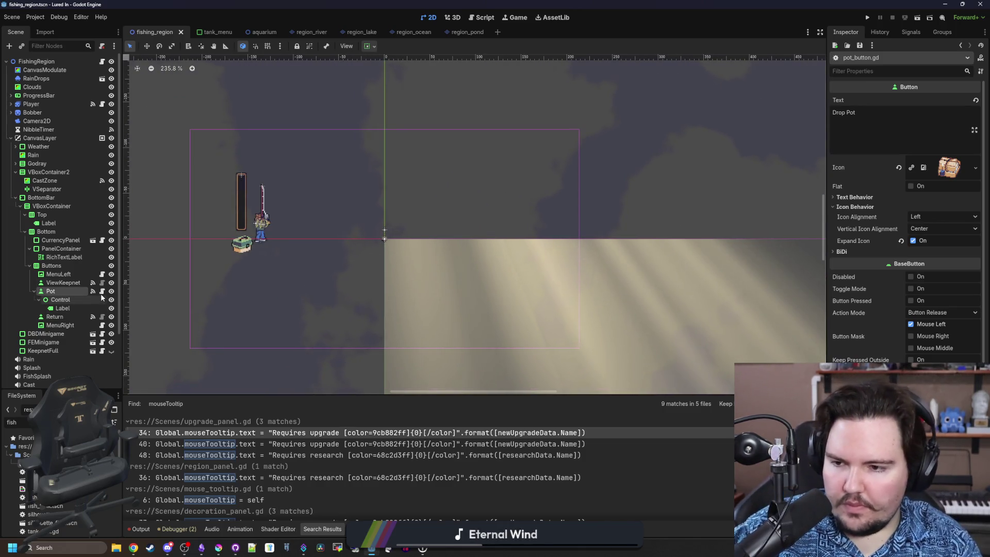
click(102, 291)
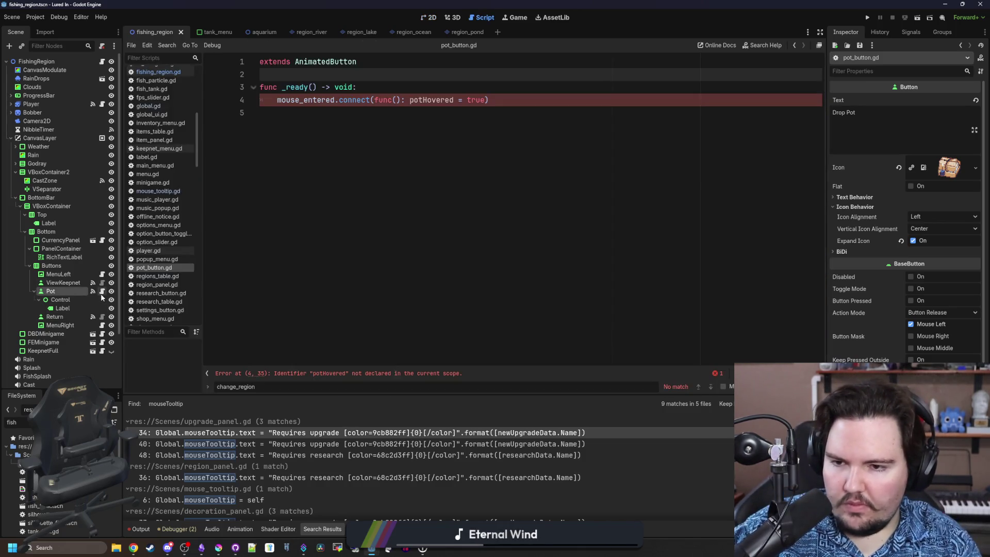
Declare var potHovered : bool = false above the _ready function
click(318, 100)
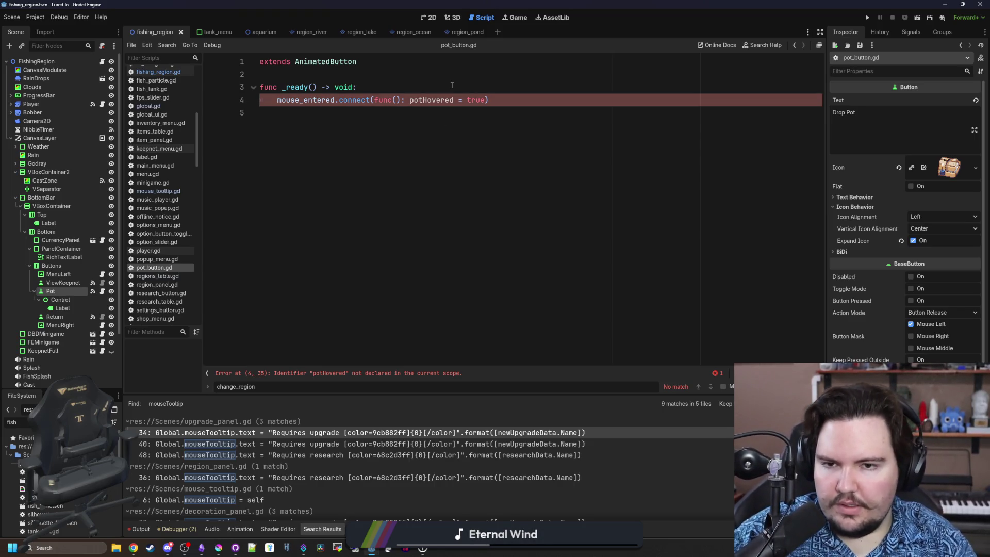
click(403, 81)
key(Return)
key(Return)
key(Up)
text(var)
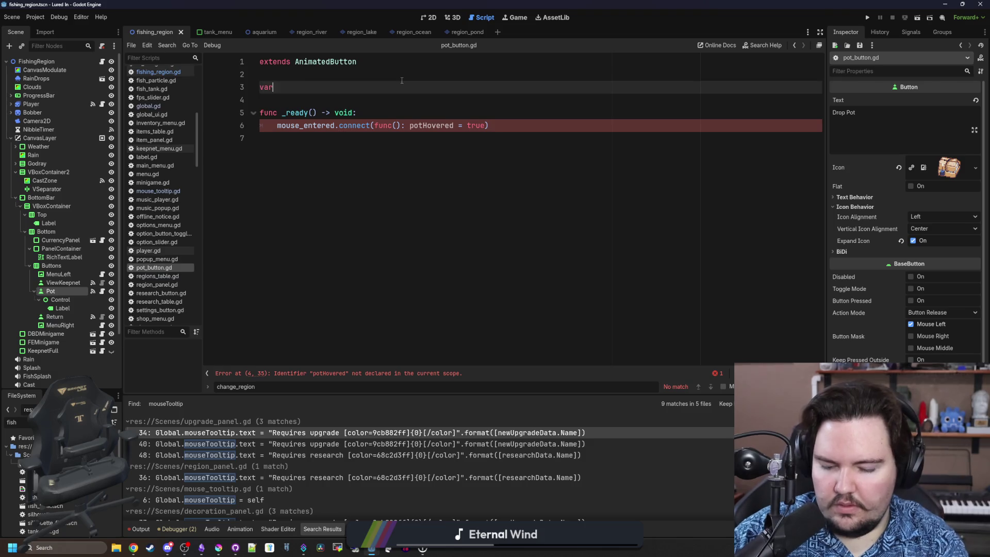
text( potHovered : b)
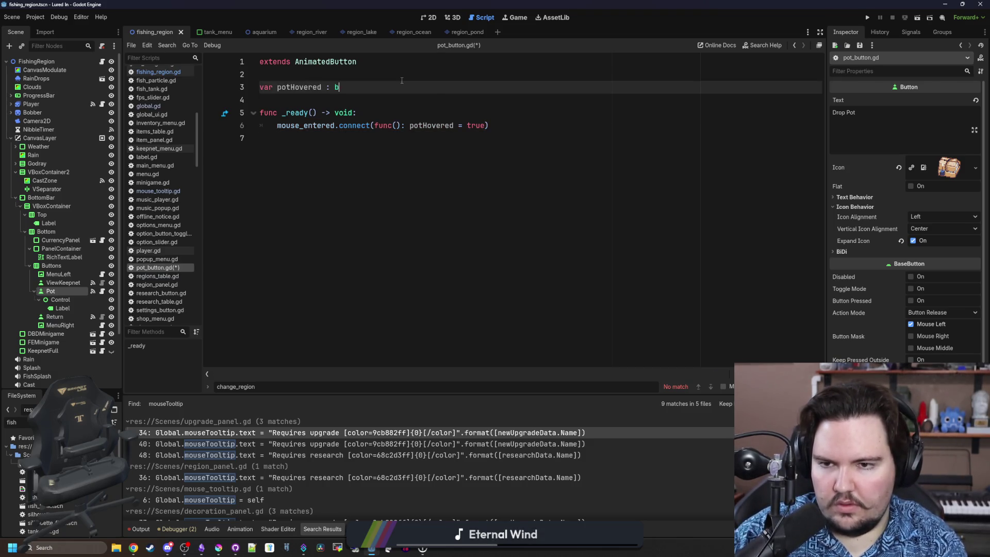
text(ool = faklse)
key(Up)
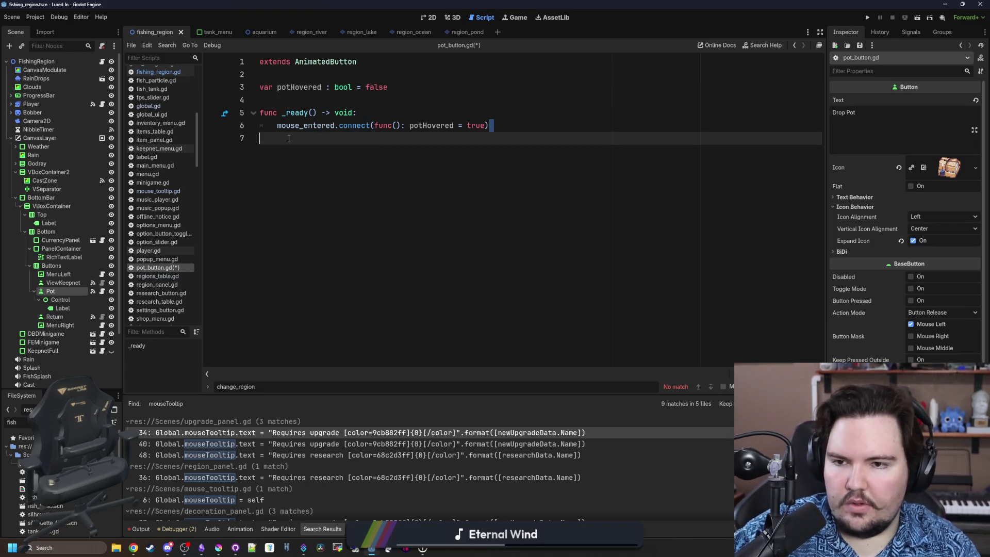
Duplicate the mouse_entered connection as a mouse_exited connection that sets potHovered to false
click(294, 133)
text(mouse_entered.connect(func(): potHovered = true))
double_click(306, 138)
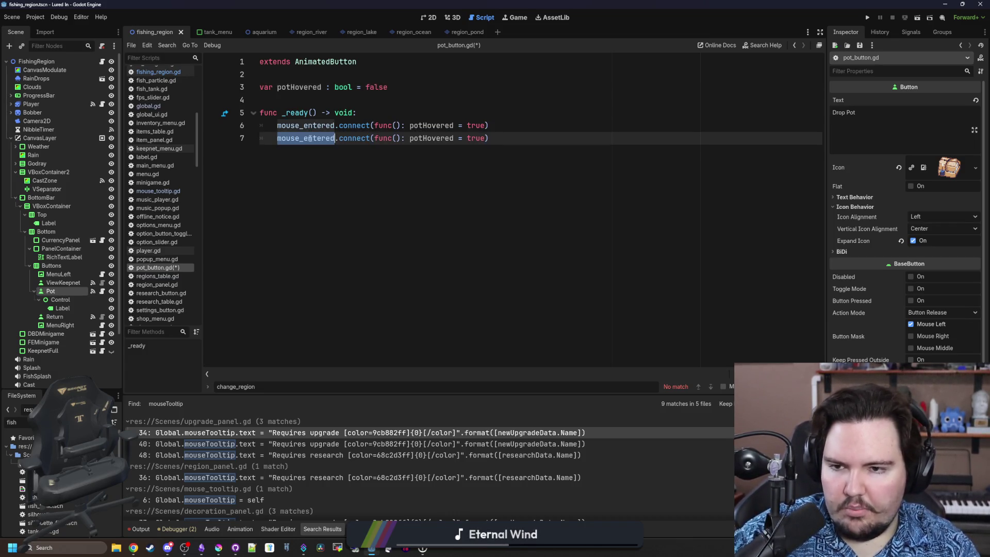
text(mouse_e)
text(x)
key(Return)
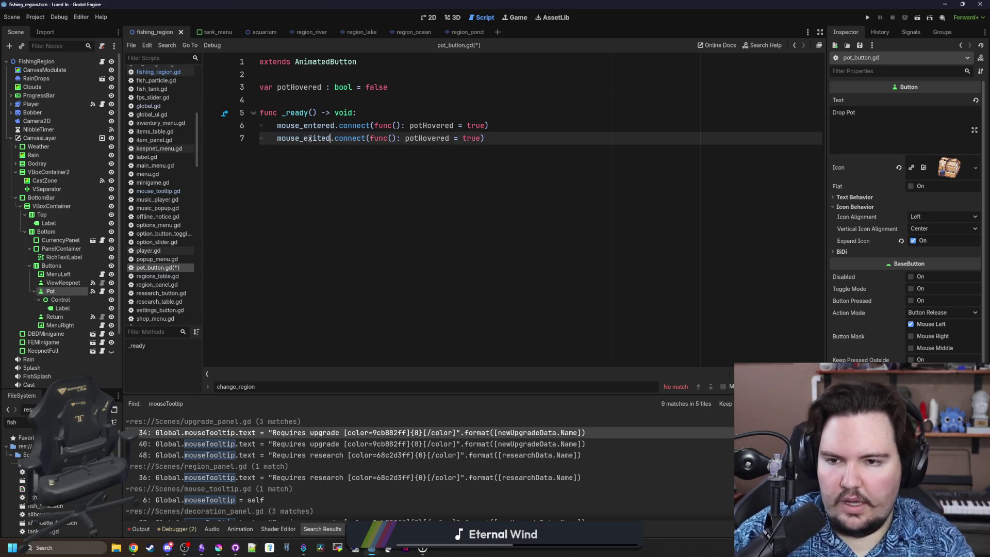
double_click(464, 142)
text(false)
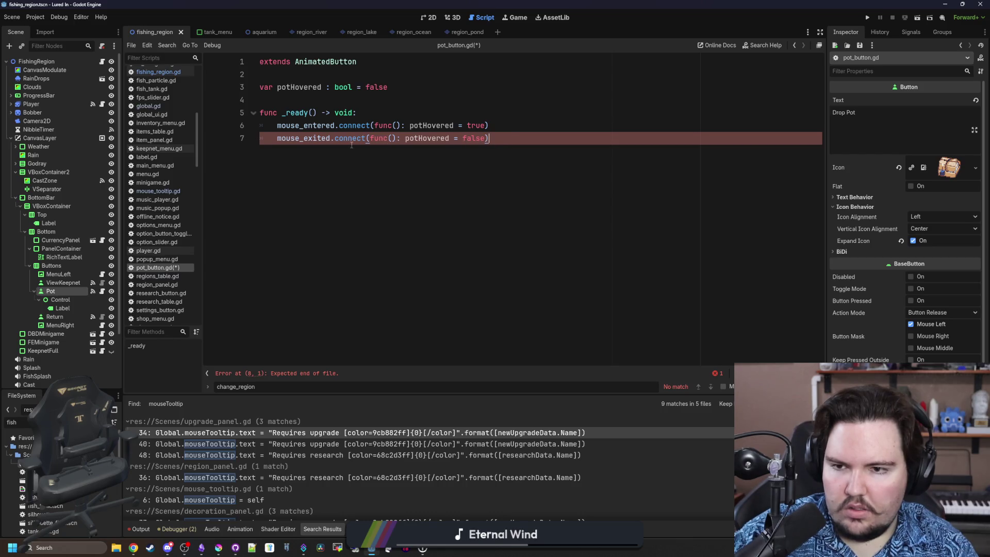
Add a new top-level _process function below the connections
key(Return)
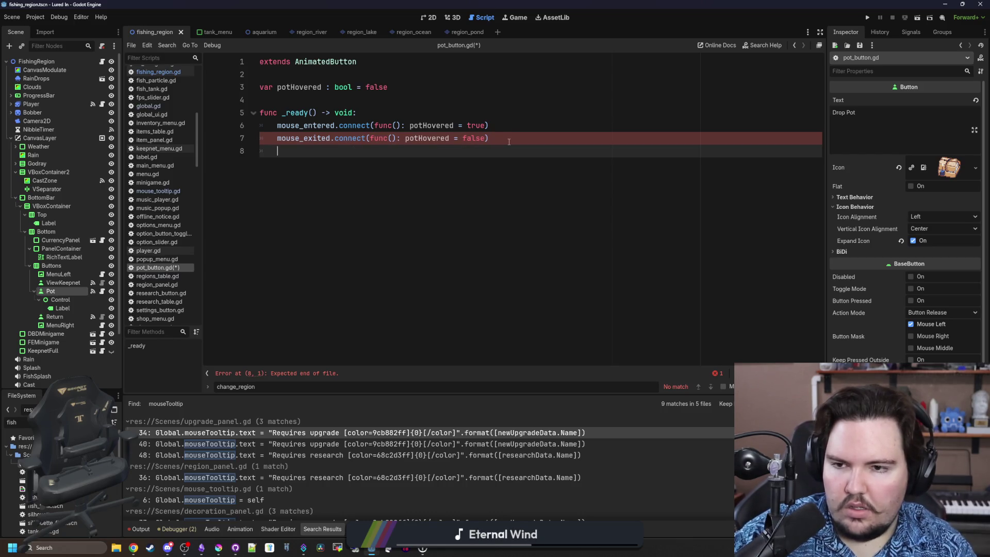
key(Return)
key(BackSpace)
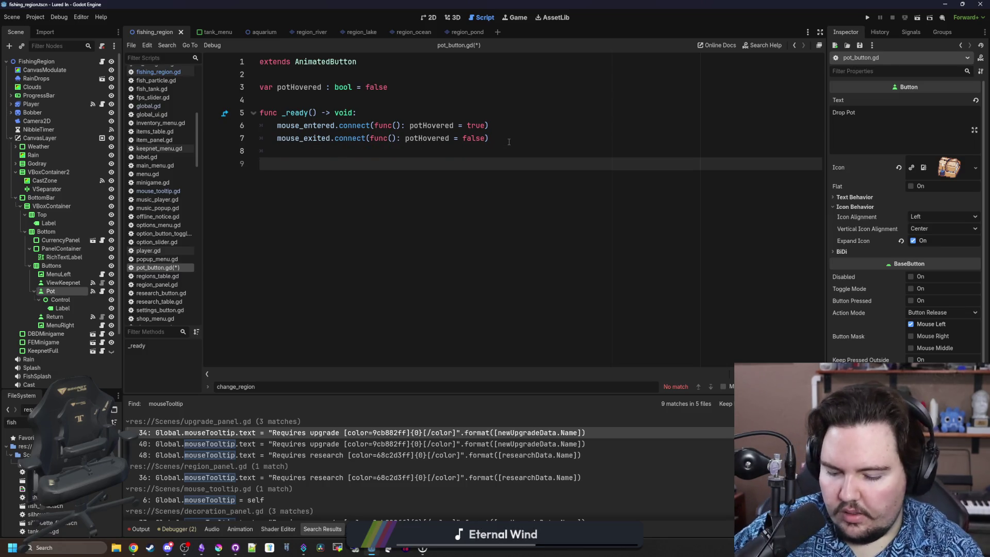
text(func _proc)
key(Return)
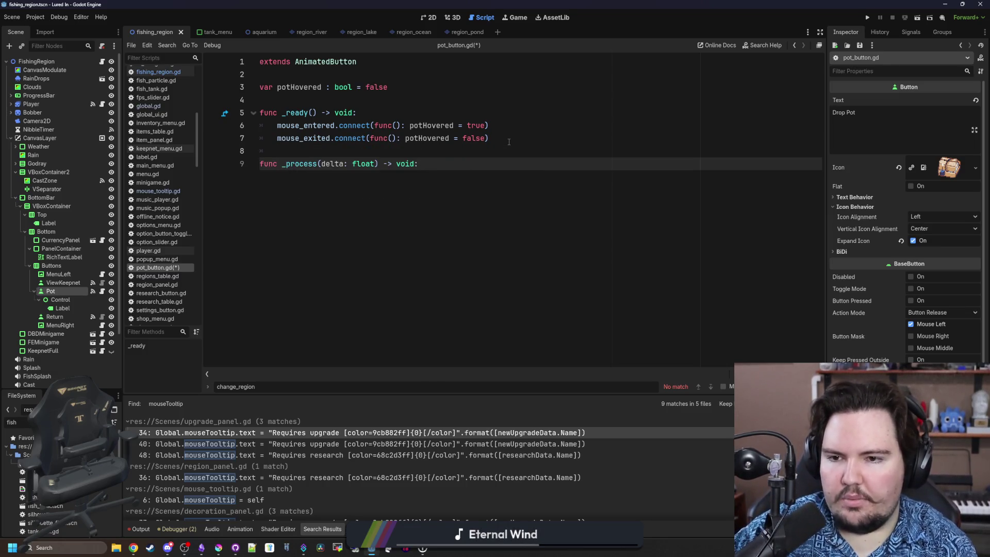
key(Return)
text(p)
key(BackSpace)
In _process, check Global.get_research_level(li.research.pots) above 0 with an if/else branch
text(Global.get_researc)
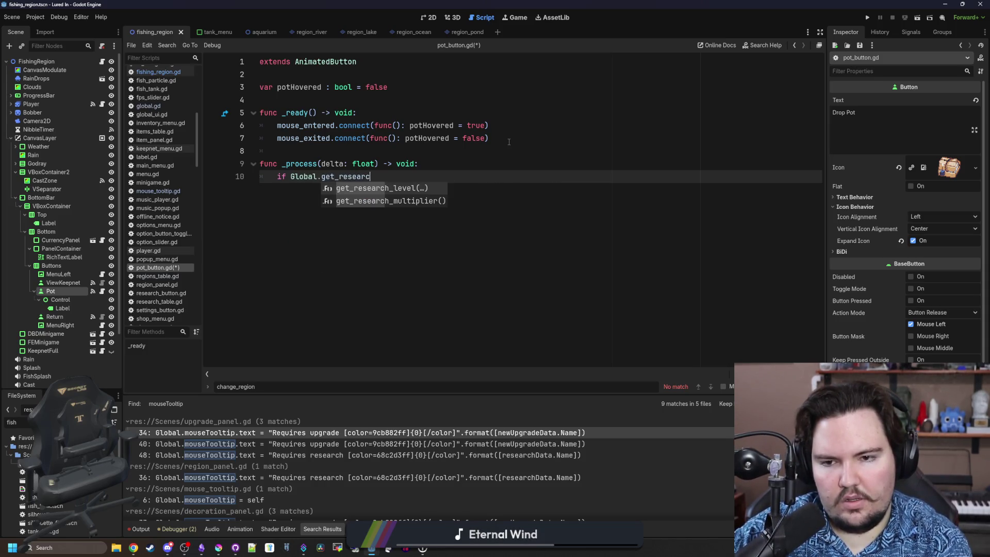
key(Return)
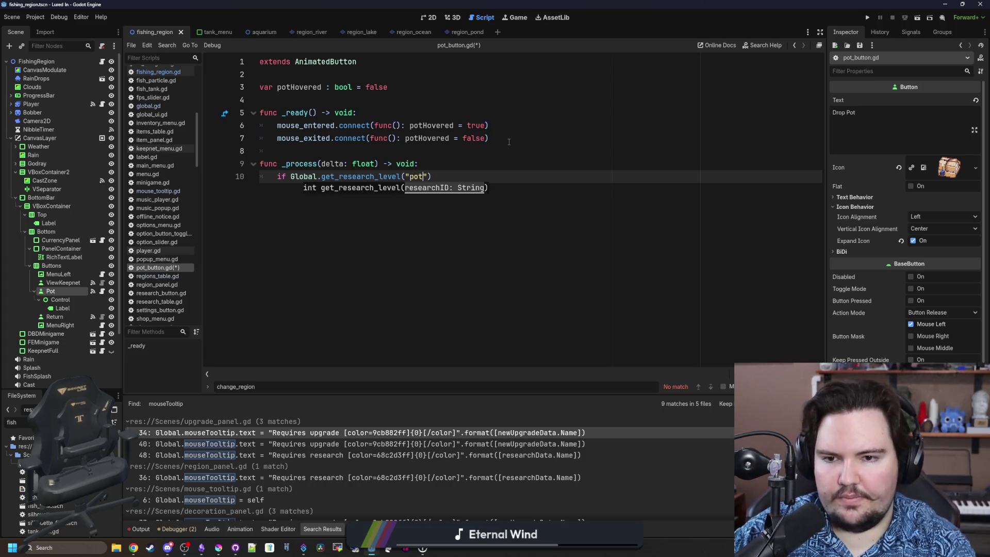
text(li.research.)
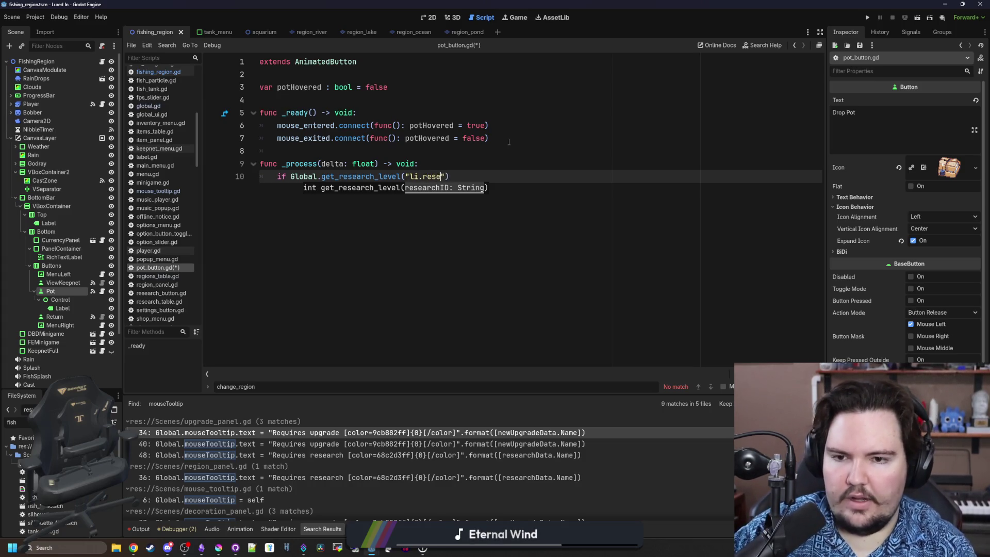
text(pots)
key(End)
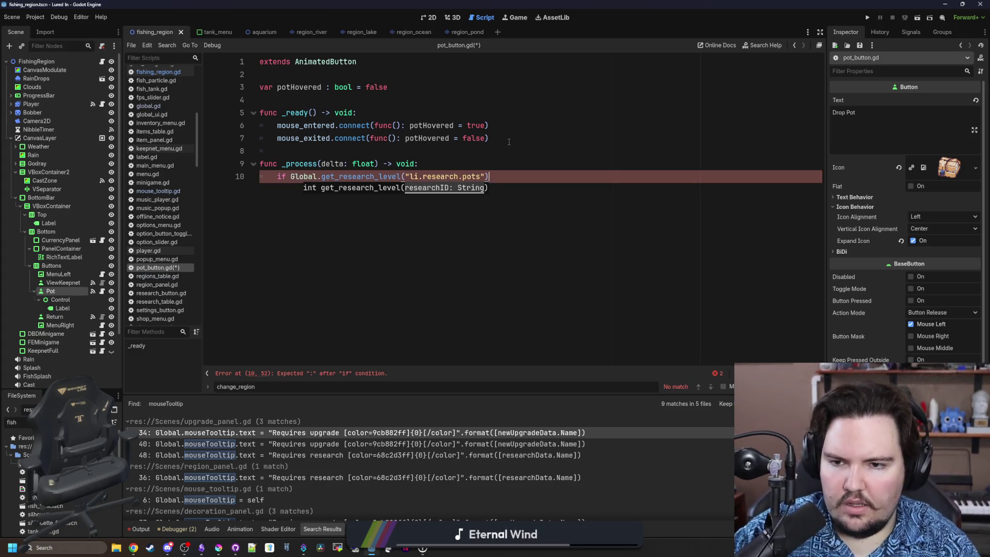
text(:)
key(Return)
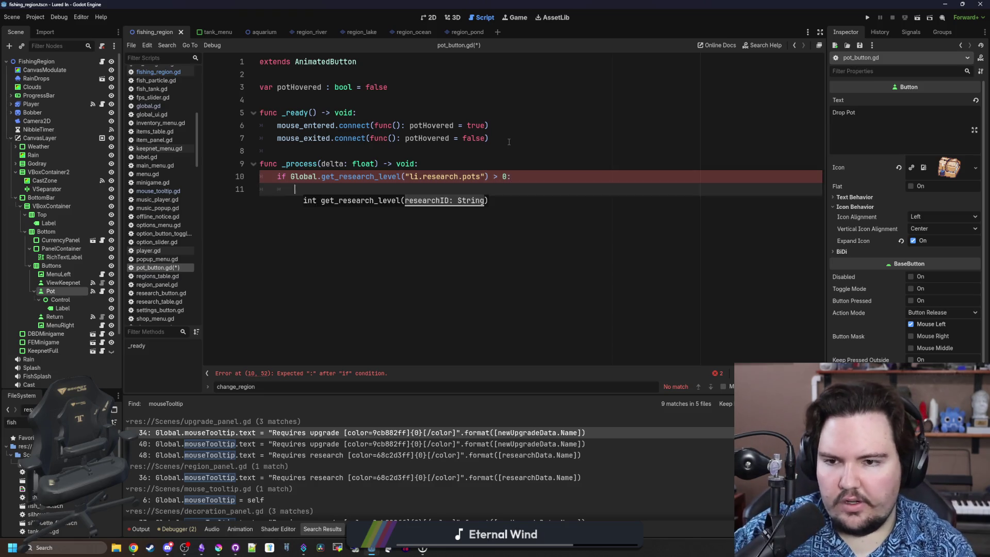
key(Return)
key(BackSpace)
text(else:)
key(Return)
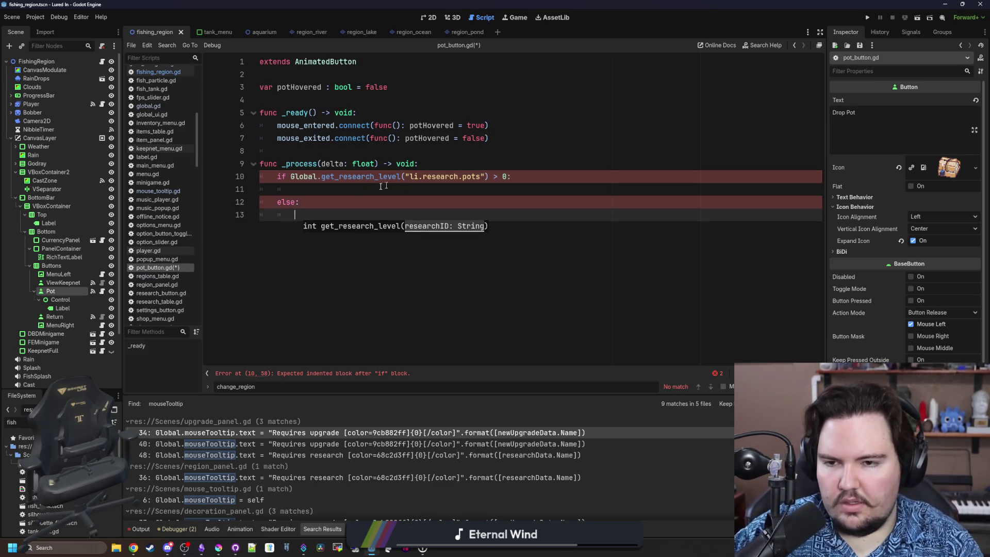
Set Global.mouseTooltip.text to an empty string in the else branch
click(336, 195)
click(316, 219)
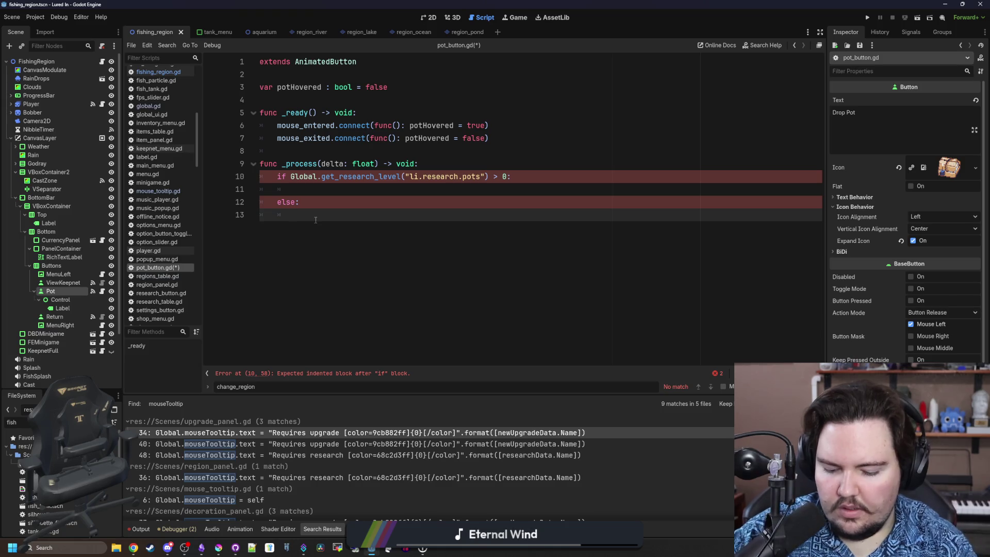
text(Global.mouse)
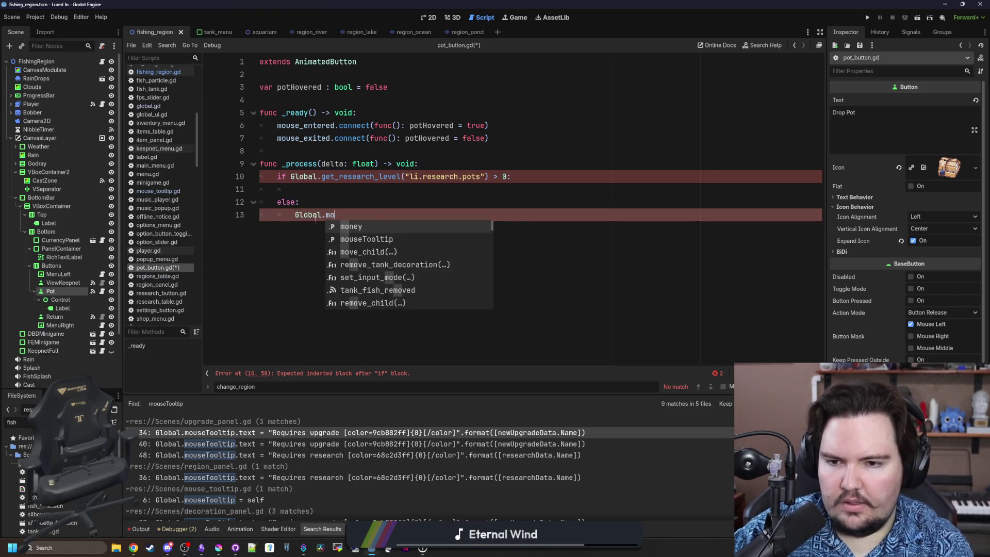
key(Return)
text(text = "")
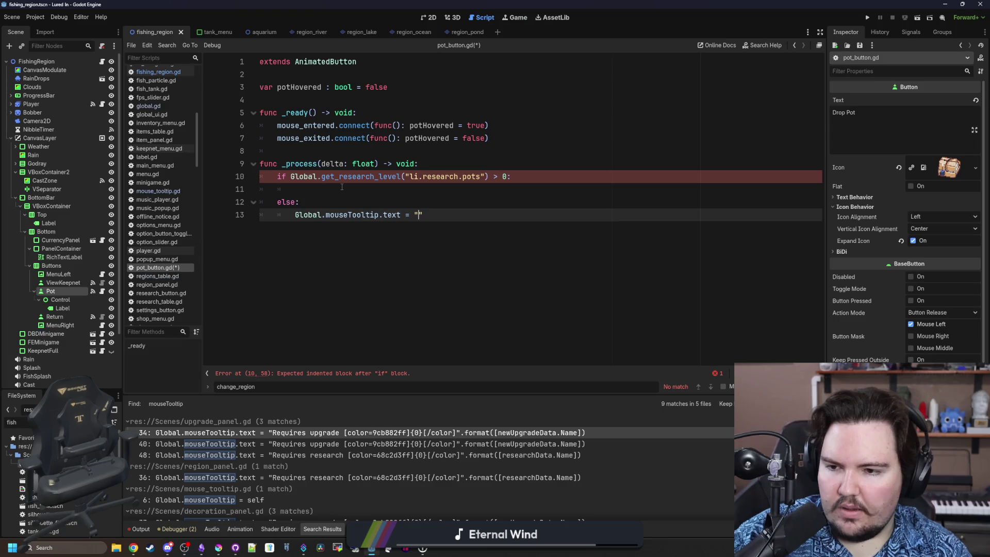
Set disabled = true in the else branch and disabled = false in the if branch
click(304, 204)
key(Return)
text(disa)
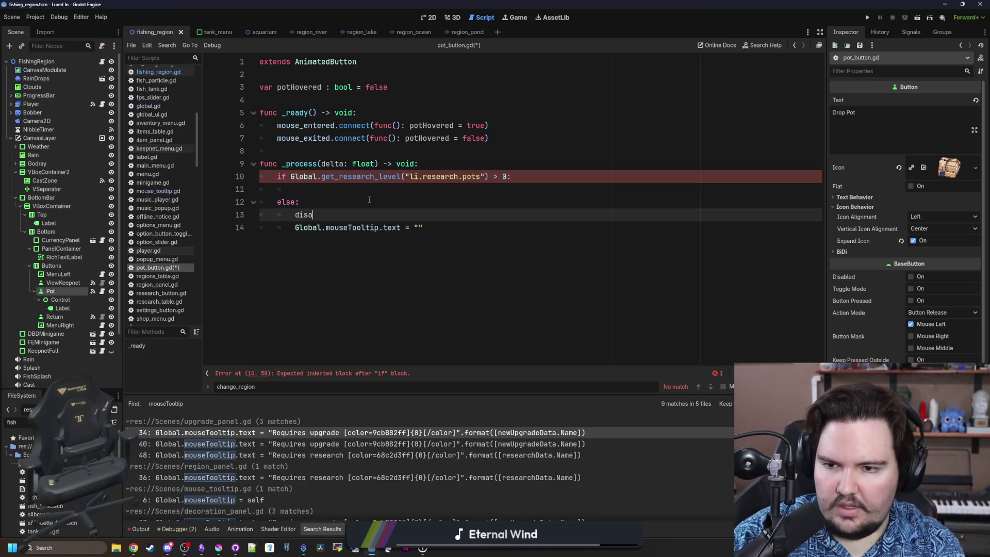
text(bled = true)
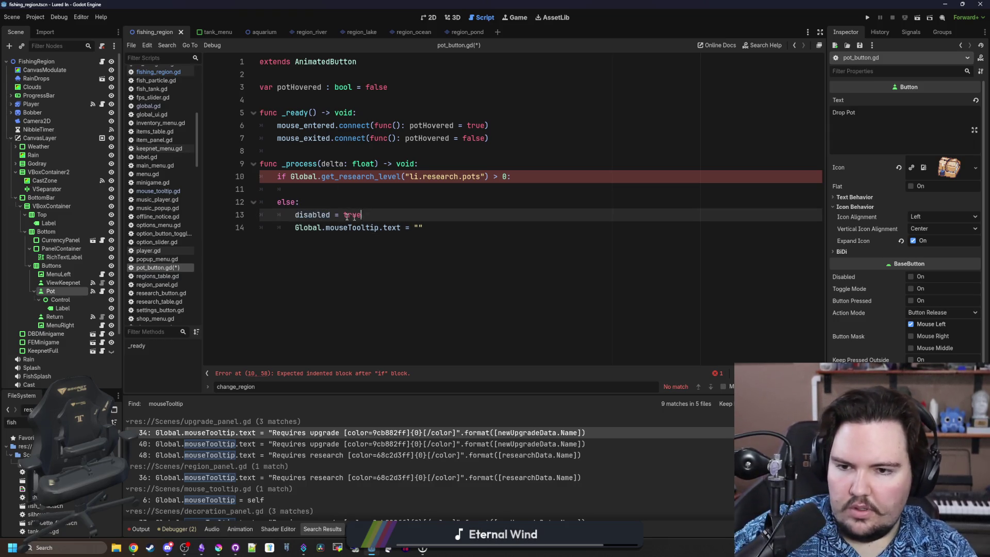
drag(361, 215, 295, 215)
key(ctrl+c)
click(464, 189)
key(ctrl+v)
key(BackSpace)
key(BackSpace)
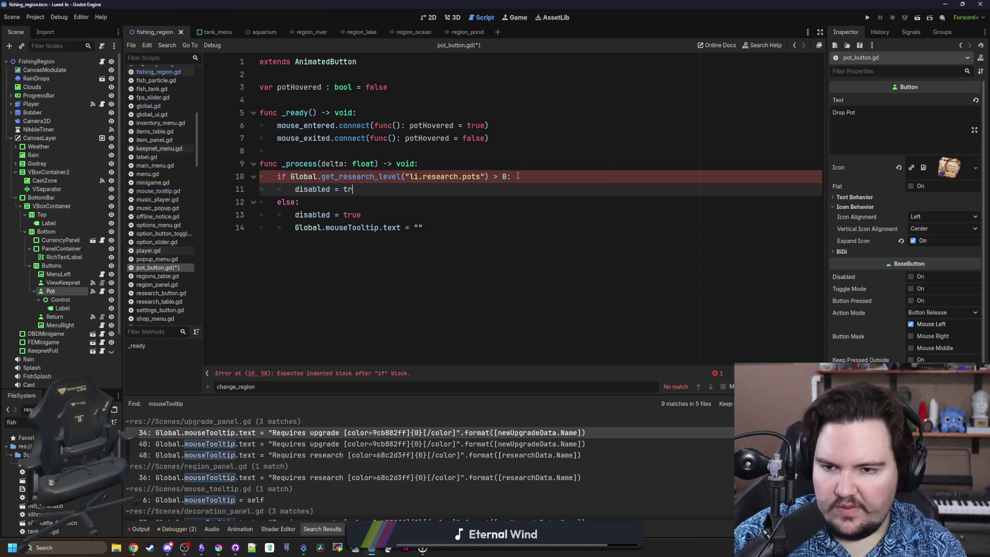
text(alse)
click(528, 160)
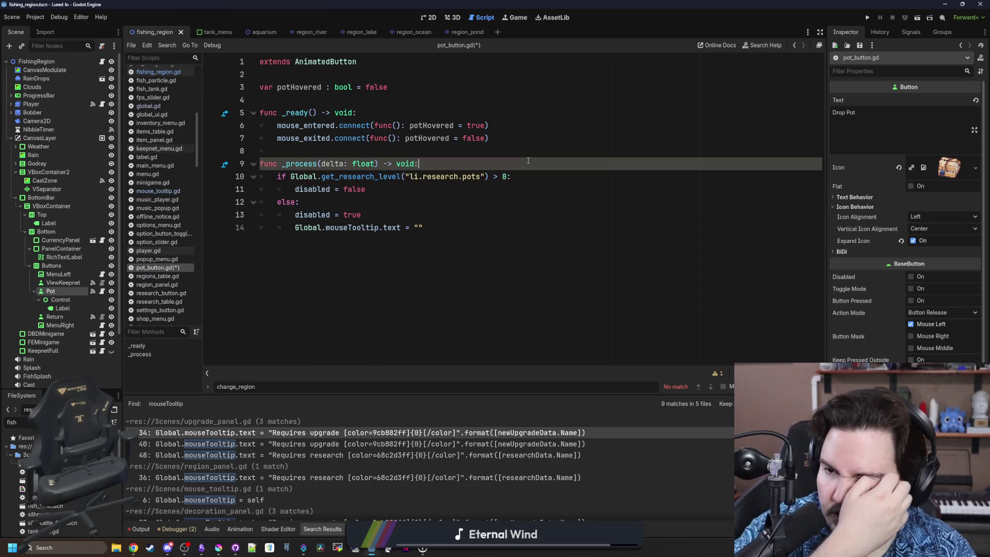
Nest the tooltip line under a new if potHovered: check
click(401, 239)
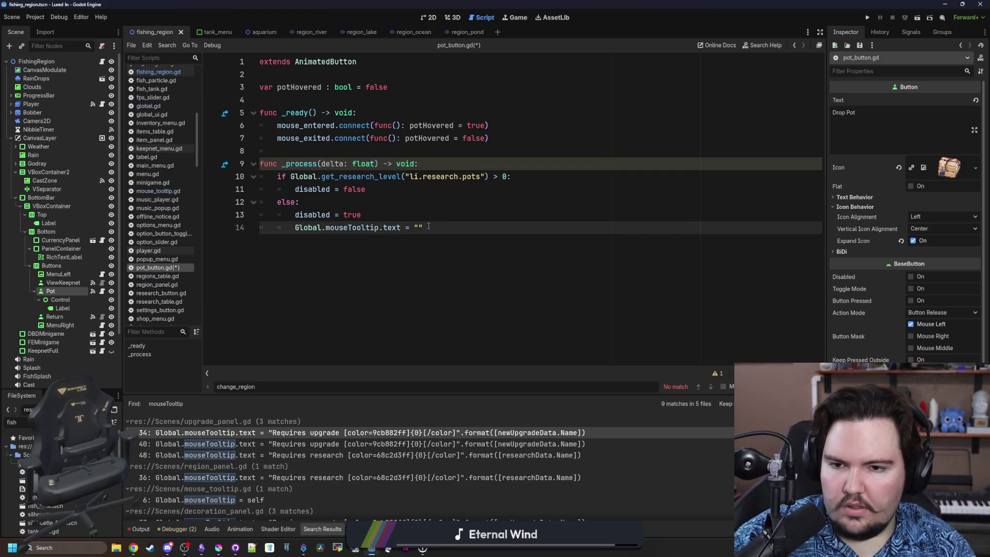
key(ctrl+shift+Return)
text(if potHovered:)
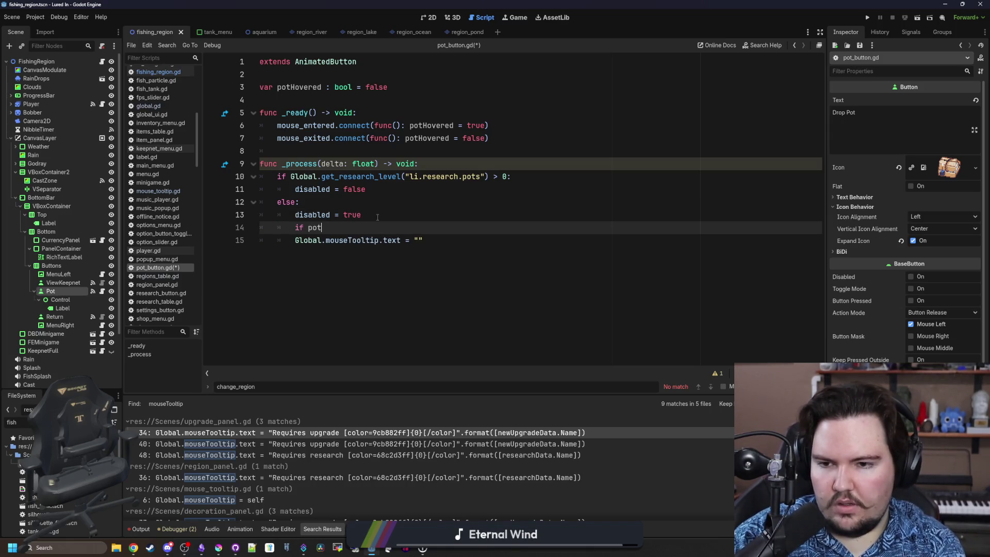
click(296, 238)
key(Tab)
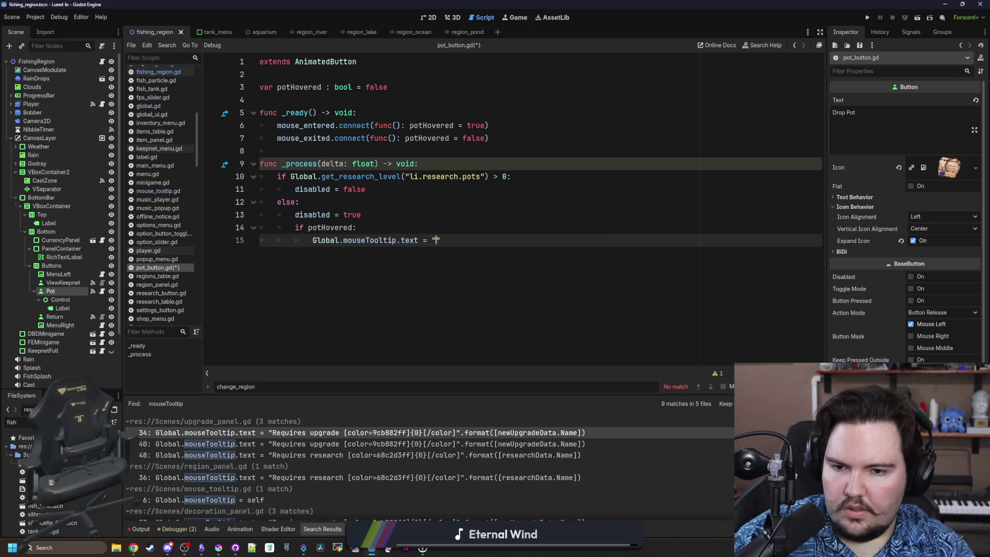
click(336, 218)
key(ctrl+shift+f)
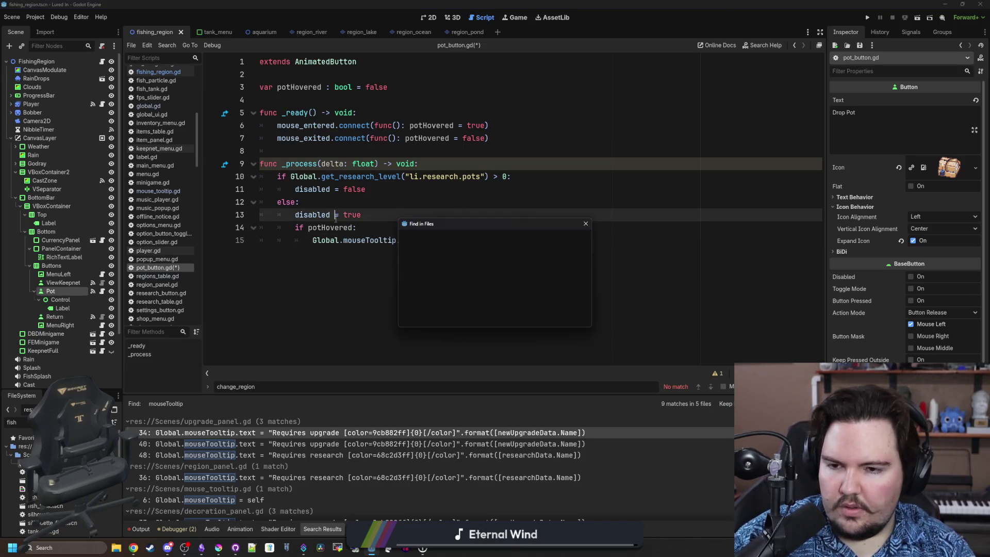
Find 'research' in files and paste upgrade_panel.gd's Requires research tooltip text into pot_button.gd
text(resear)
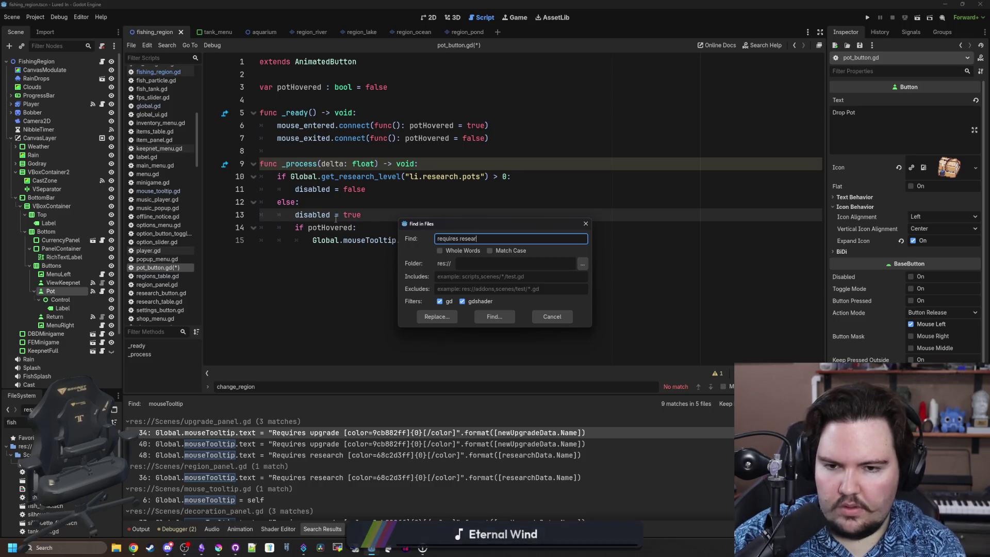
text(ch)
key(Return)
click(539, 432)
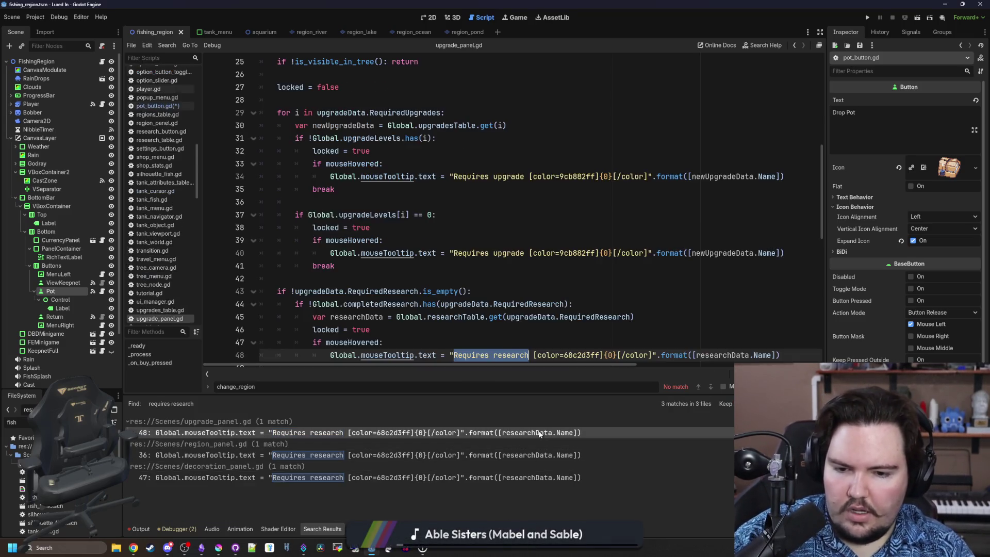
scroll(595, 352, down, 1)
drag(780, 316, 450, 311)
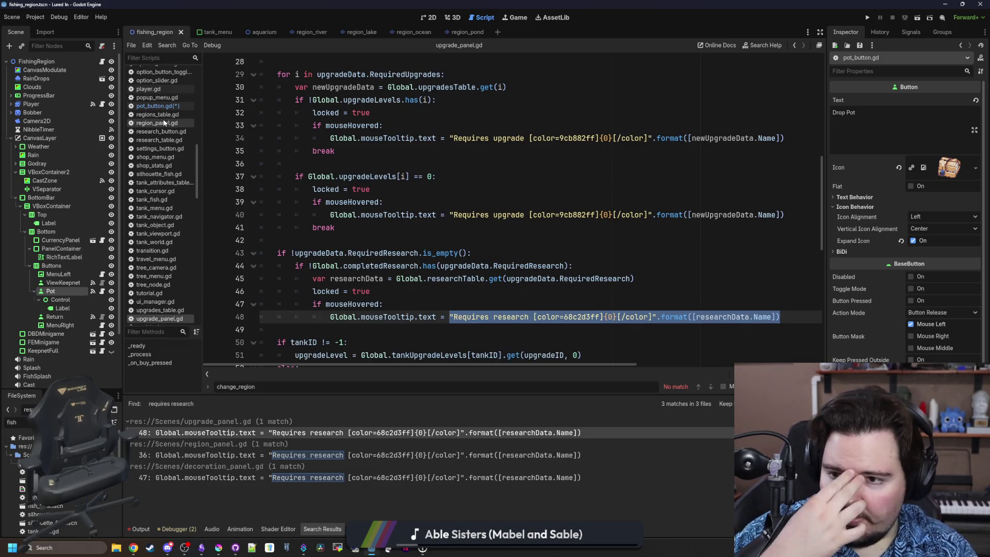
click(176, 107)
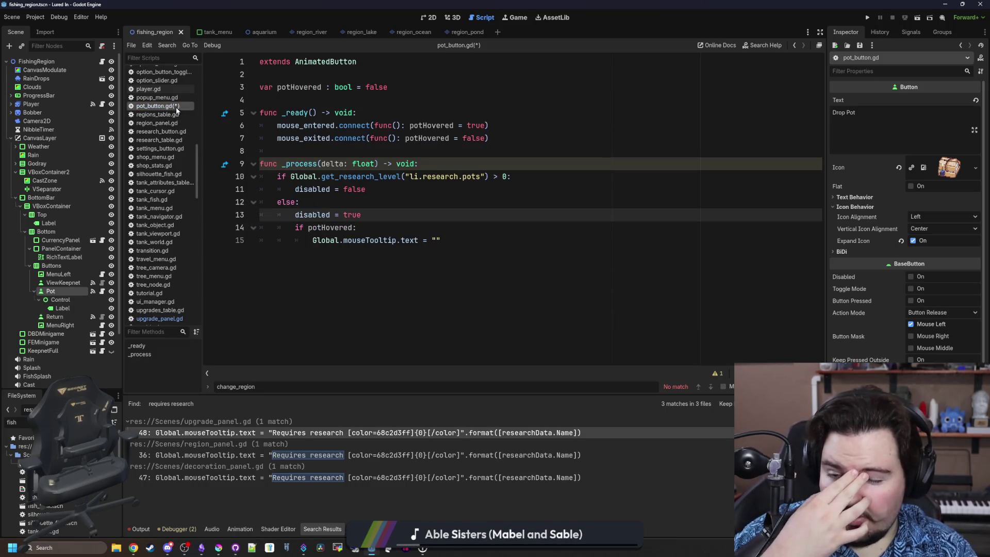
double_click(440, 241)
key(ctrl+v)
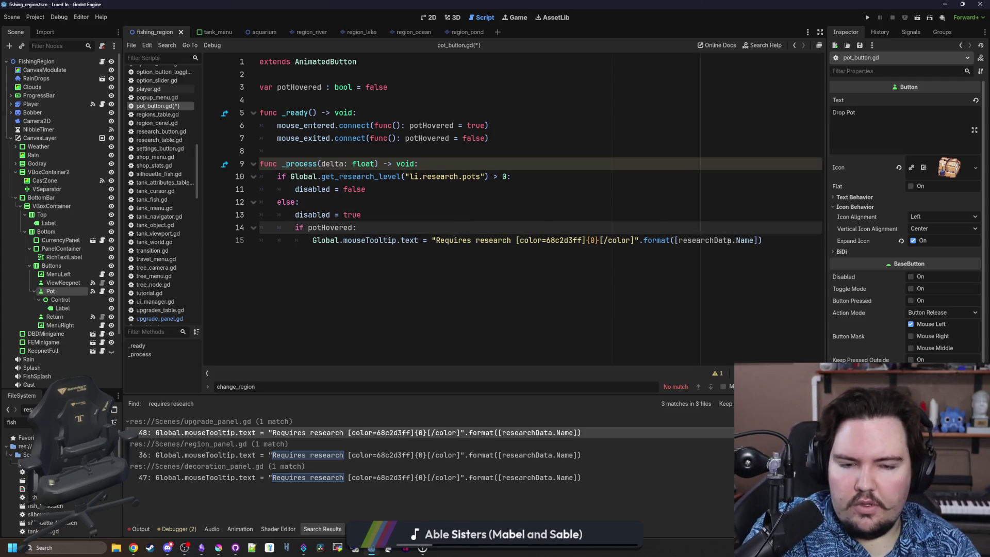
Declare researchData from Global.researchTable.get() for li.research.pots and save
double_click(717, 241)
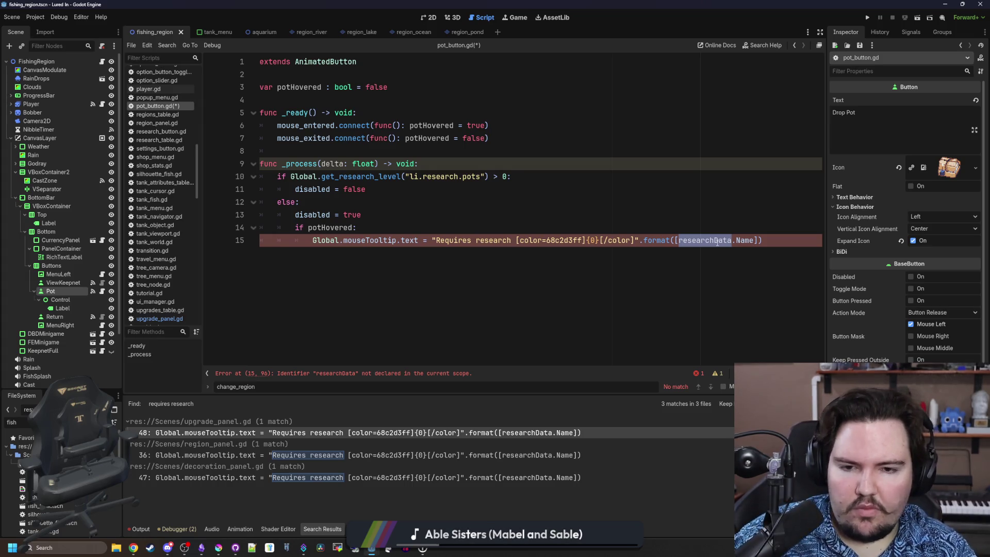
click(378, 226)
key(Return)
text(var researchData)
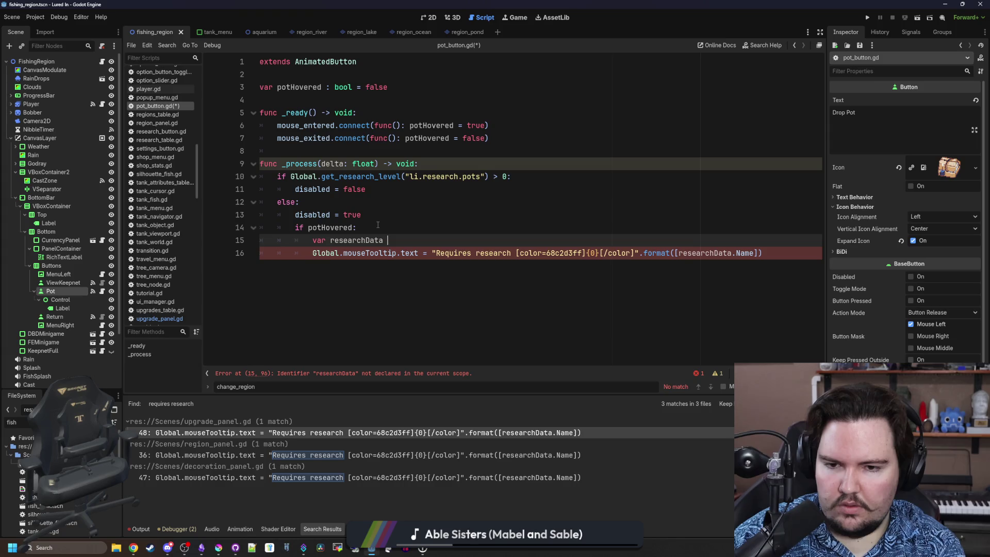
text(= Global.)
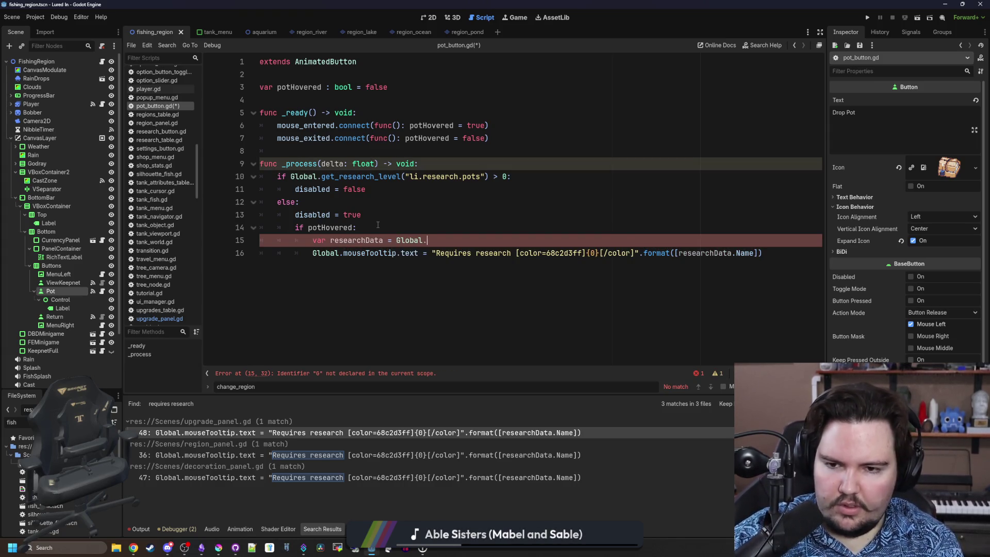
text(research)
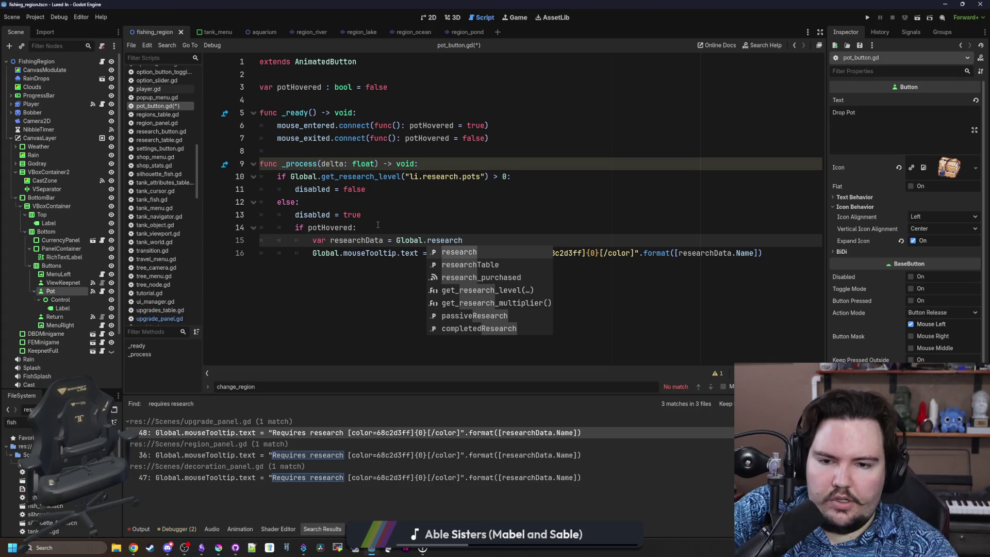
key(Down)
key(Return)
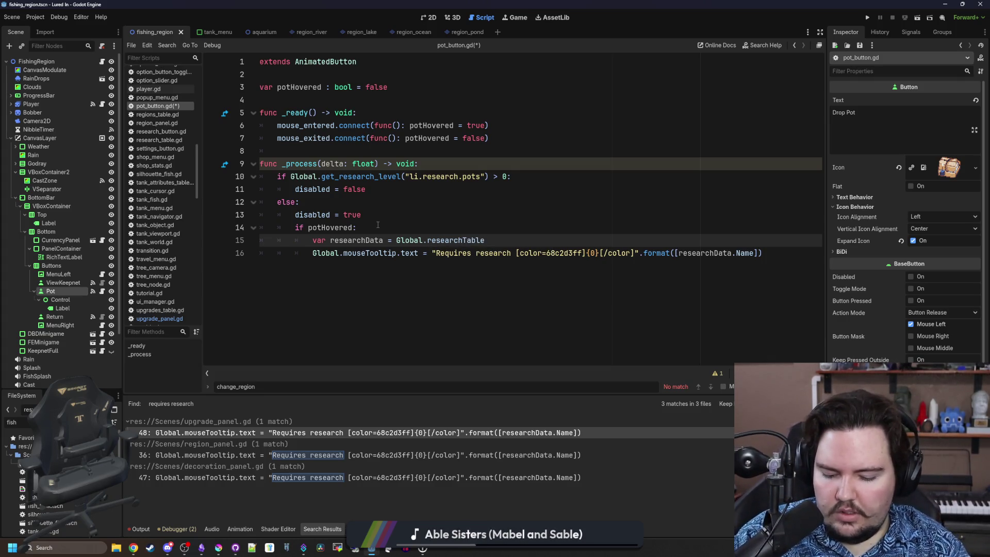
text(.get("li.research.pots)
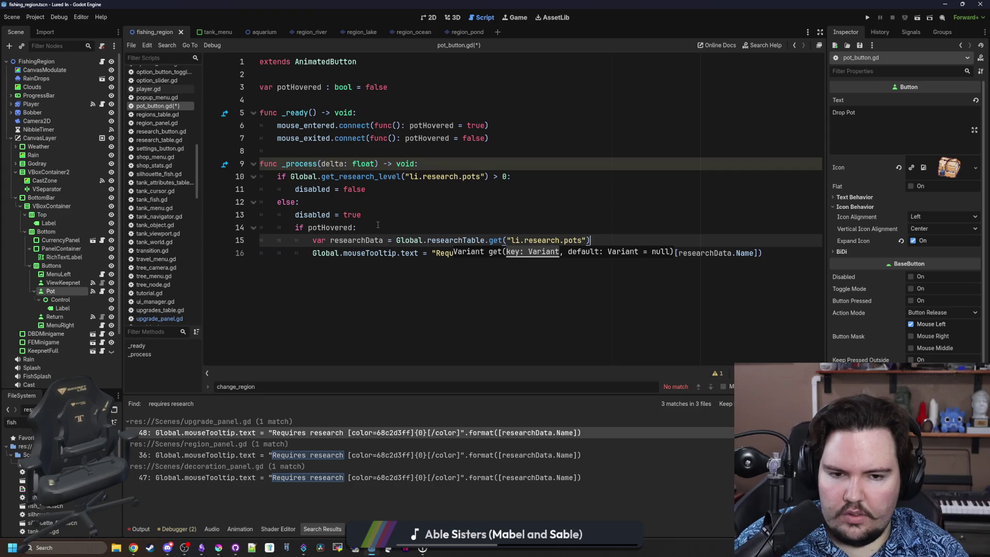
click(496, 209)
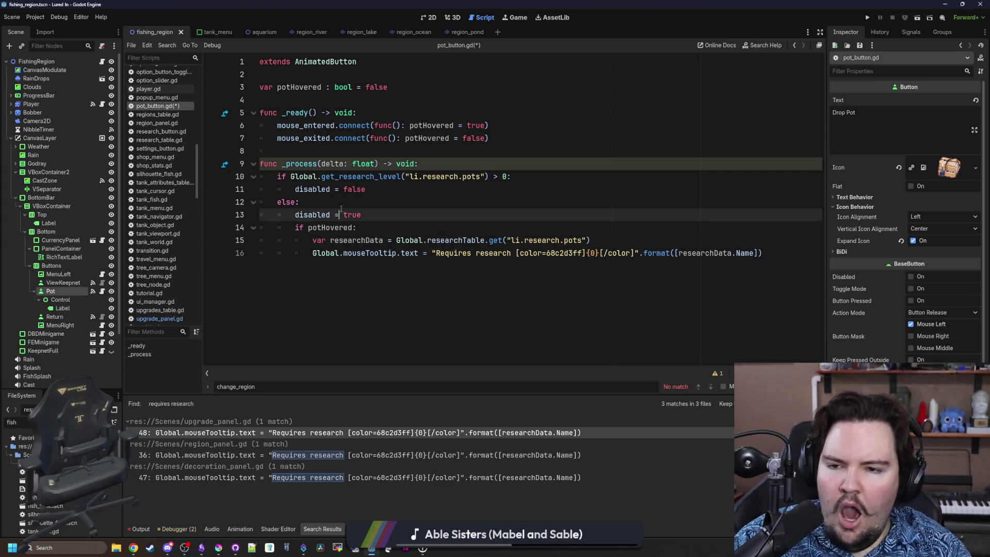
key(ctrl+s)
click(360, 202)
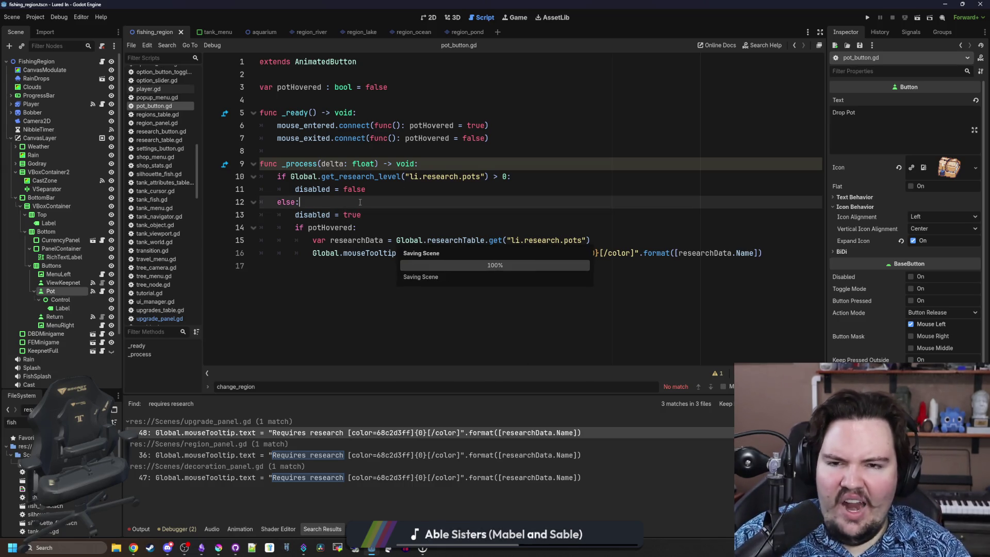
Run the game, dismiss the Welcome Back popup, and travel to the Pond for $0
click(868, 16)
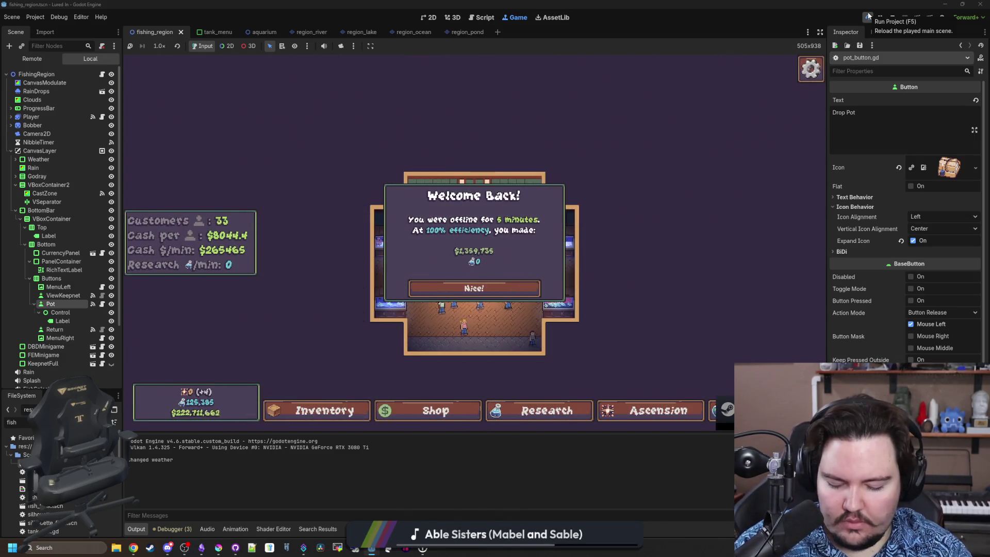
click(498, 294)
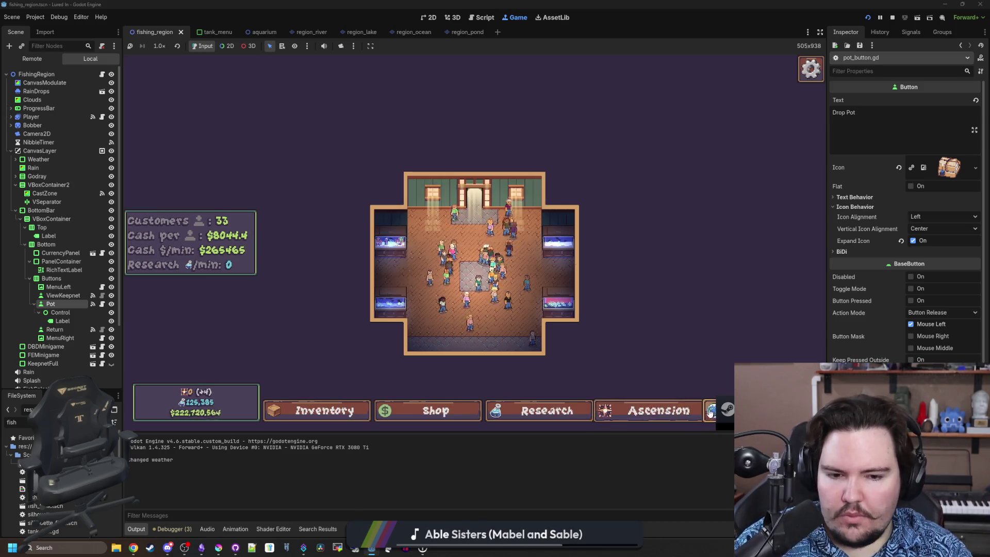
click(719, 410)
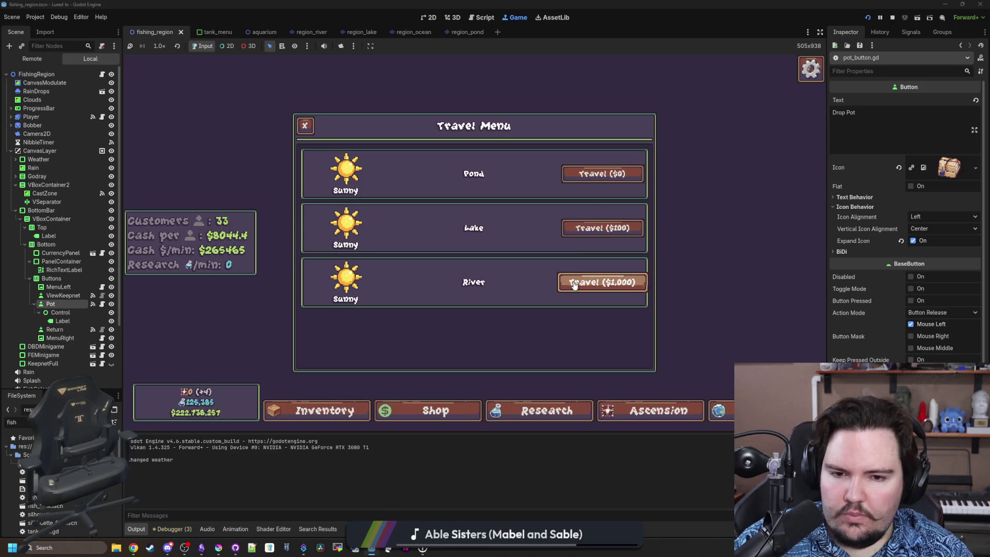
click(602, 174)
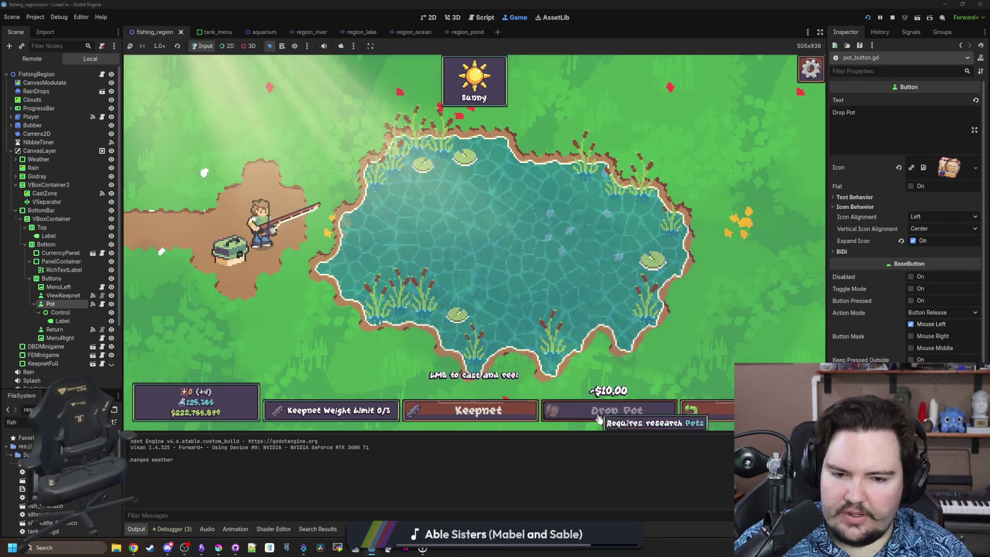
click(103, 304)
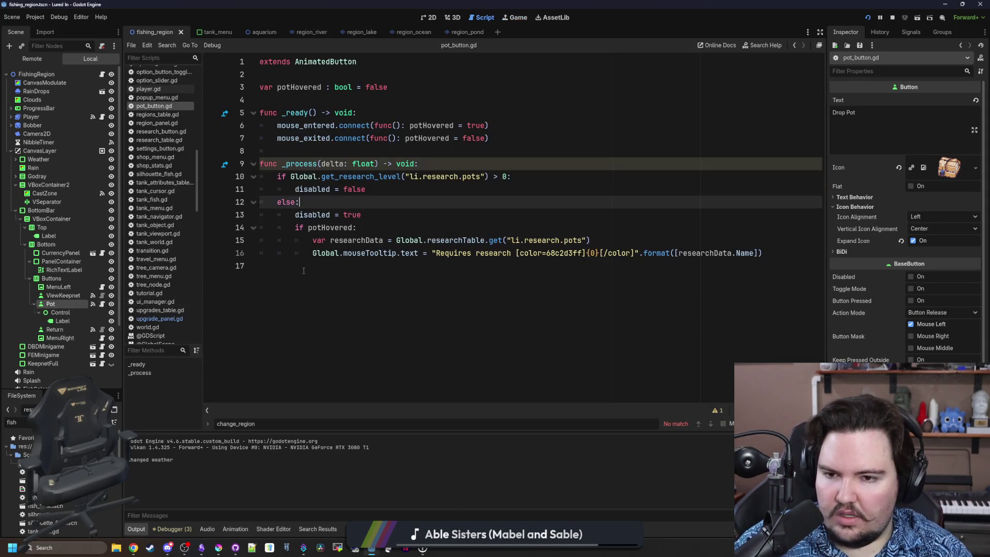
Make the locked branch set text = "Pots" and icon = preload(icon_lock.png), then save
click(410, 193)
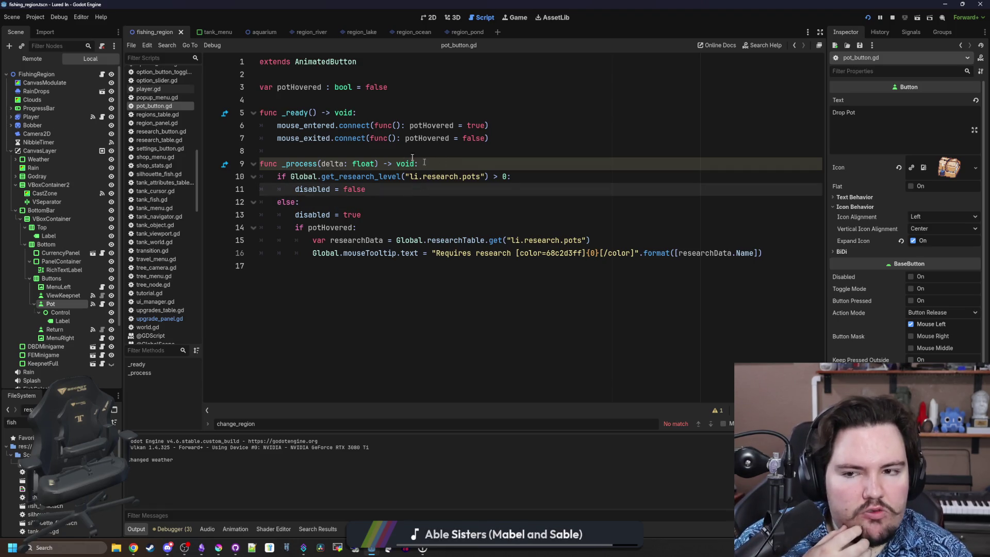
click(396, 151)
key(Return)
click(390, 226)
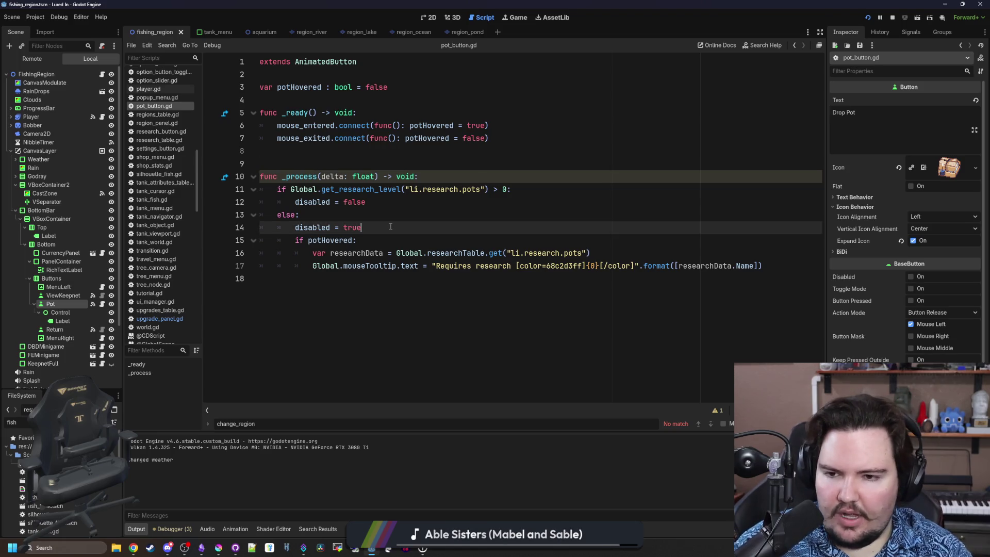
key(Return)
text(text = "P)
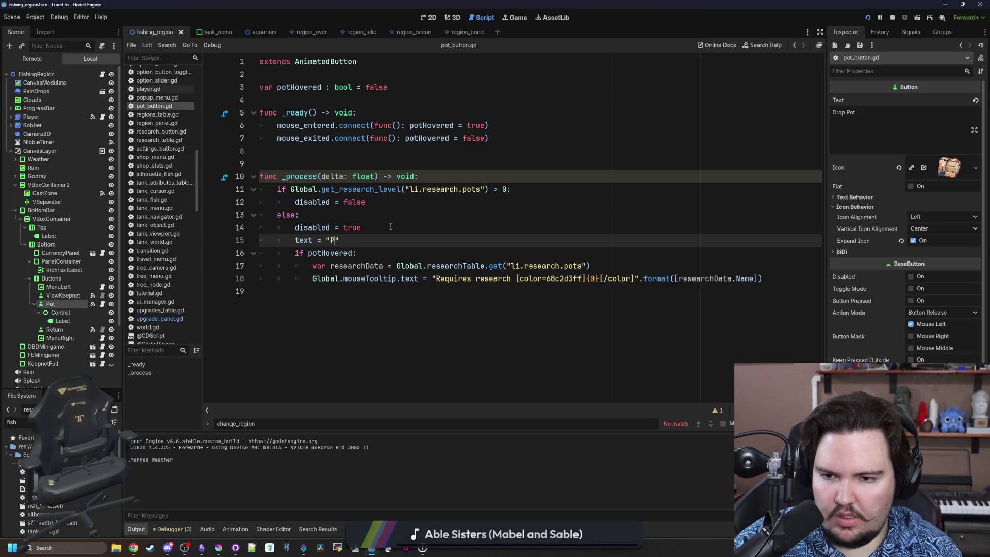
text(ots")
key(Return)
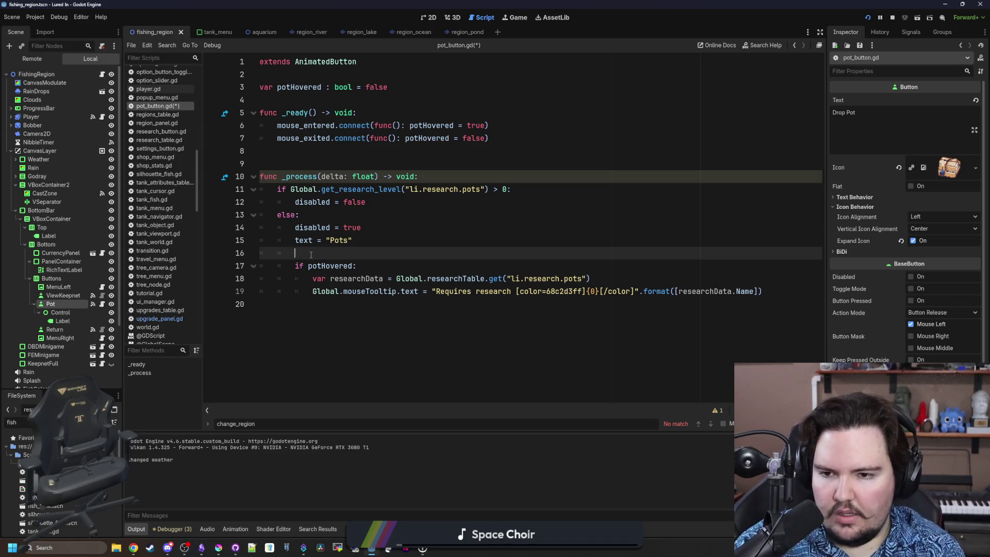
text(icon= preload(")
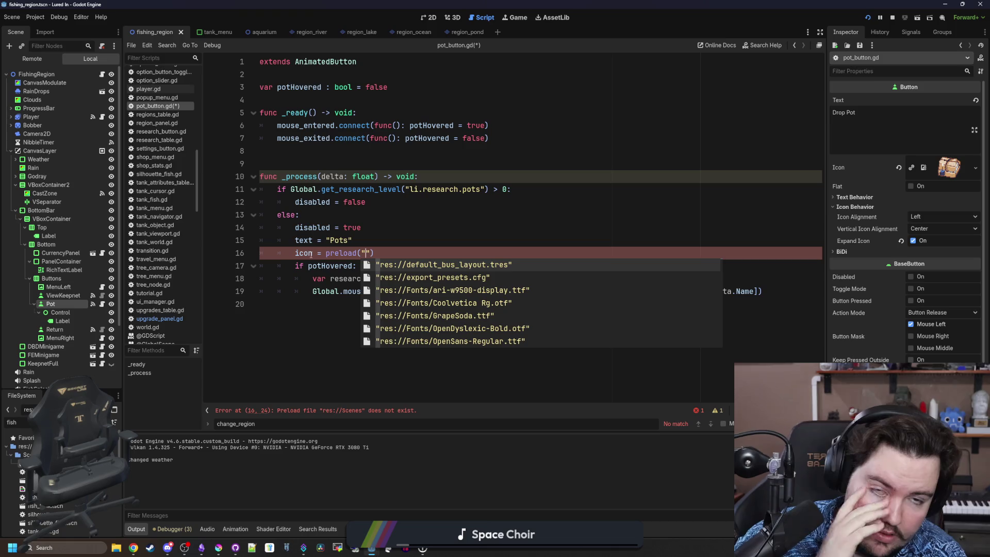
text(lock)
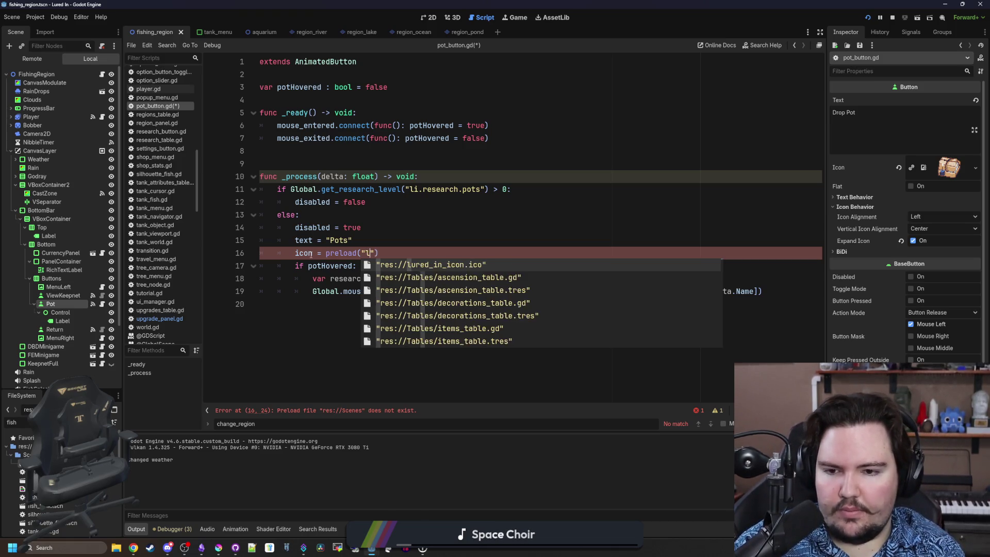
key(Return)
key(ctrl+s)
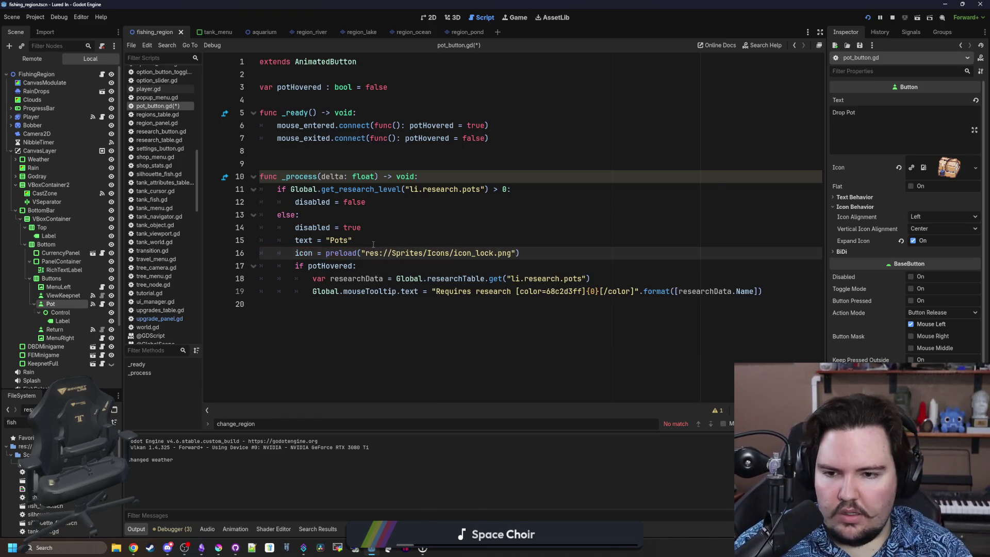
click(518, 17)
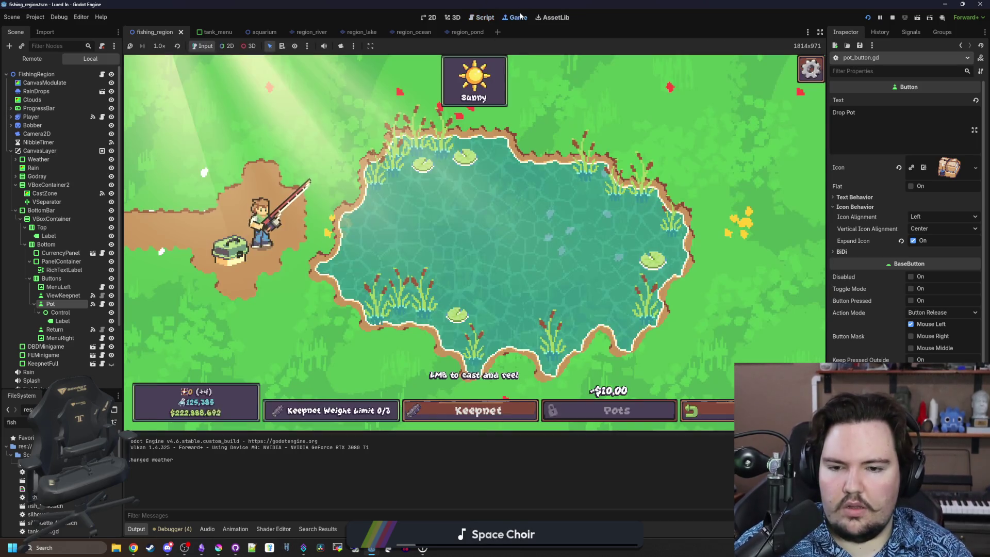
Cast into the pond, return to the aquarium shop, zoom around, and open Research
click(274, 248)
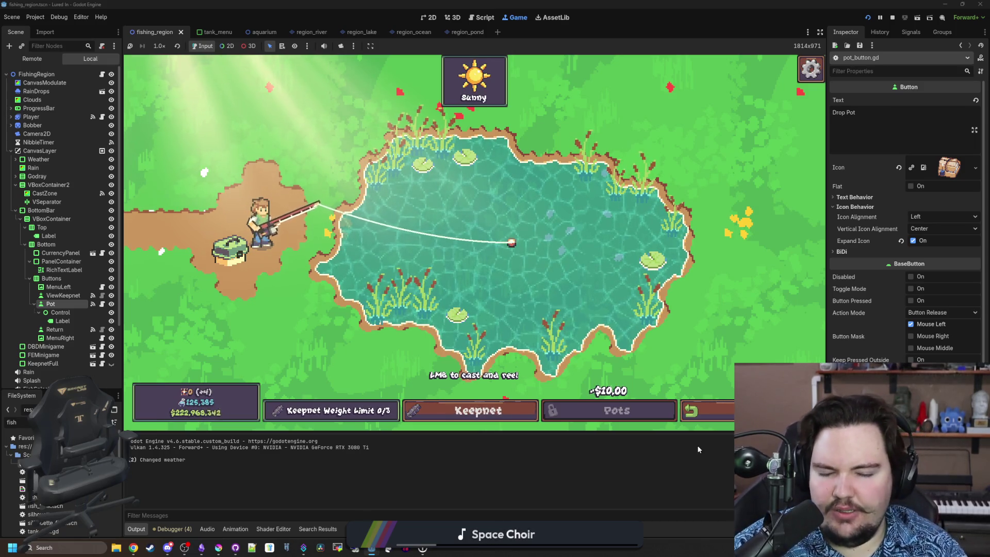
click(650, 416)
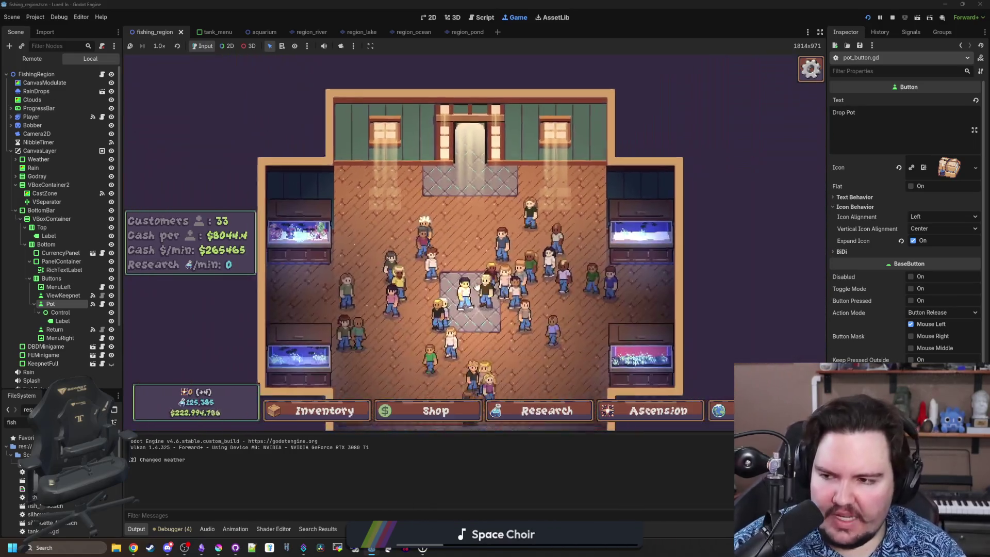
click(717, 410)
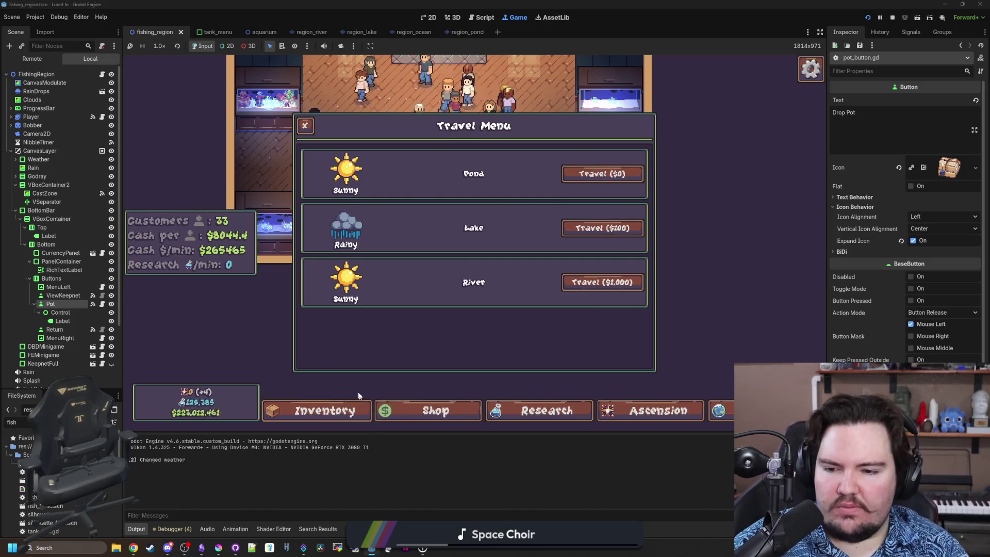
key(Escape)
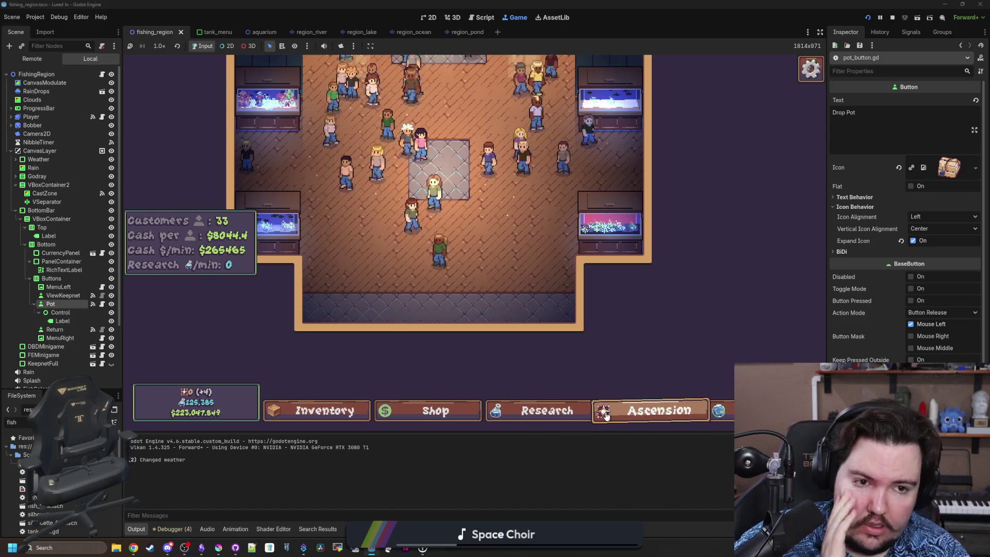
scroll(525, 311, up, 5)
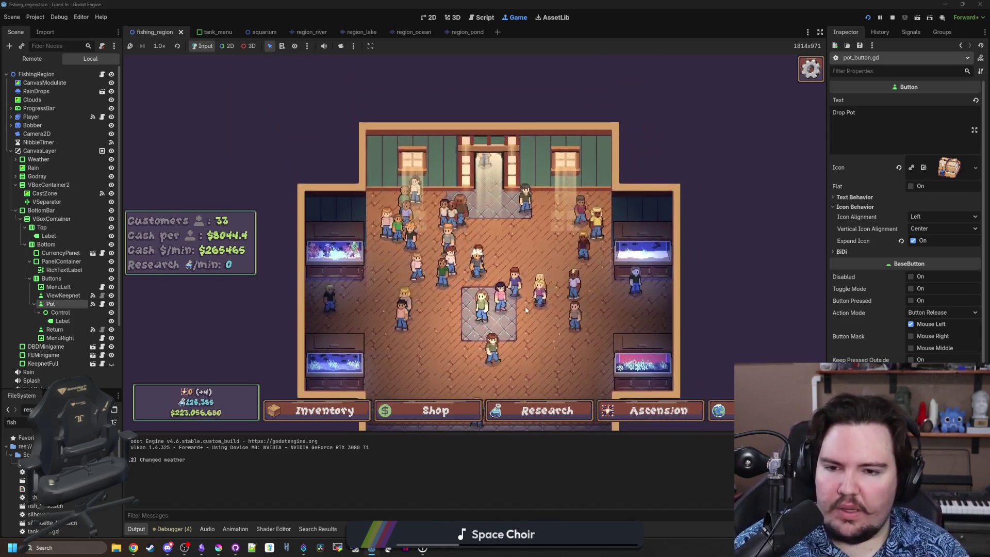
scroll(526, 309, down, 5)
scroll(589, 349, up, 5)
scroll(548, 335, down, 5)
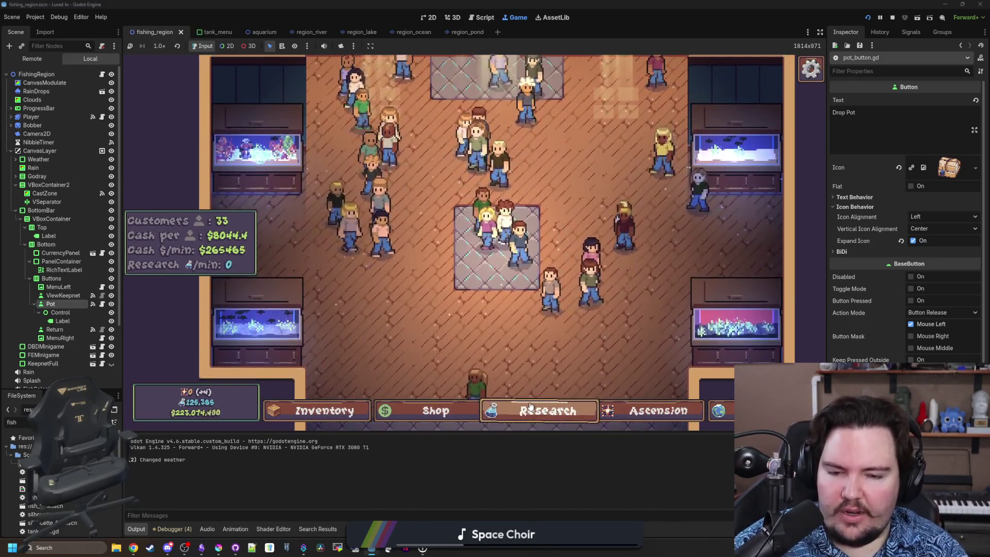
scroll(521, 381, up, 4)
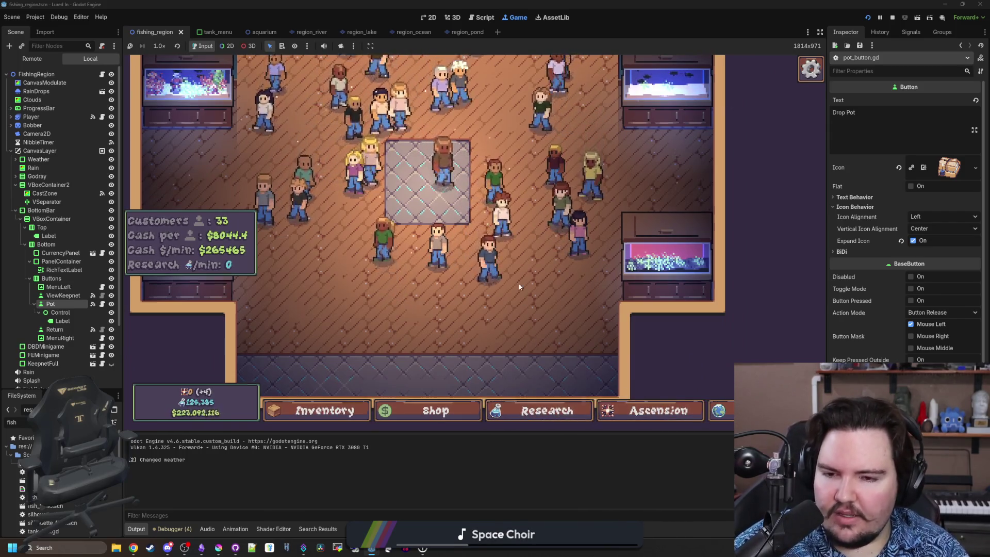
scroll(509, 295, down, 3)
scroll(509, 296, up, 2)
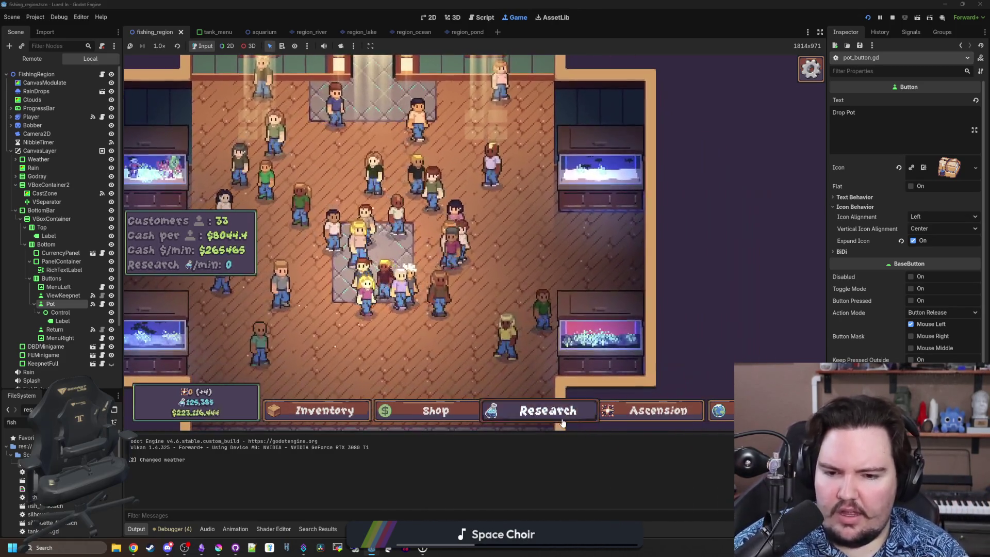
click(557, 413)
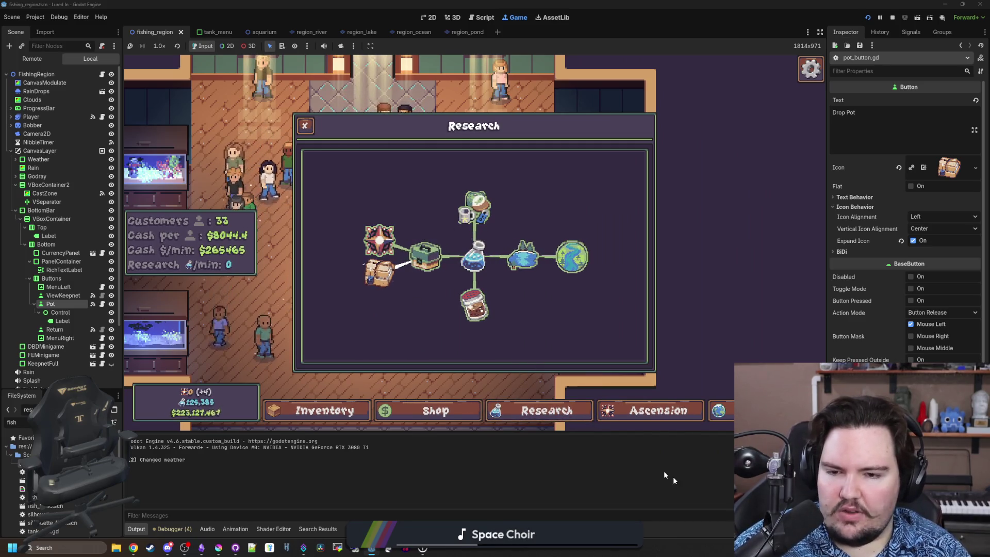
Inspect the Pots research node costing 1,000, then travel back to the Pond
mouse_move(523, 410)
mouse_down()
mouse_move(540, 374)
mouse_move(550, 412)
mouse_up()
click(407, 273)
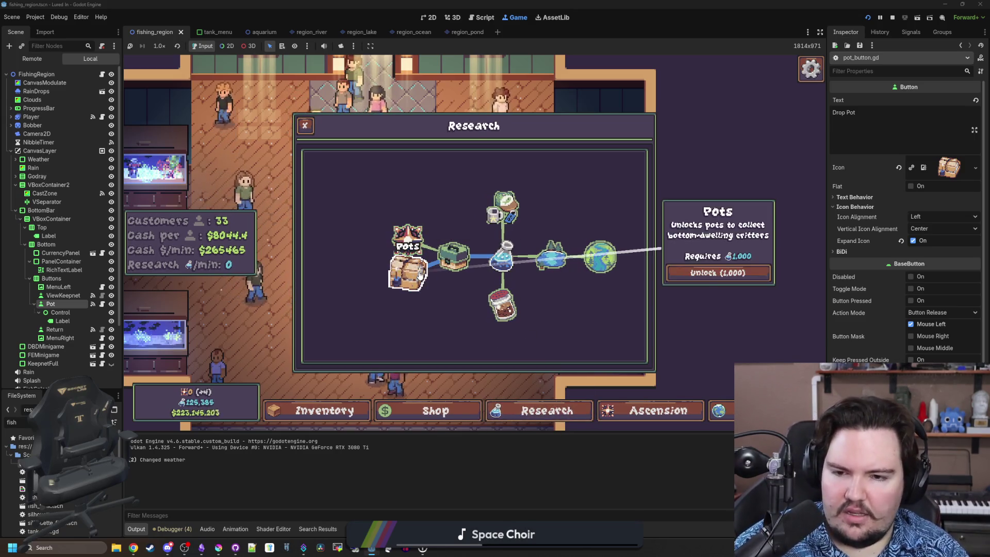
click(764, 273)
click(718, 410)
click(588, 171)
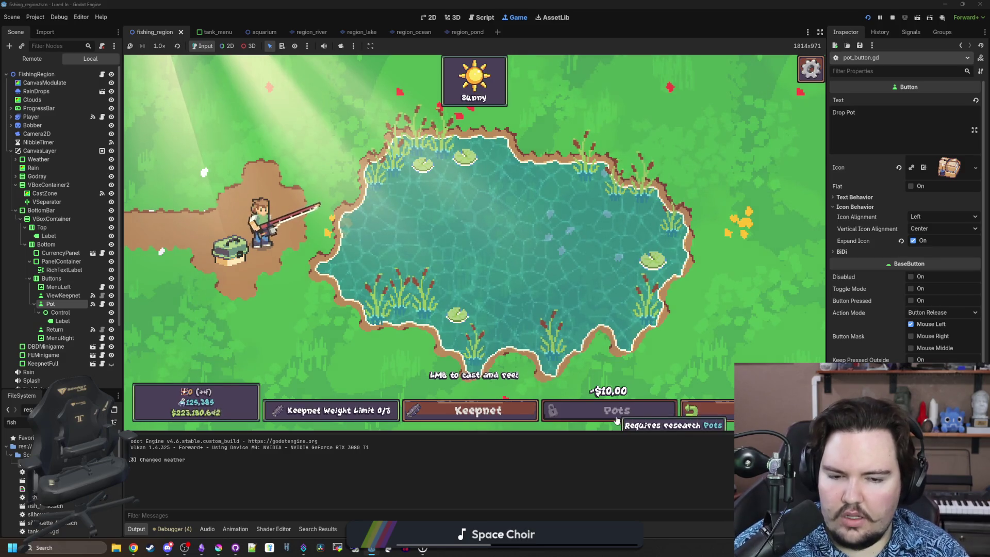
click(101, 303)
Add $Control.visible = false under the else branch and save
key(Up)
key(Up)
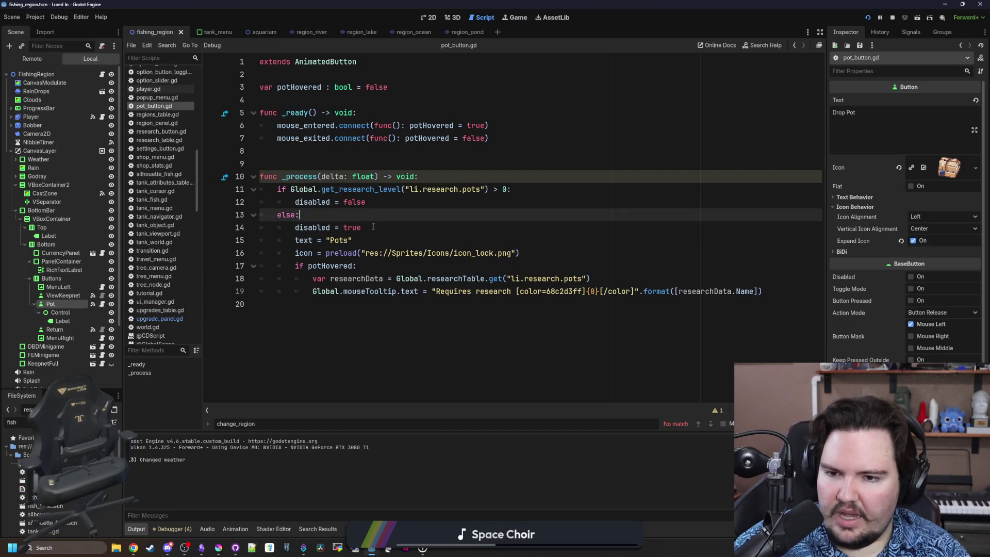
key(Return)
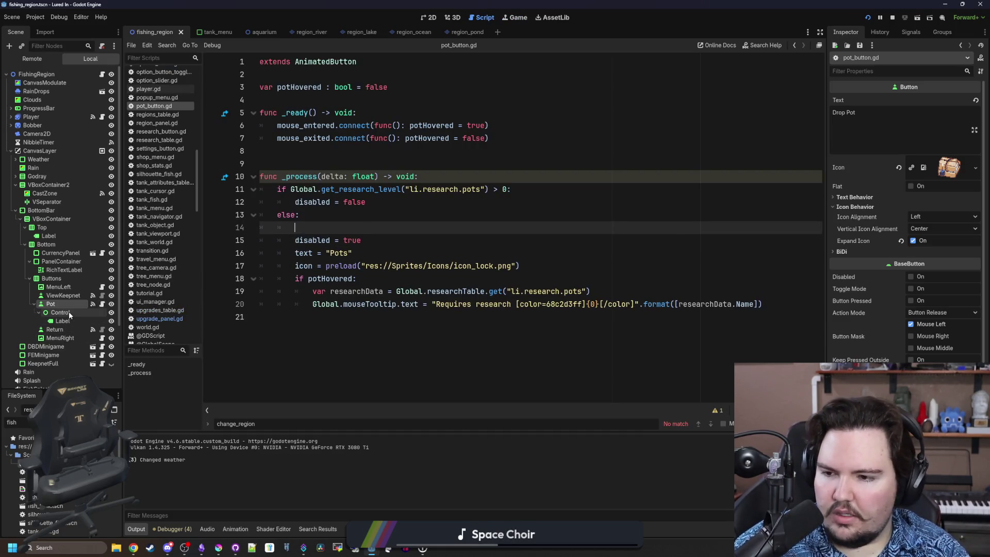
drag(69, 313, 184, 268)
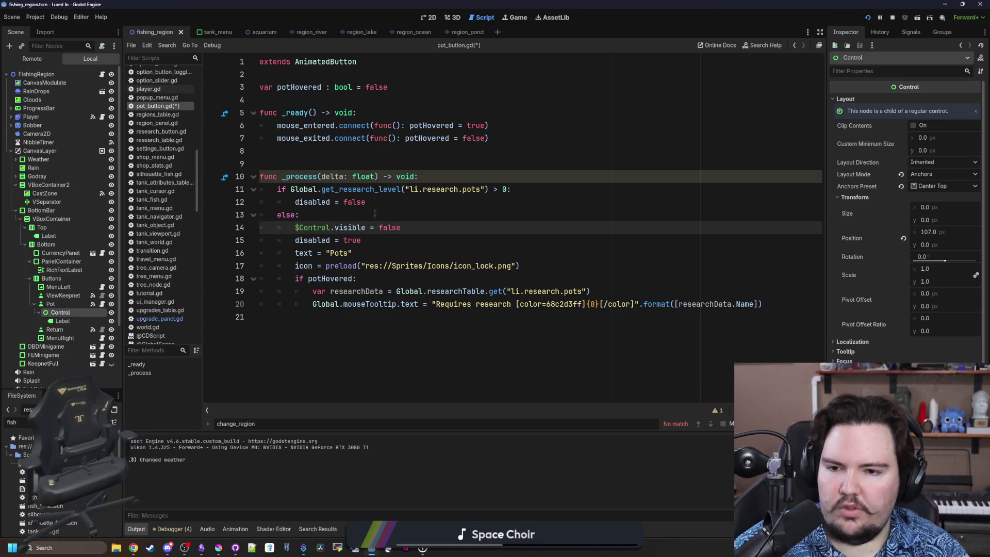
key(ctrl+s)
Add $Control.visible = true under disabled = false in the unlocked branch
mouse_move(402, 227)
mouse_down()
mouse_move(330, 240)
mouse_move(286, 232)
mouse_up()
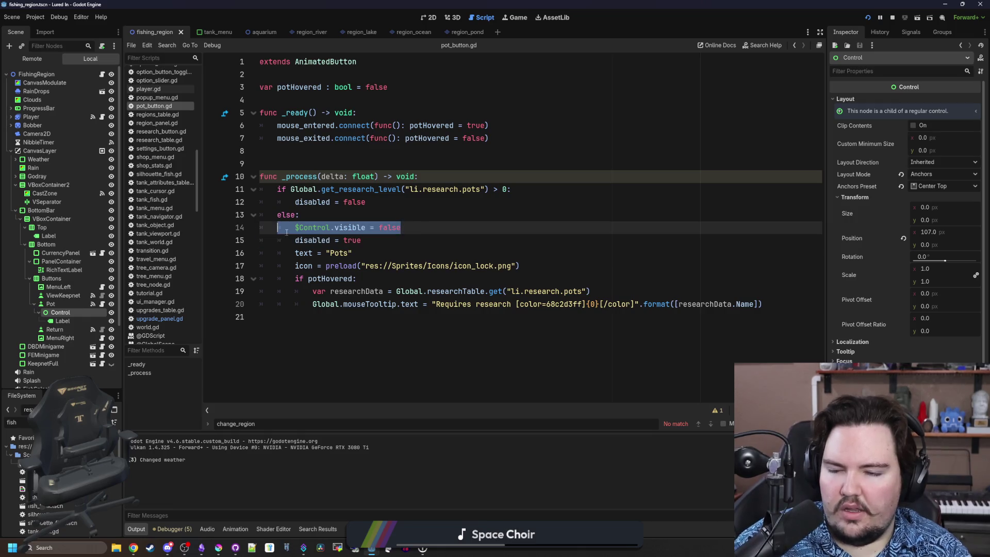
click(401, 195)
key(Down)
key(Return)
text($Control.visible = fals)
key(BackSpace)
key(BackSpace)
key(BackSpace)
text(true)
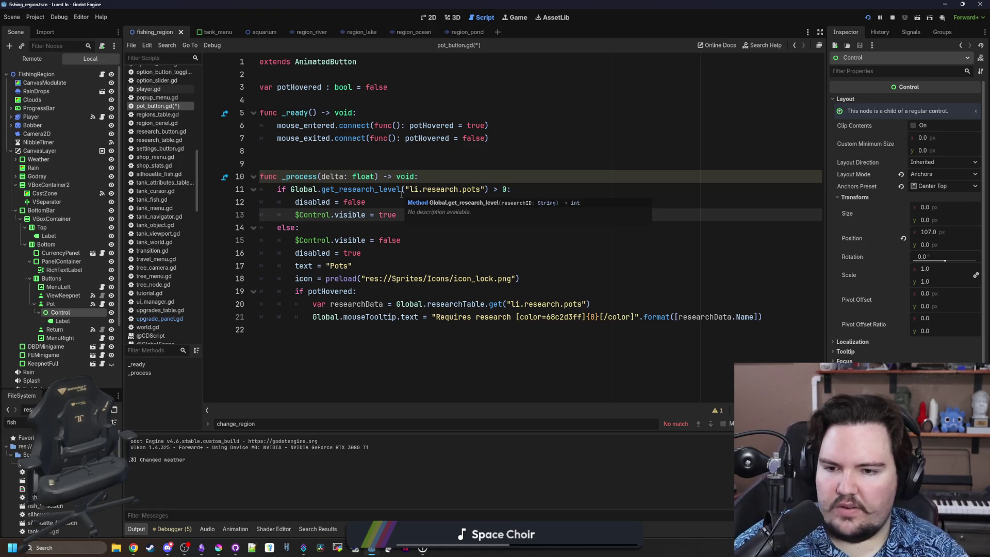
Set the unlocked branch's icon to preload icon_pot.png, reusing the lock icon code
click(462, 248)
drag(536, 276, 314, 281)
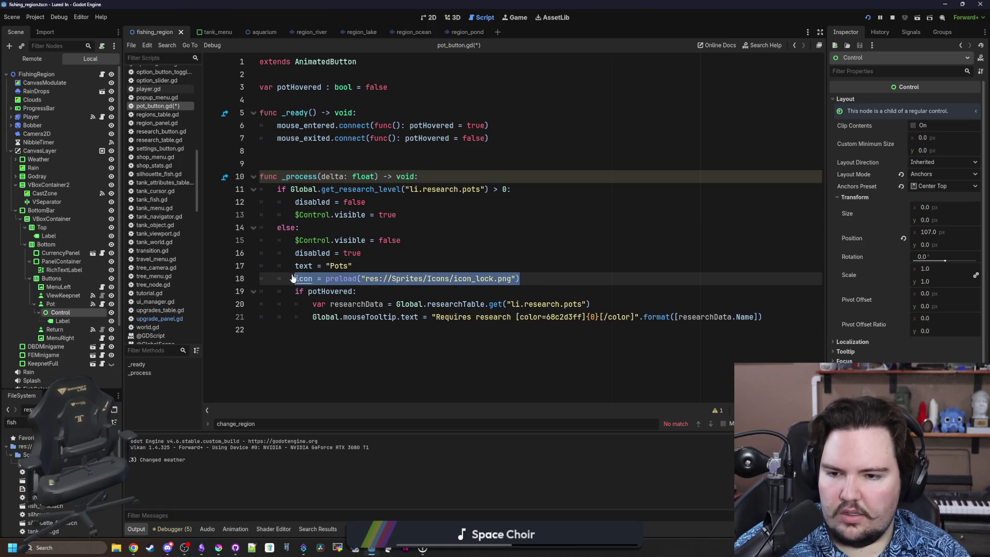
key(ctrl+c)
click(412, 214)
key(Return)
key(ctrl+v)
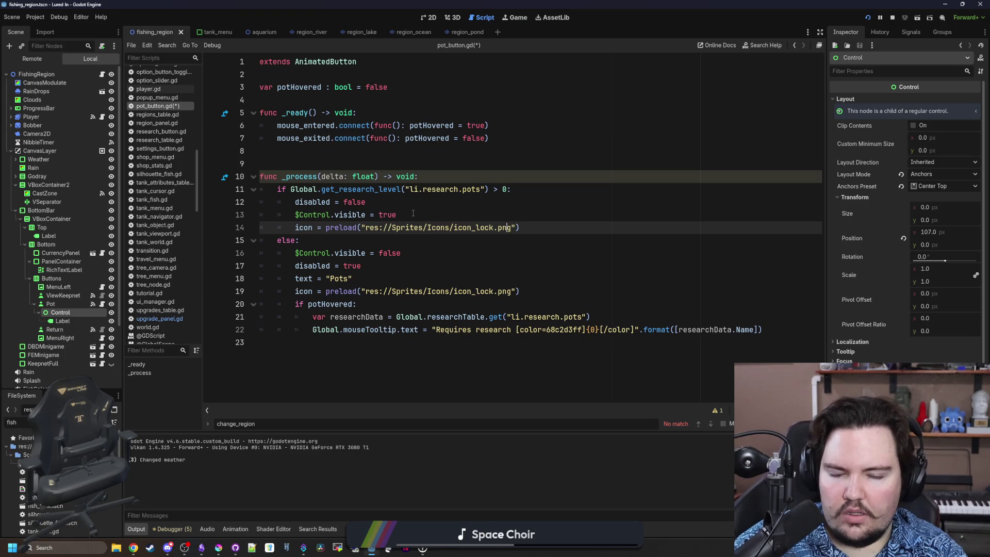
text(t)
key(Escape)
click(413, 214)
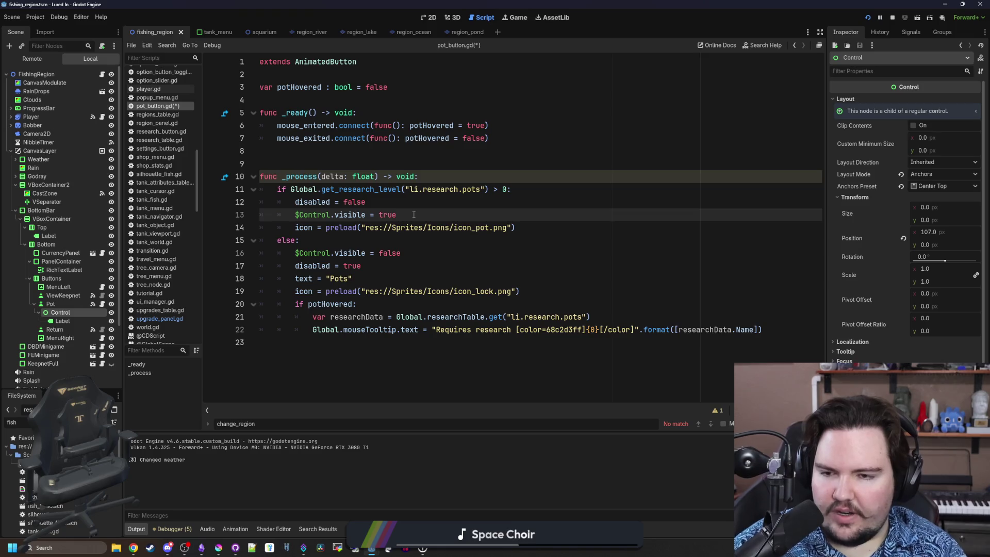
Copy the text assignment into the unlocked branch after the icon_pot line and save
click(436, 308)
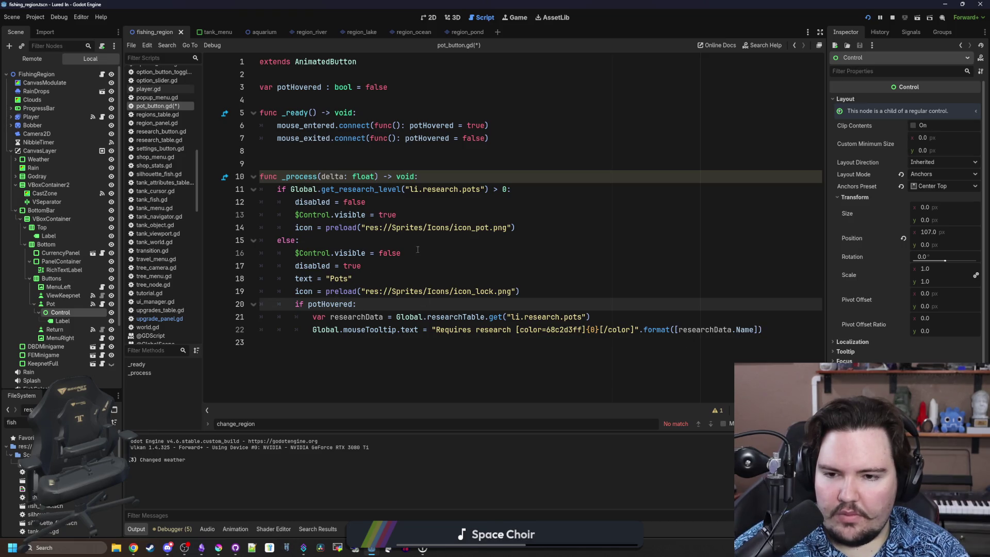
drag(350, 279, 314, 283)
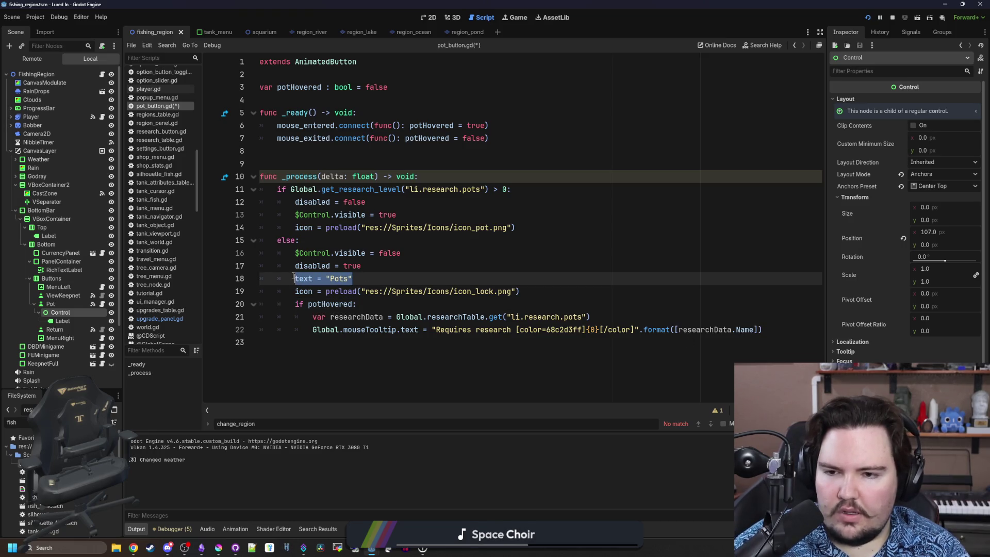
click(527, 225)
key(Return)
key(ctrl+v)
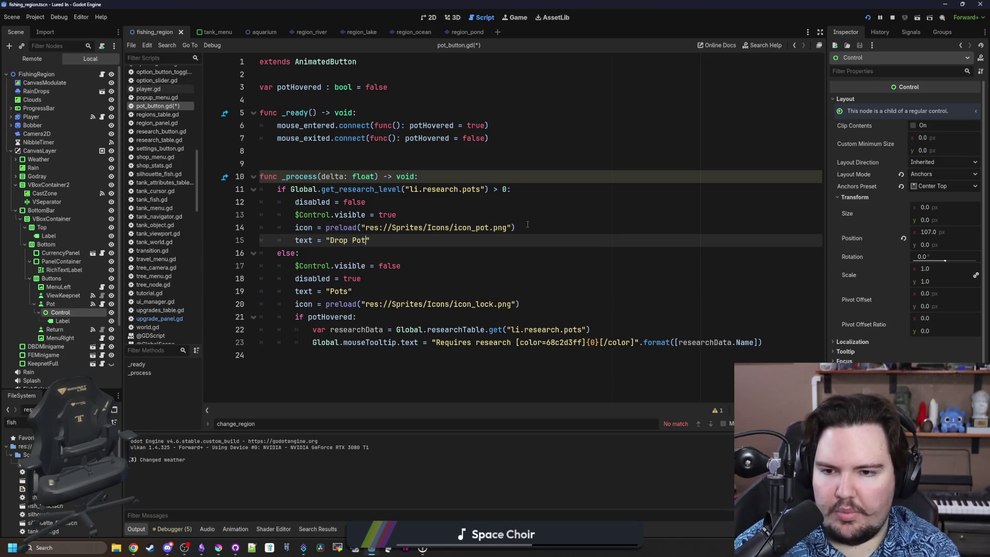
click(527, 224)
key(ctrl+s)
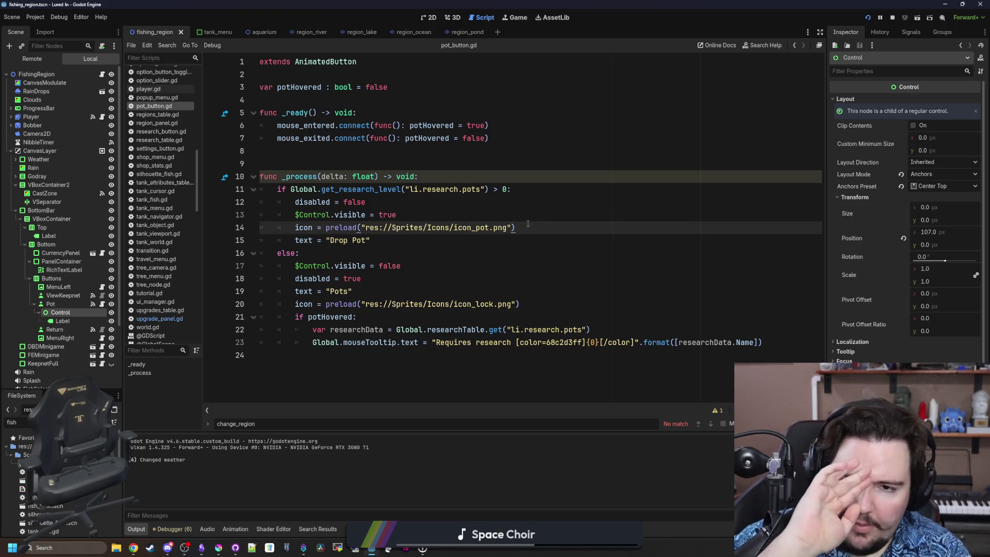
click(407, 165)
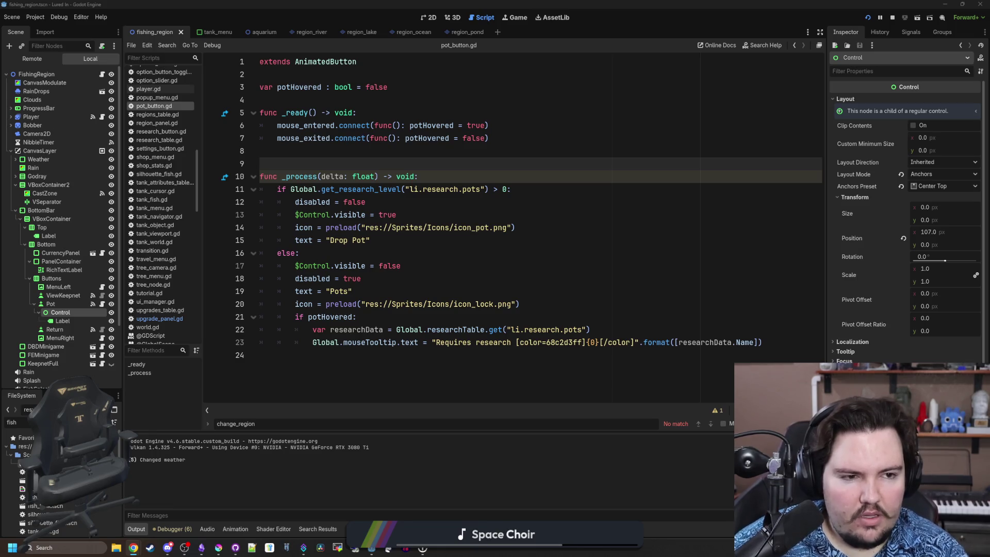
click(427, 227)
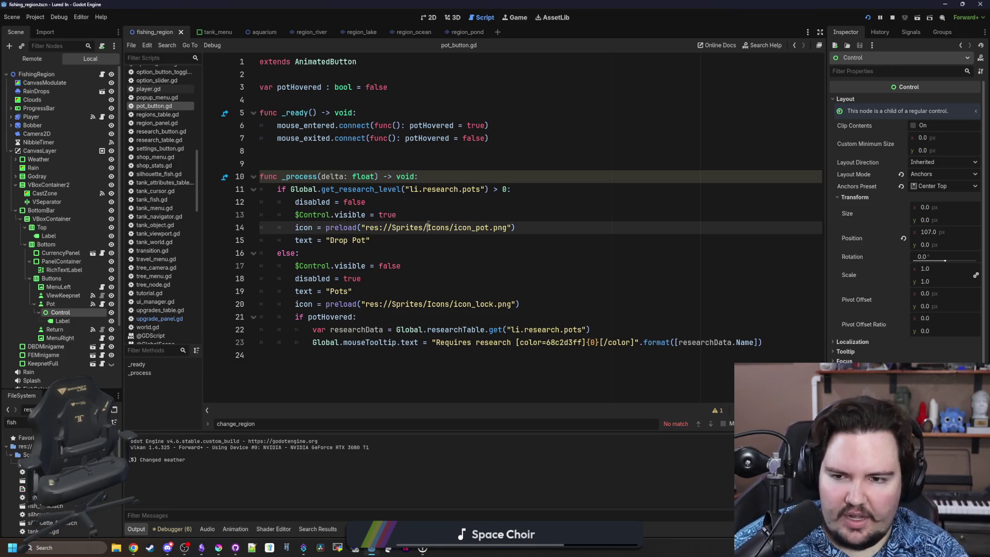
click(398, 156)
key(Down)
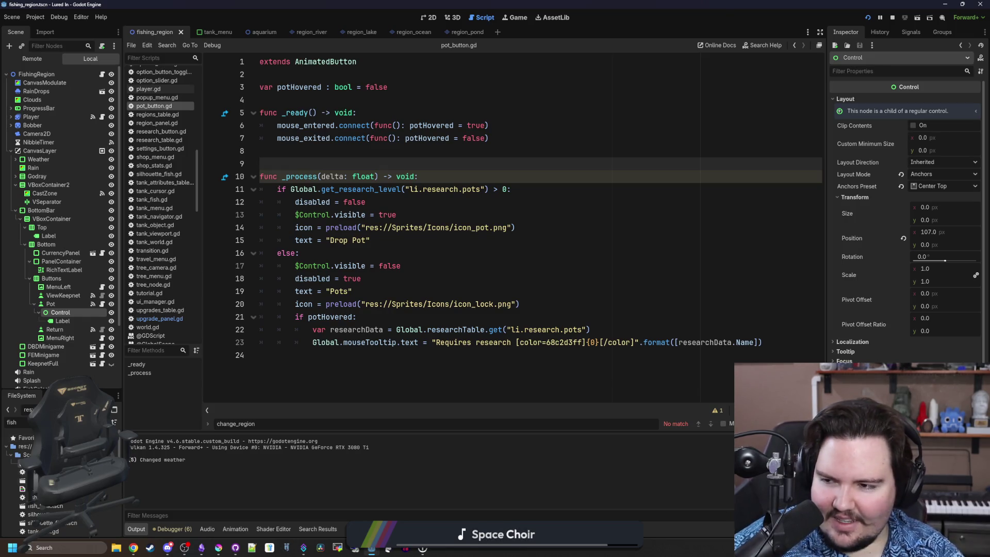
click(402, 252)
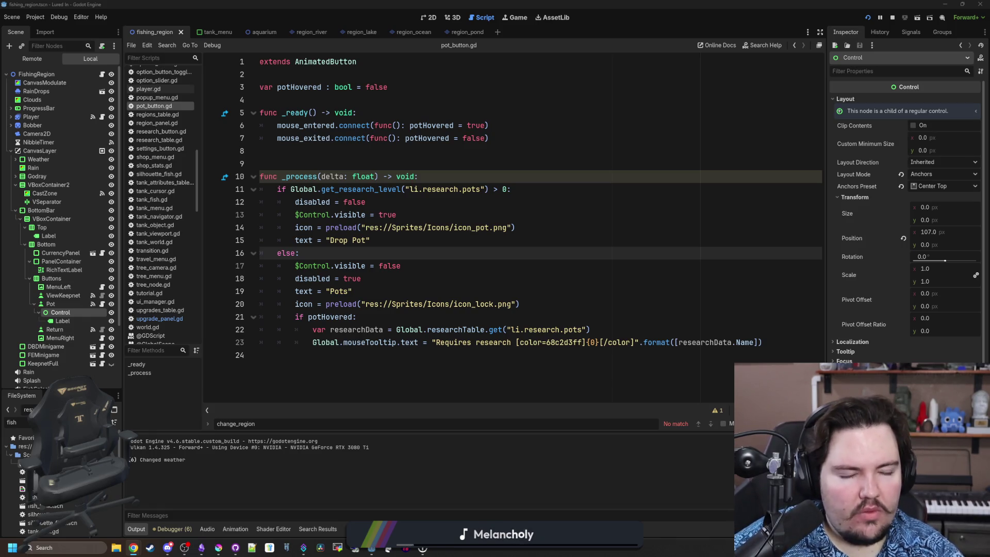
click(447, 241)
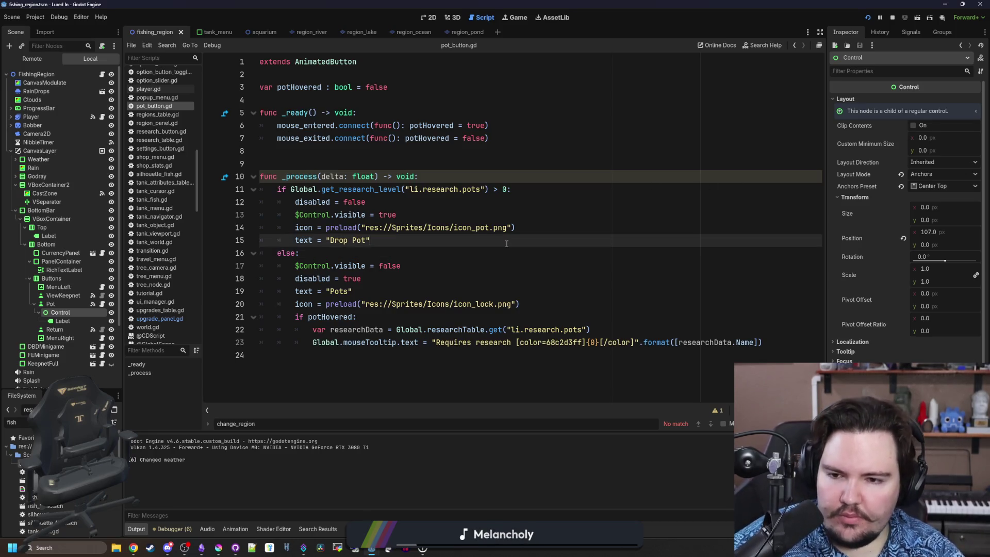
Save the pot button script while checking the else and Drop Pot lines
click(423, 252)
key(ctrl+s)
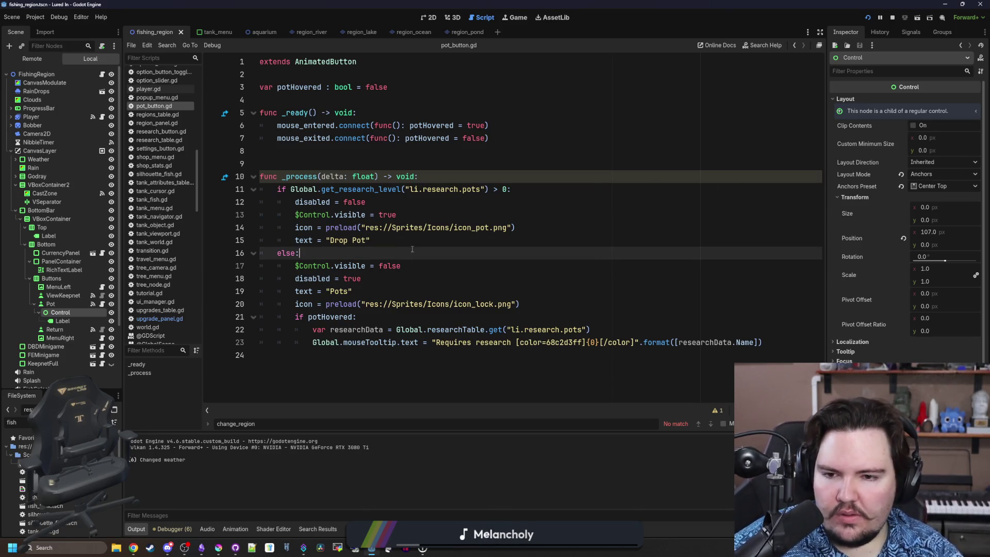
click(422, 227)
key(ctrl+s)
click(422, 241)
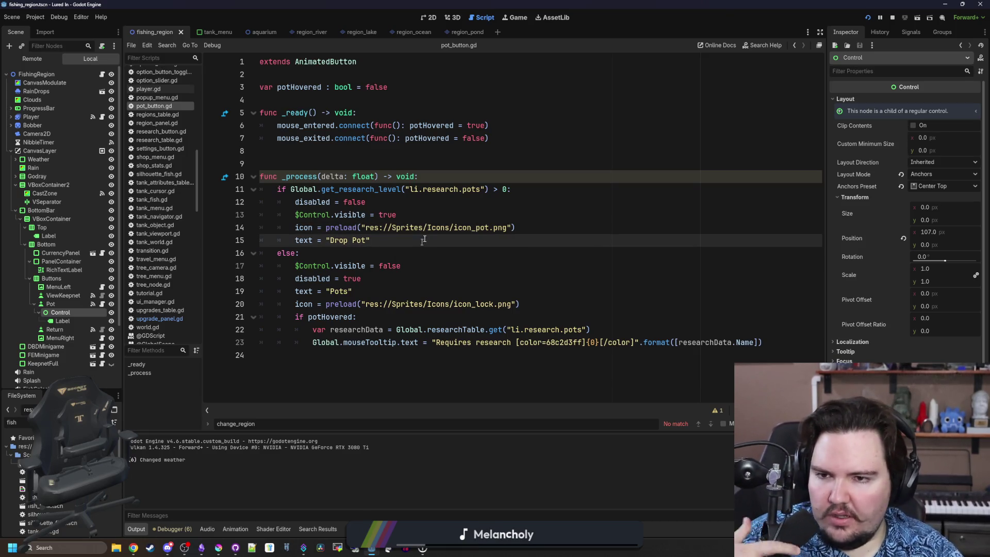
Declare var dropped : bool = false below potHovered, then select the FileSystem filter text
click(405, 84)
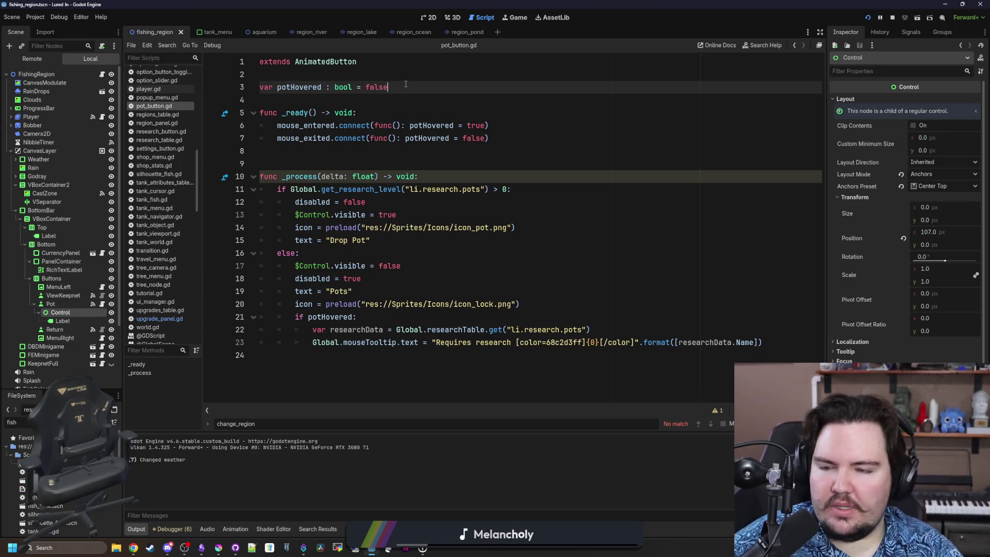
key(Return)
text(var d)
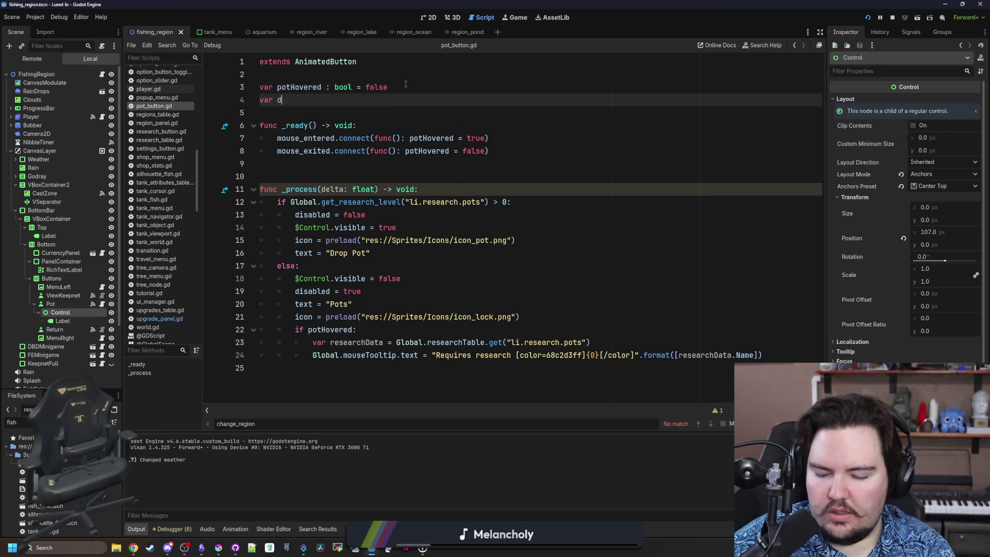
text(ropped : bool = false)
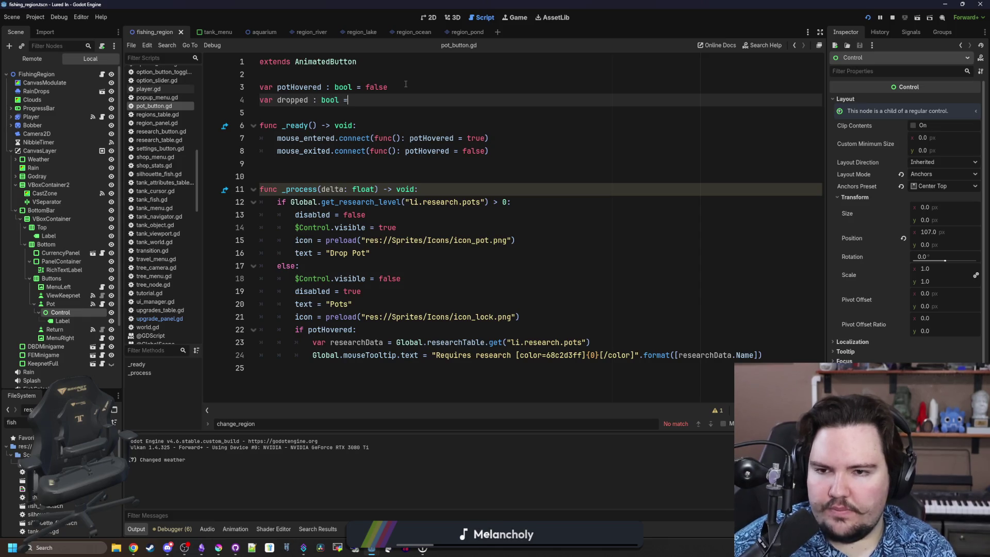
click(417, 171)
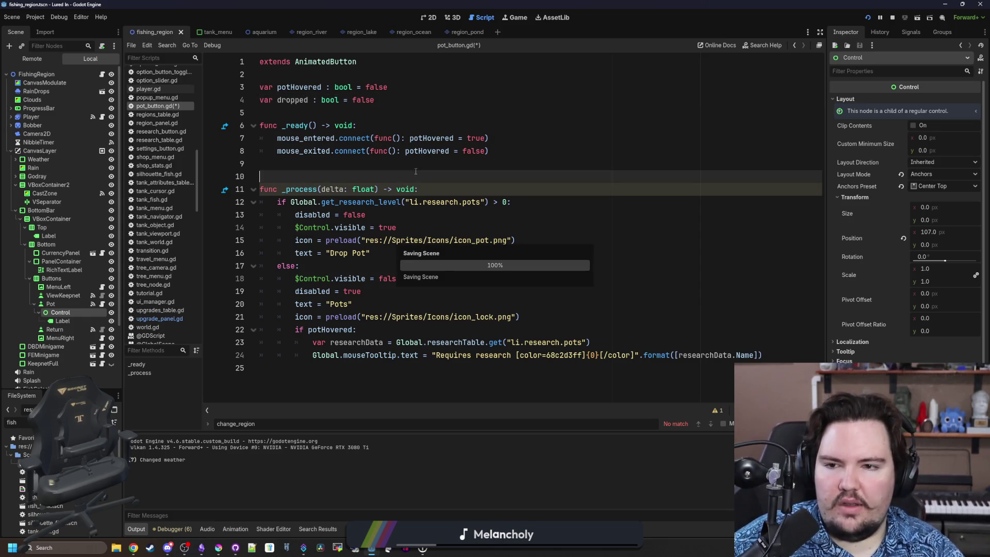
scroll(165, 261, up, 15)
double_click(31, 422)
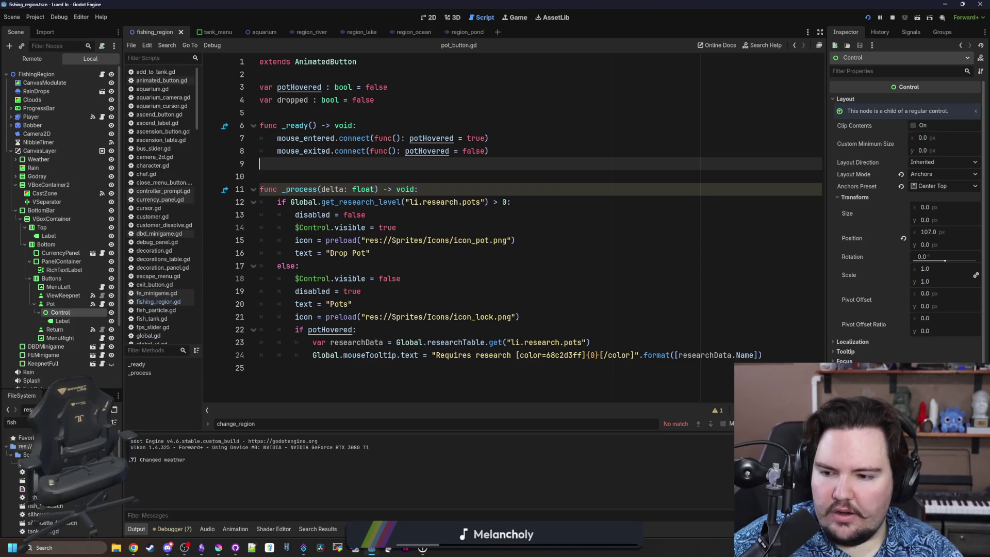
Filter the FileSystem for 'glob', open global.gd and save
text(glob)
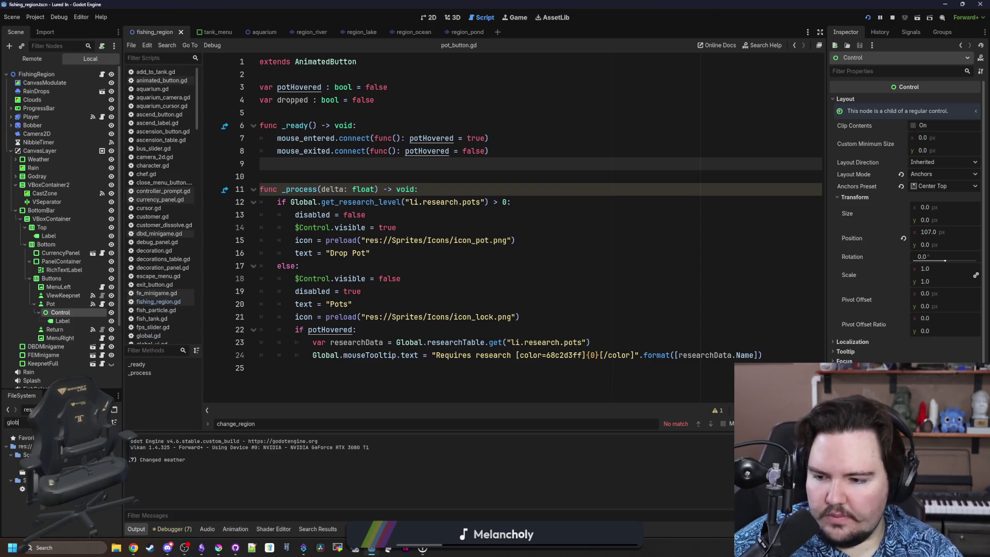
double_click(36, 489)
click(465, 235)
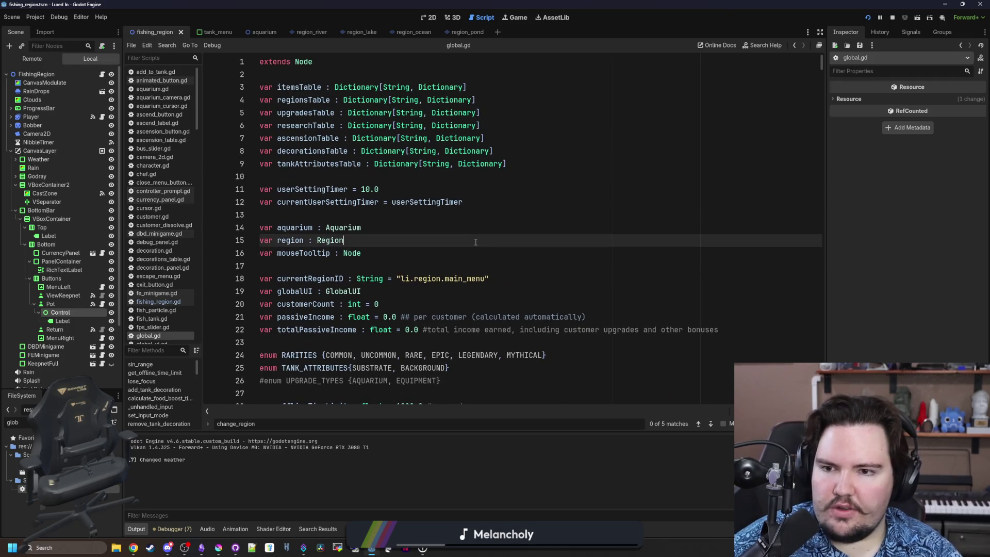
key(ctrl+s)
Below tankSettings, start typing var potsData : Dictionary[Stri, correcting the mistyped name
scroll(465, 234, down, 15)
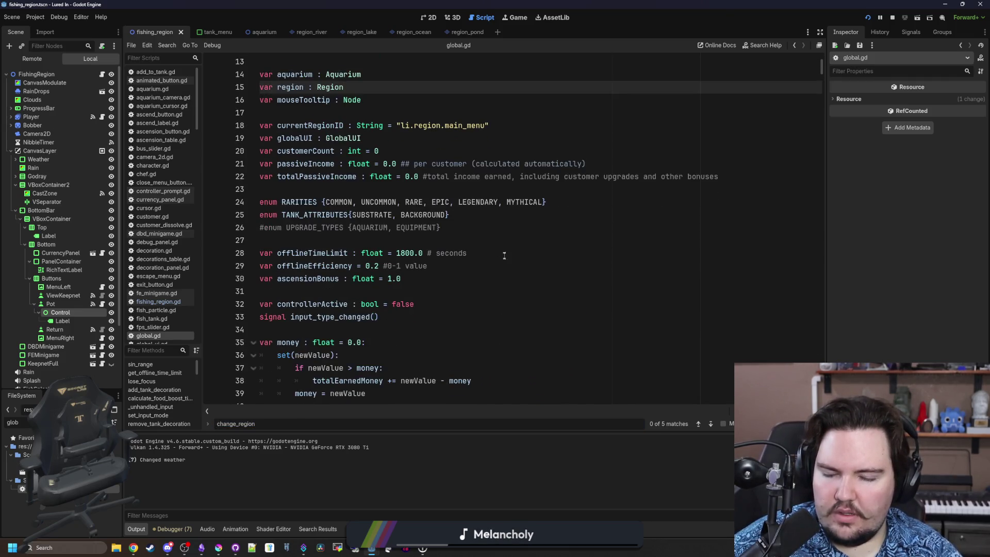
click(536, 243)
click(514, 232)
key(Return)
text(var )
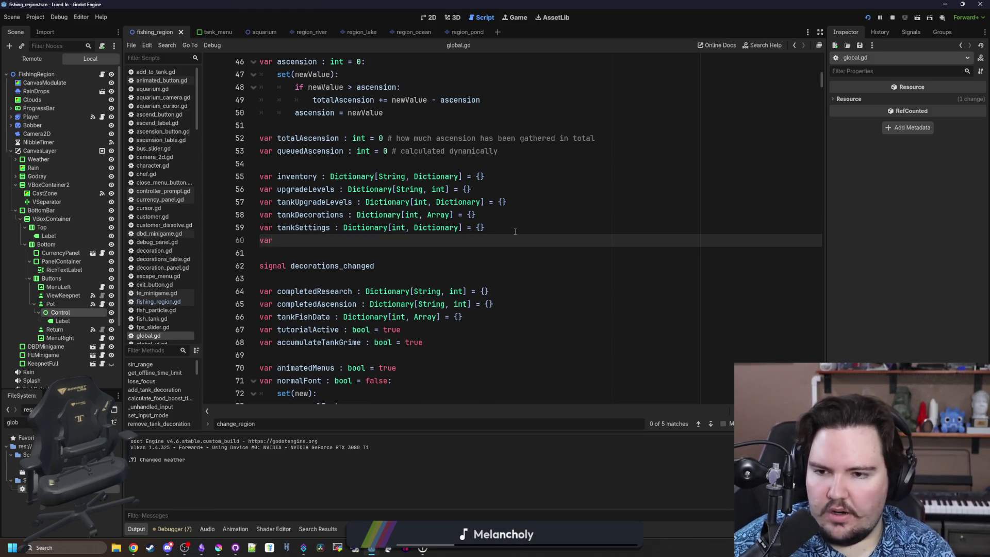
text(pot)
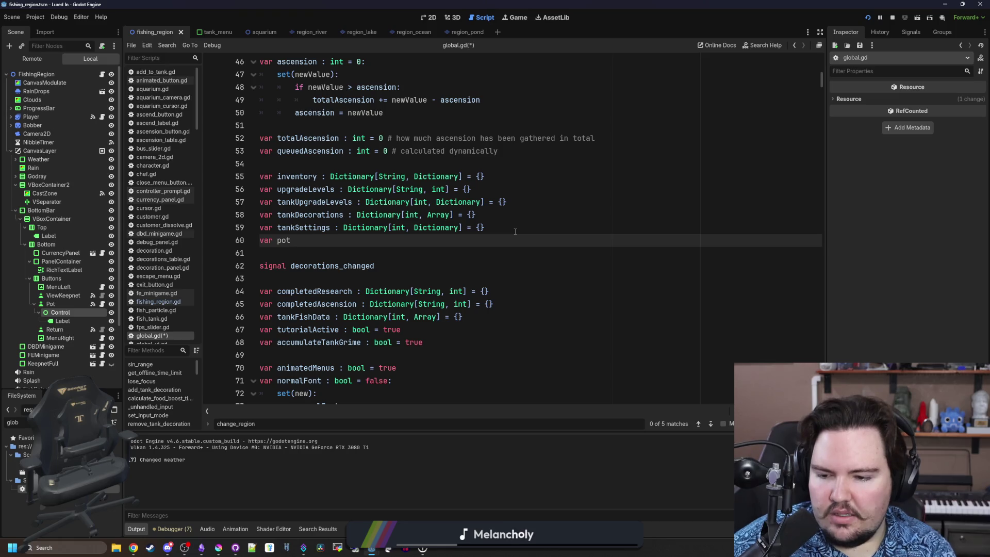
text(COn)
key(BackSpace)
key(BackSpace)
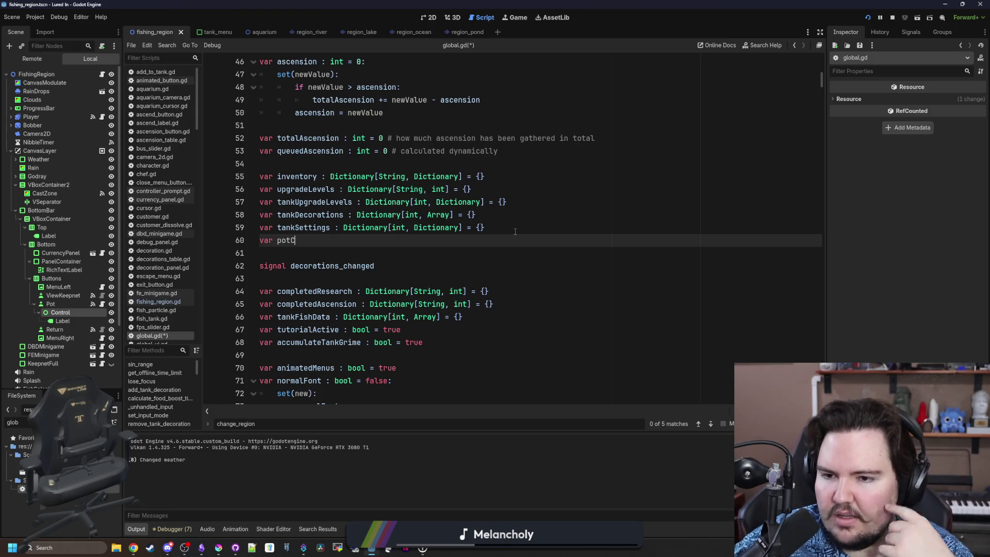
key(BackSpace)
text(Data)
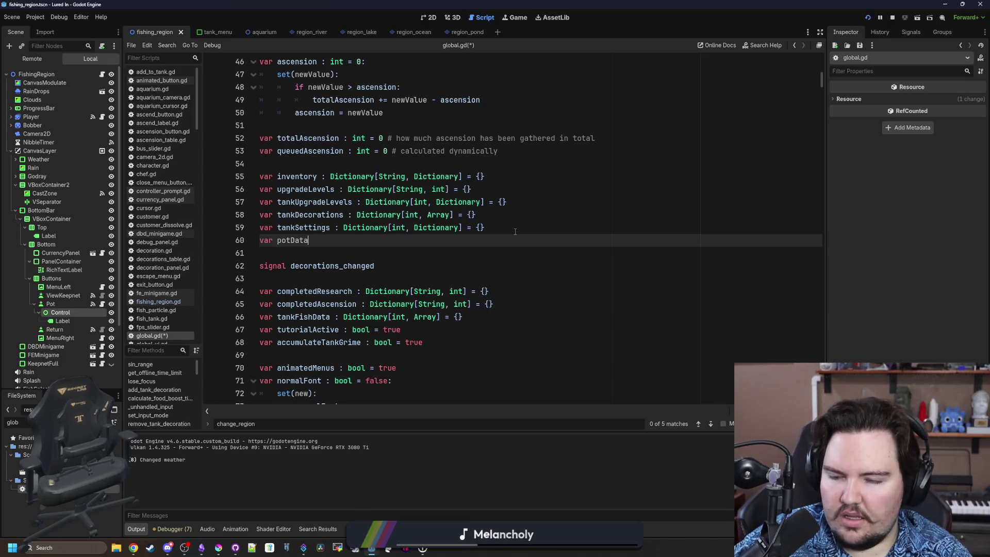
key(BackSpace)
key(BackSpace)
key(BackSpace)
key(BackSpace)
text(sData)
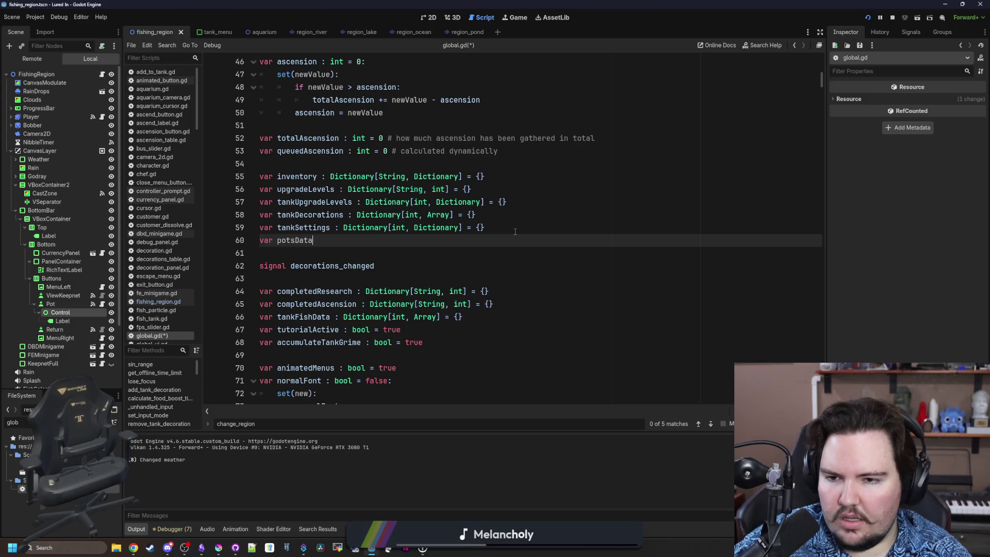
text(: Dictionary[)
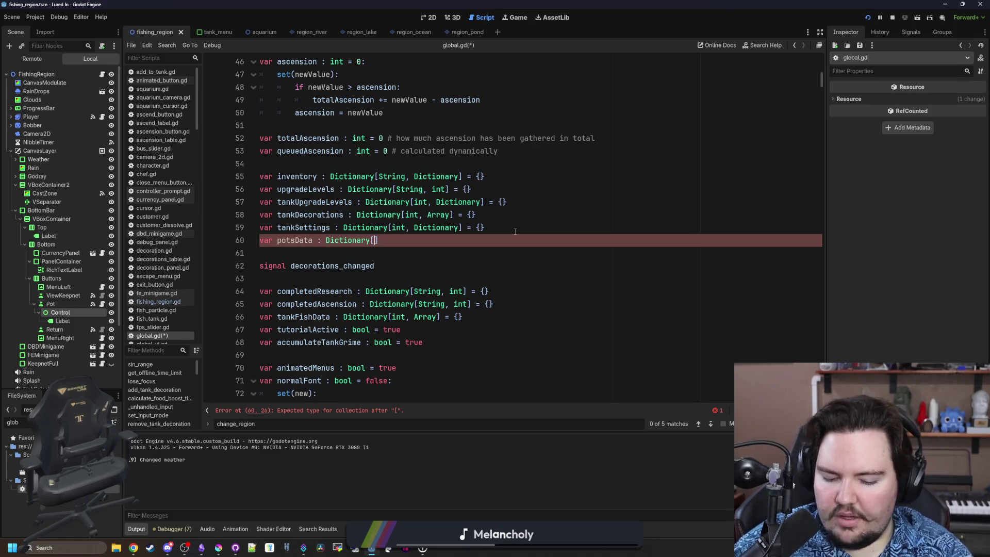